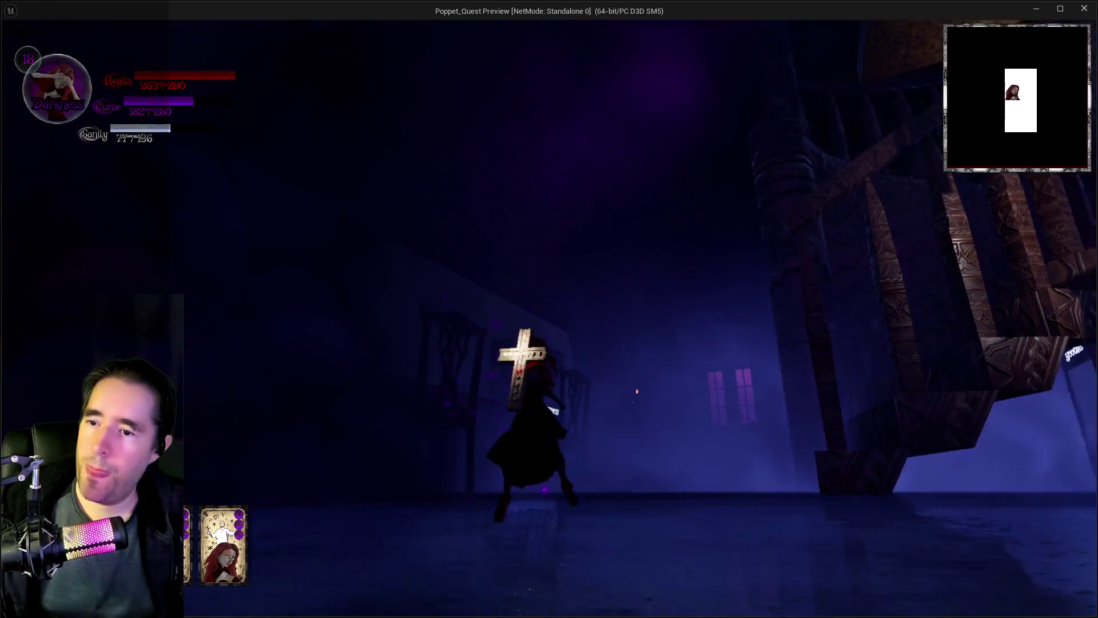
- Run across the room toward the winged creature and blast the enemies with light
key(w)
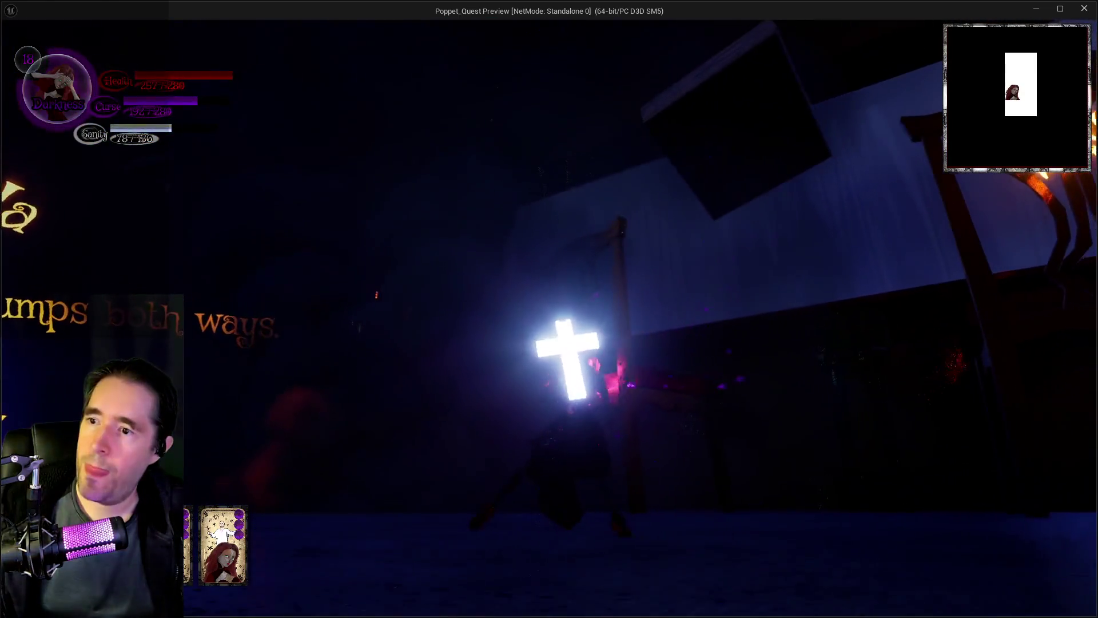
key(w)
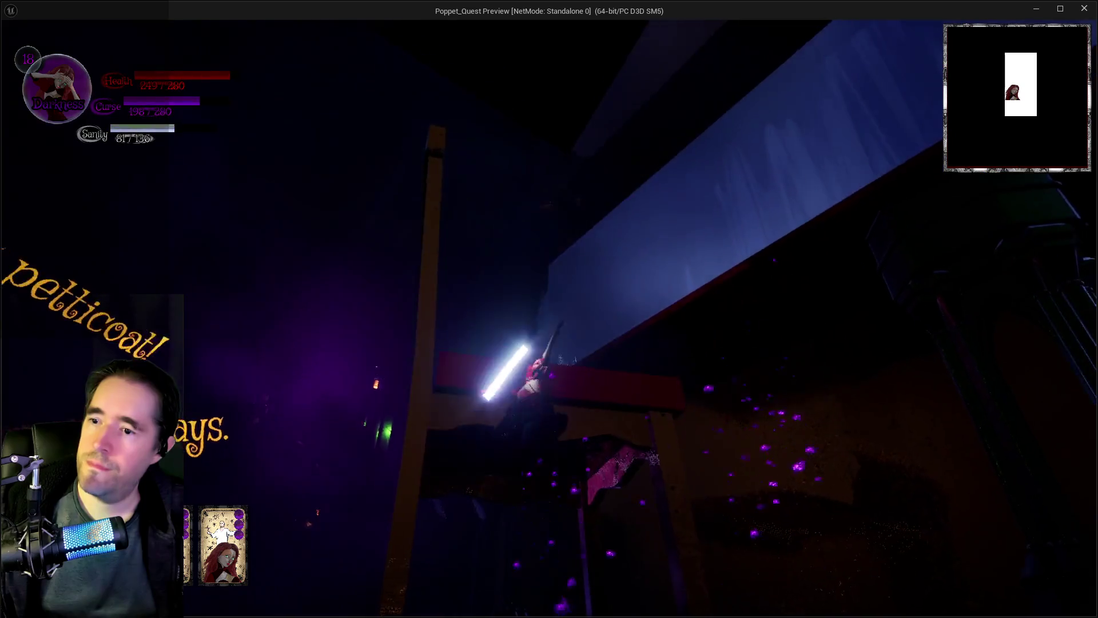
key(w)
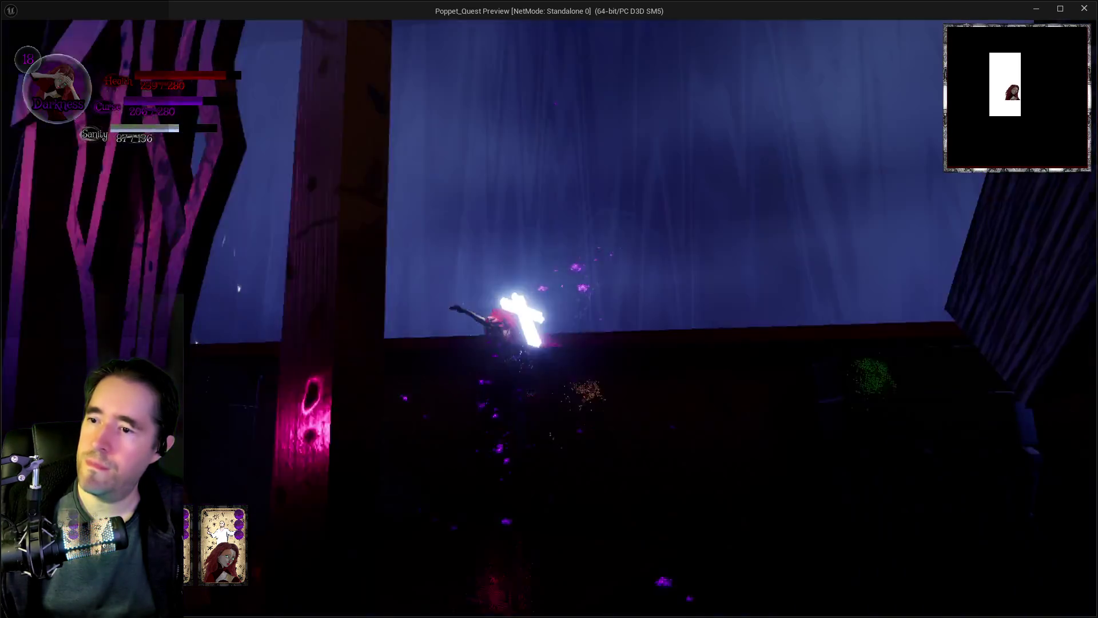
key(w)
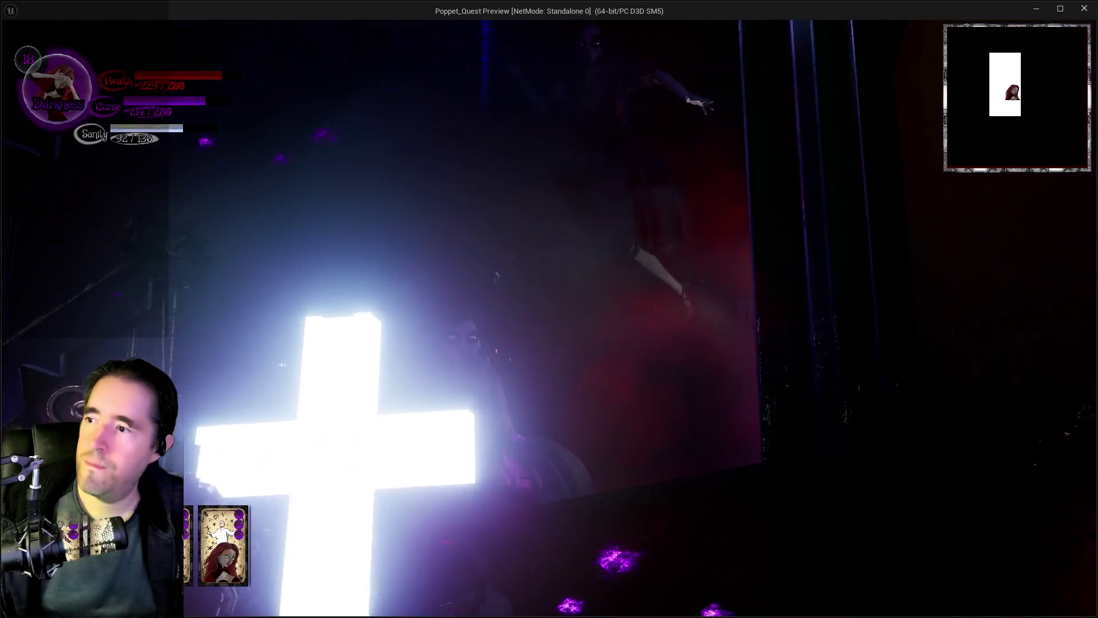
key(w)
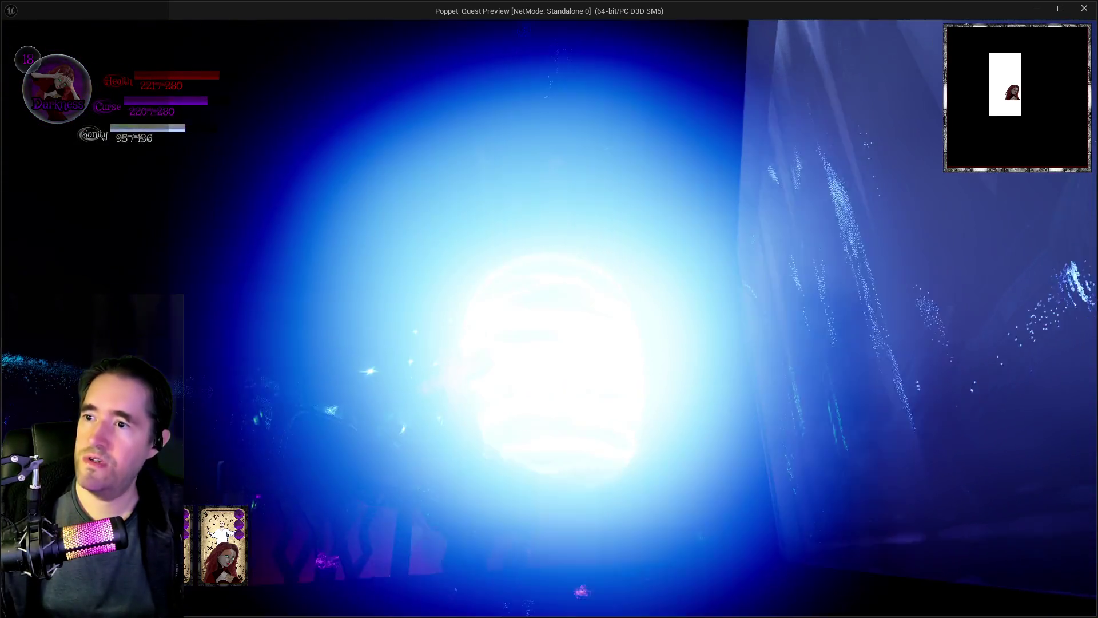
- Attack the ghost near the chair, dash toward the gate, and switch to Light form
key(w)
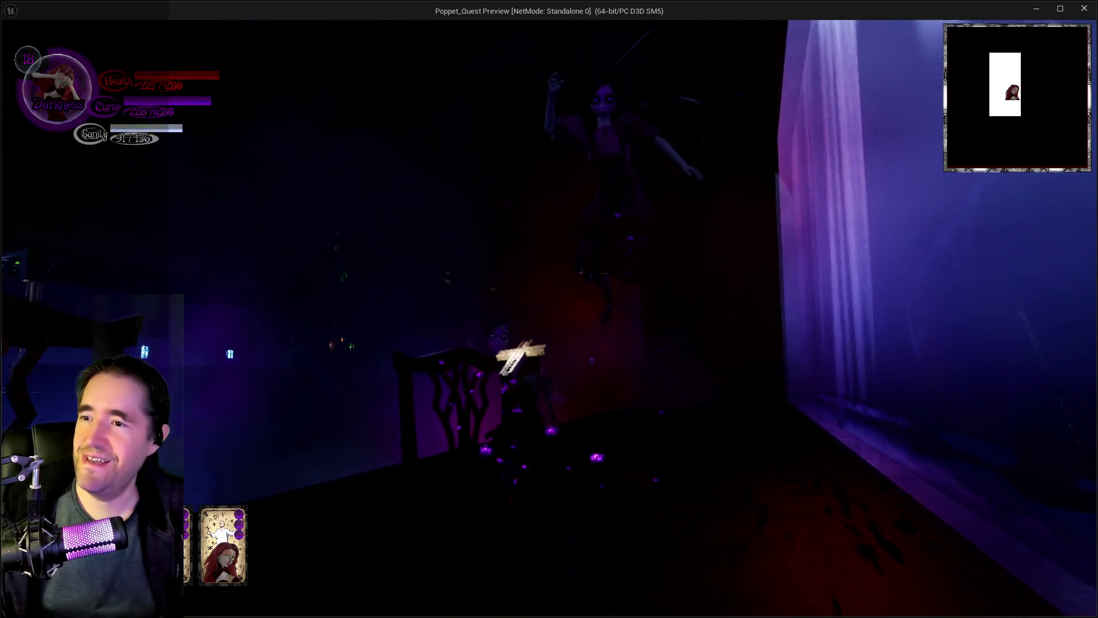
key(w)
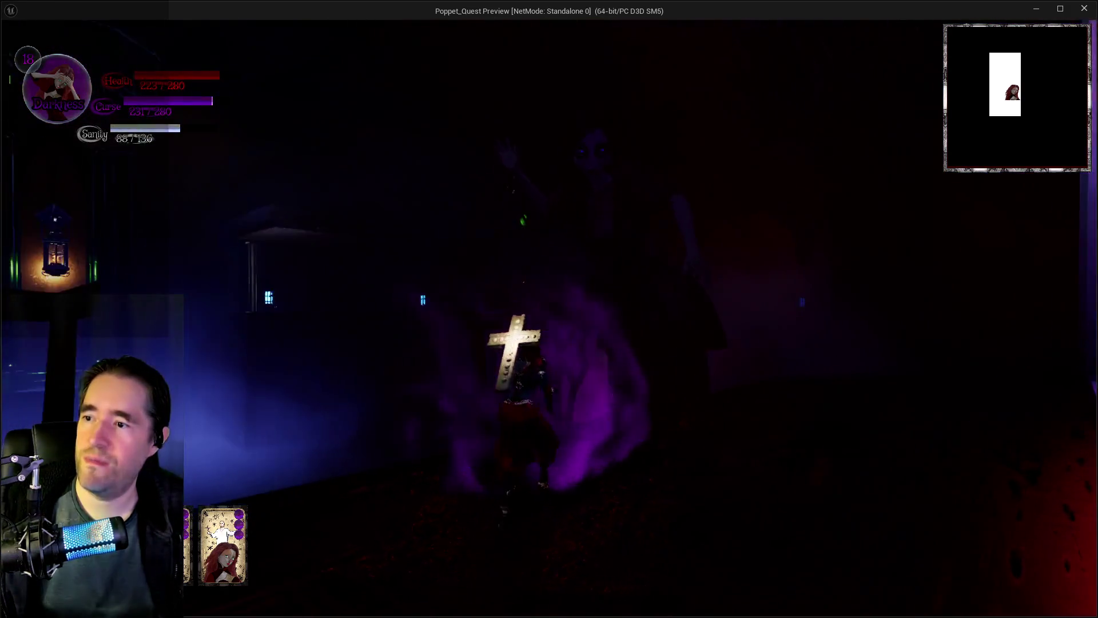
key(w)
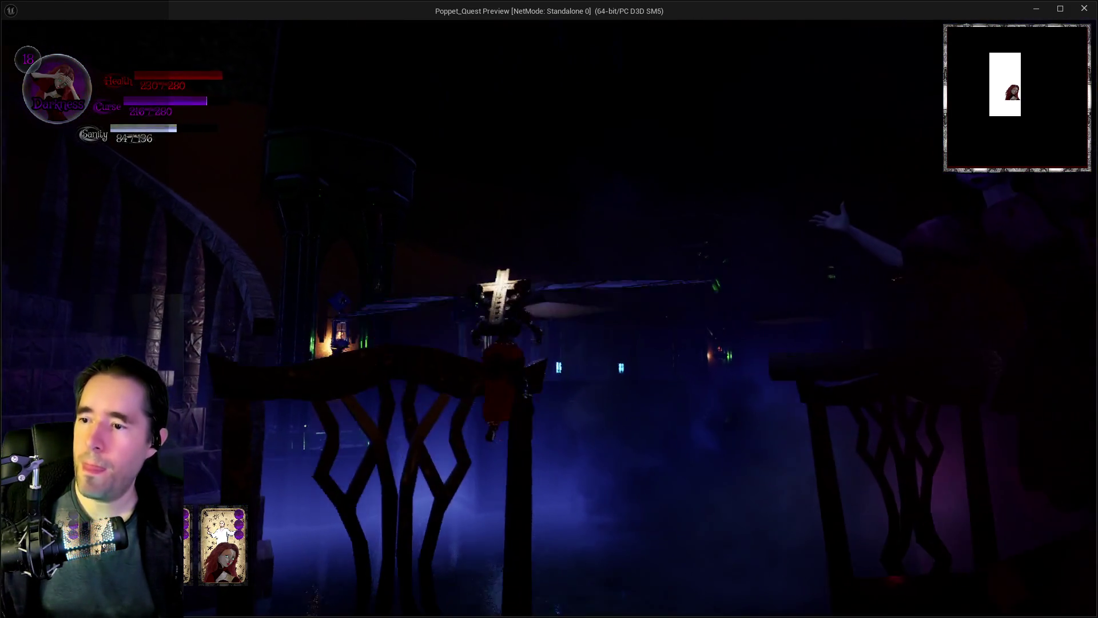
key(w)
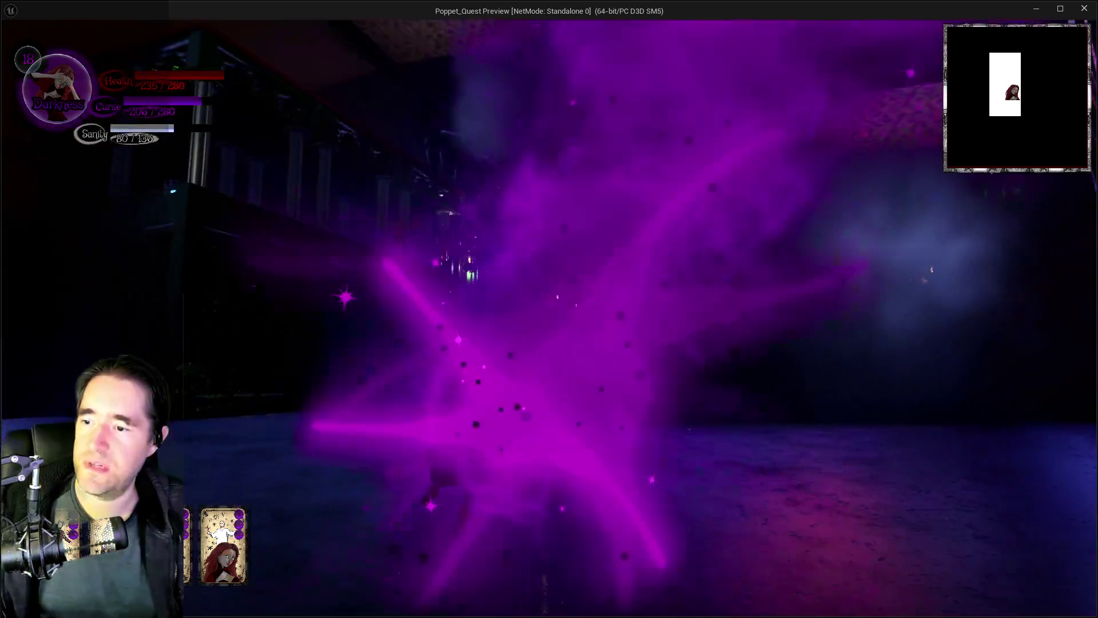
key(w)
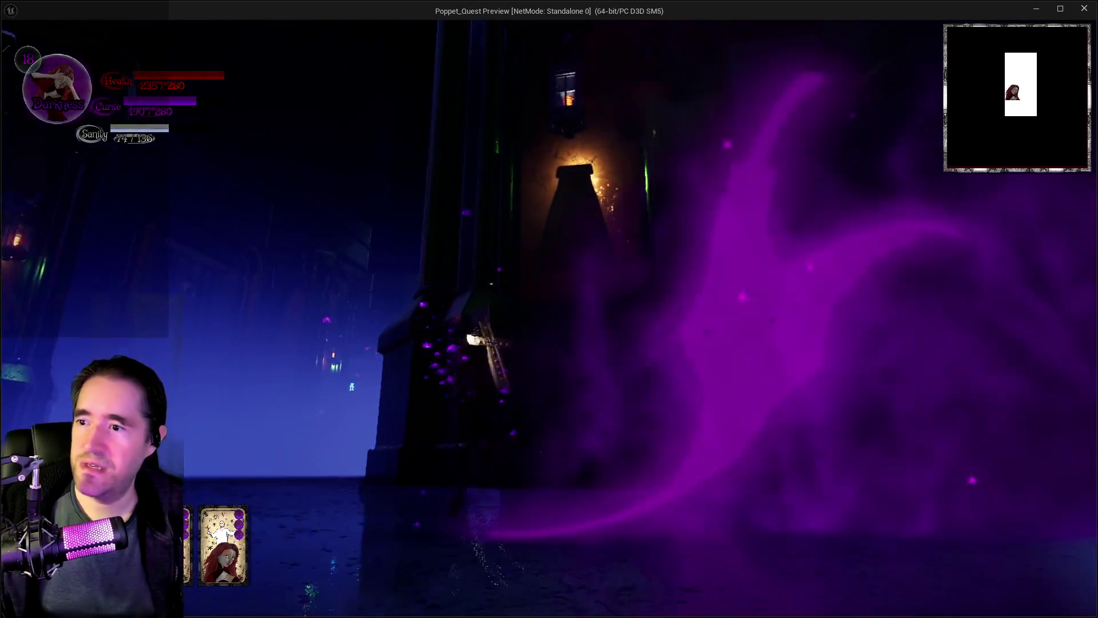
key(w)
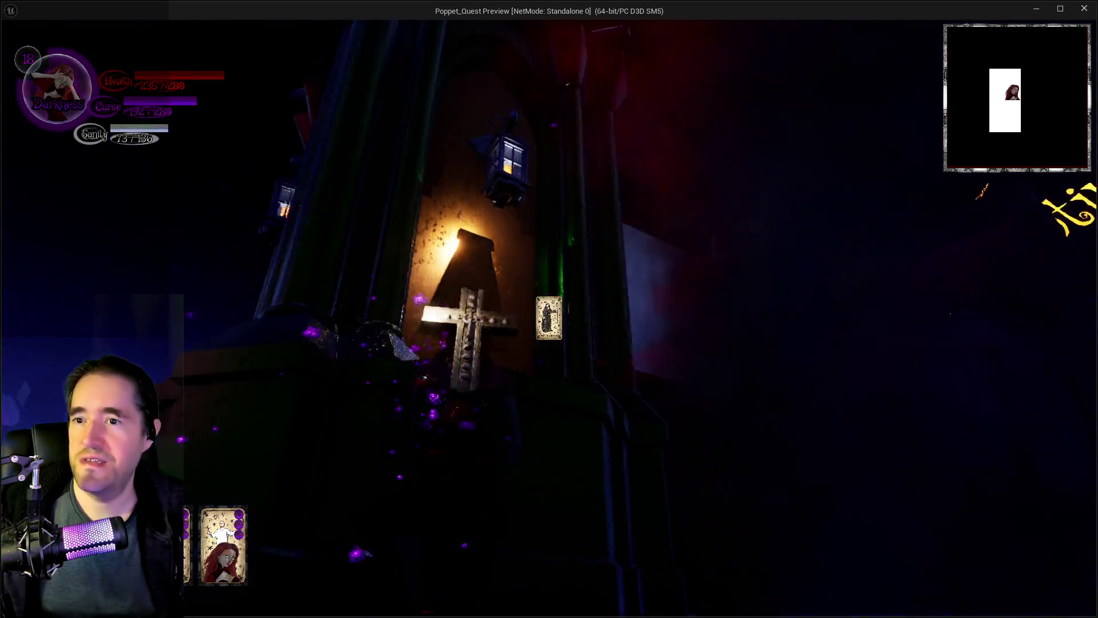
key(w)
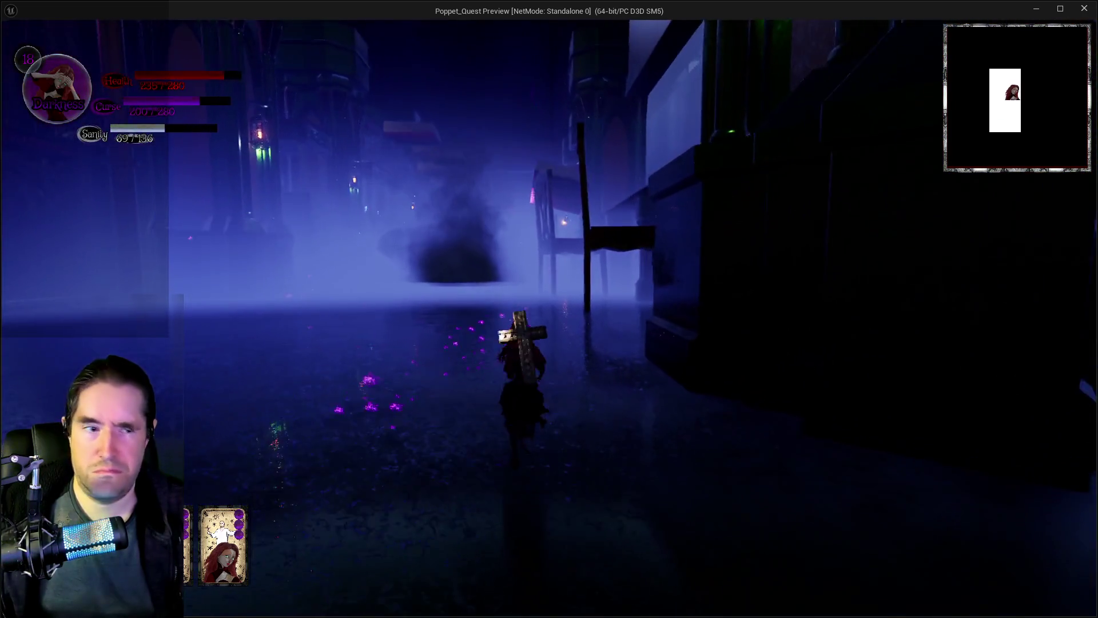
key(e)
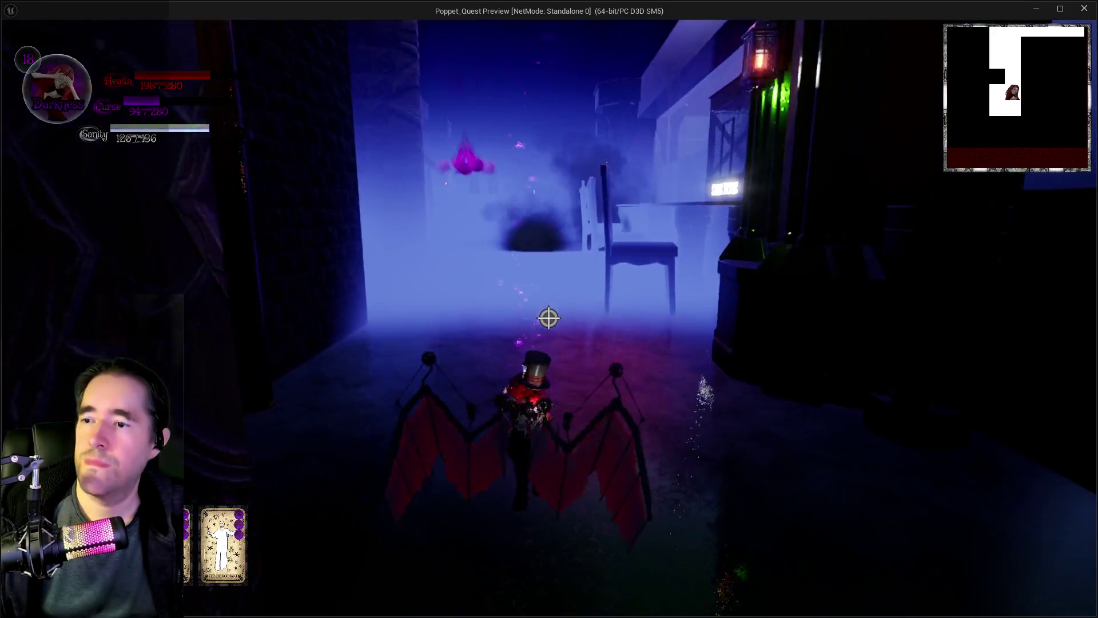
- Run down the corridor past the purple tree and fenced walkway into the tall grass
key(w)
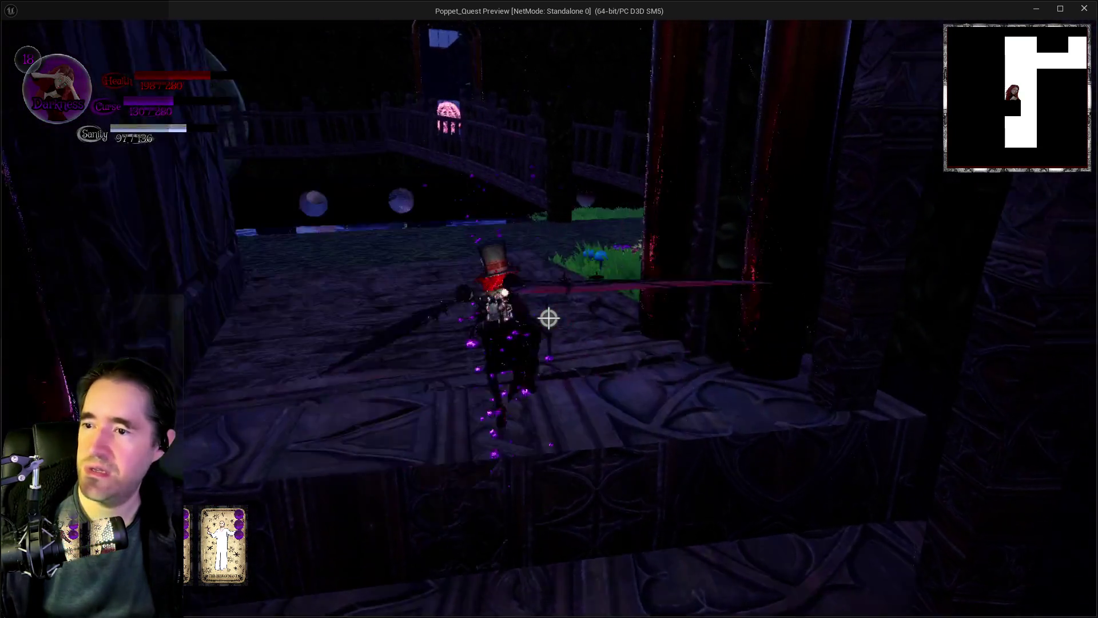
key(w)
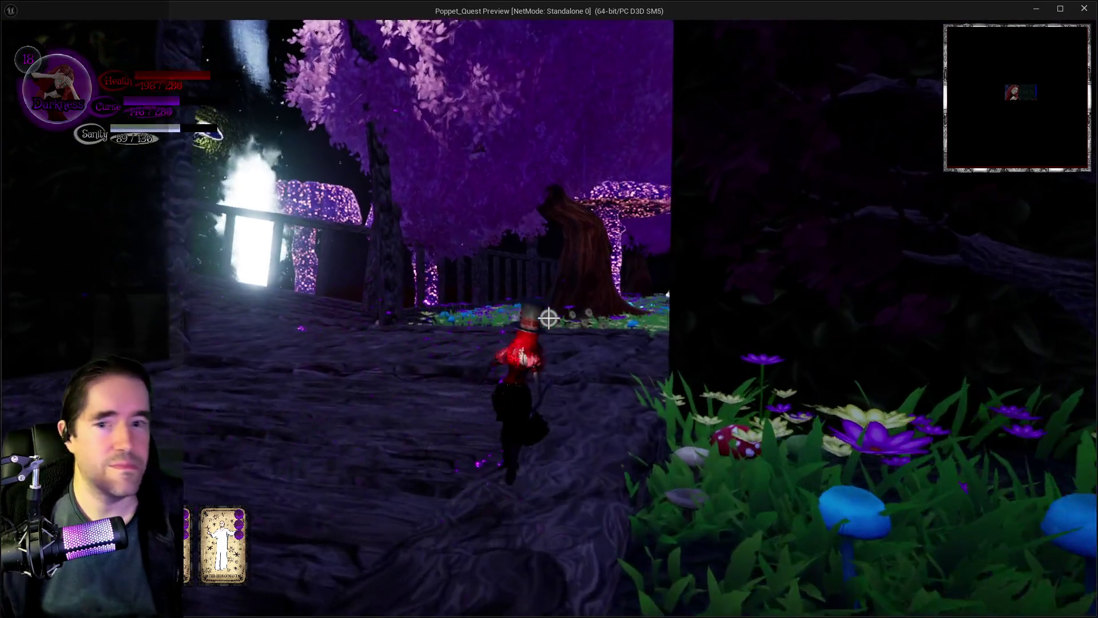
key(w)
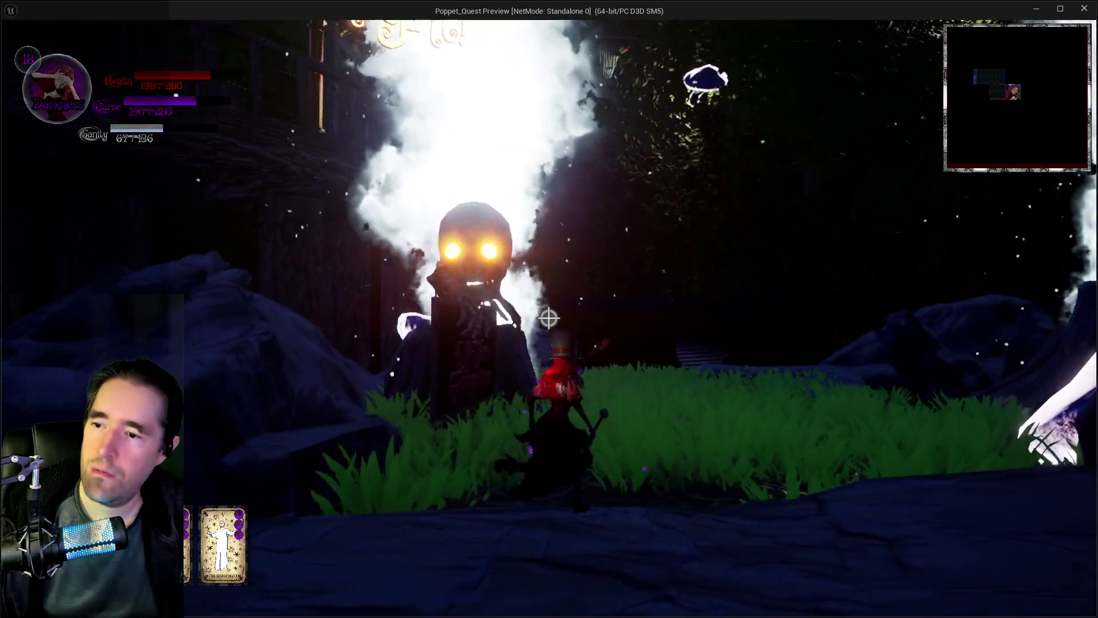
key(w)
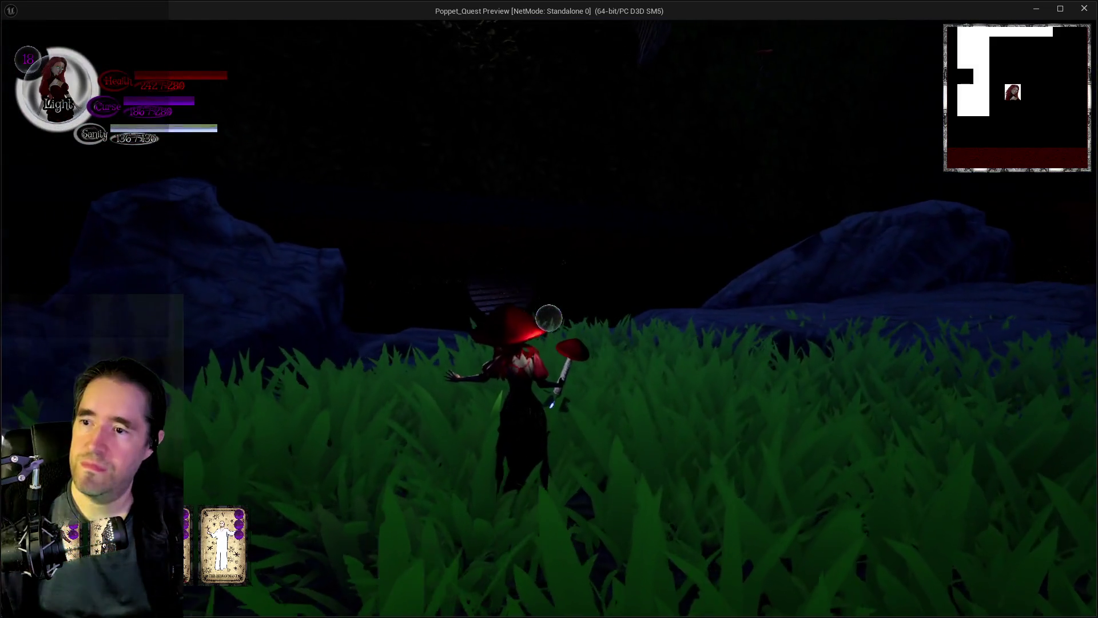
- Switch to Darkness form, run through the round window, and walk onto the log by the clam
key(w)
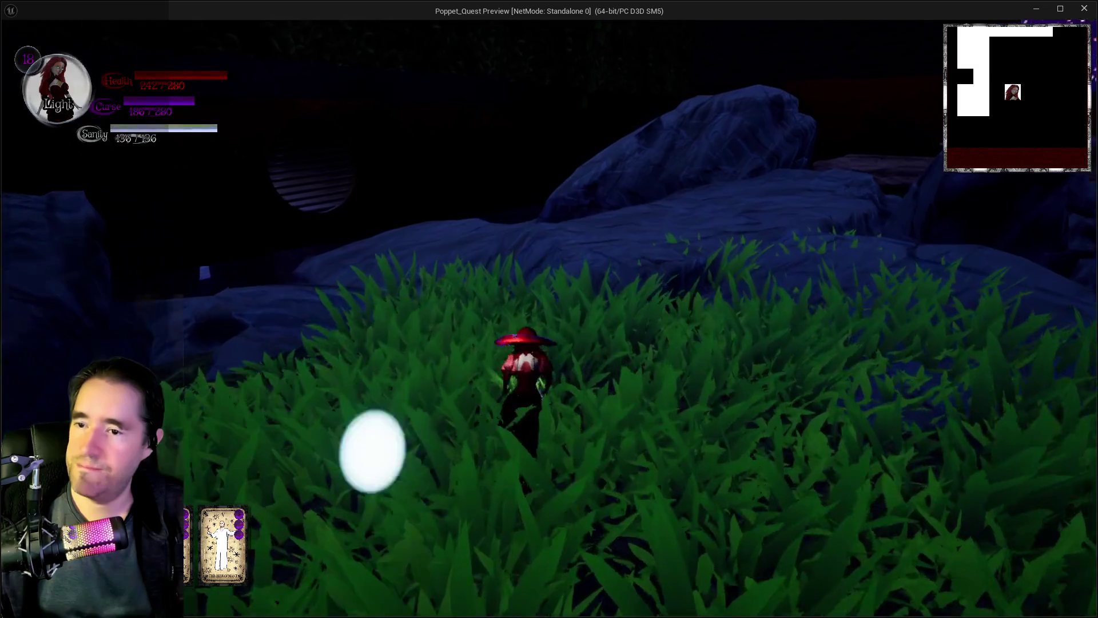
key(q)
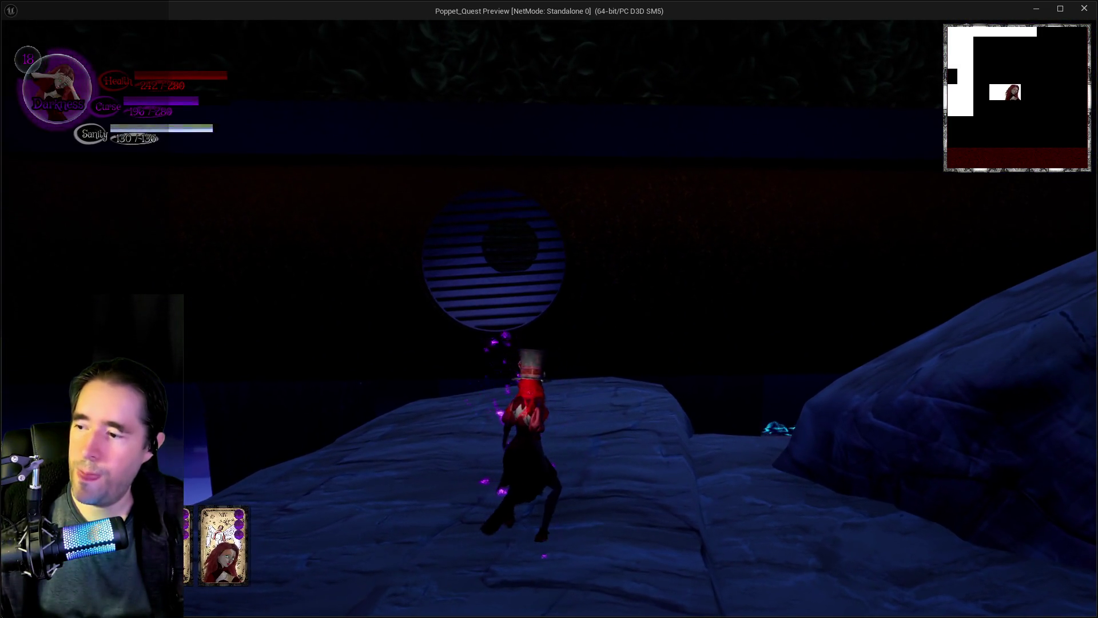
key(w)
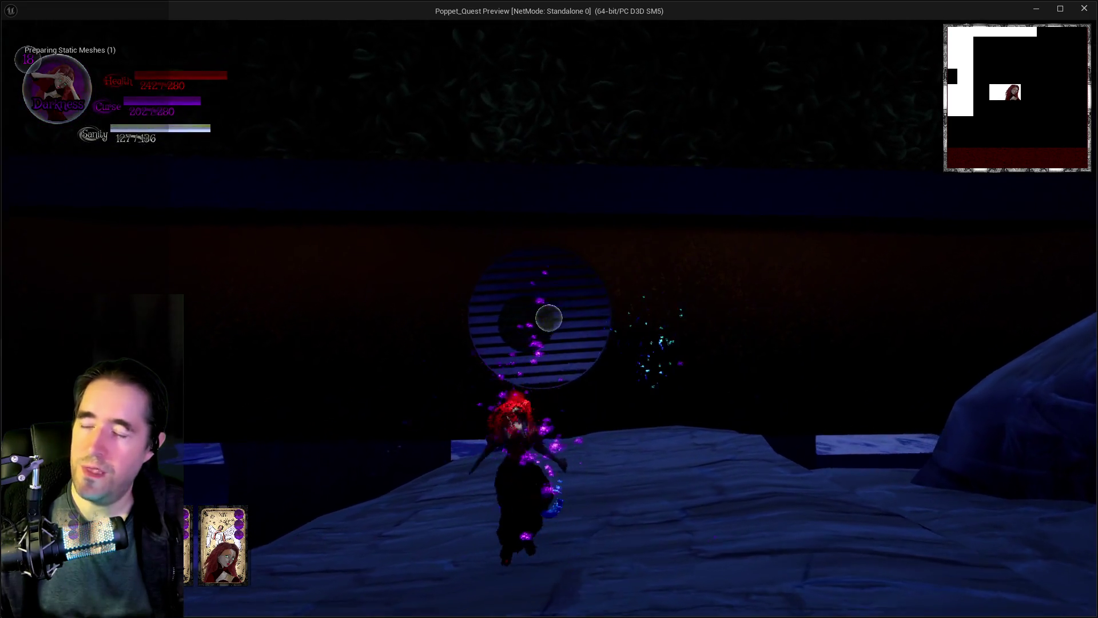
key(w)
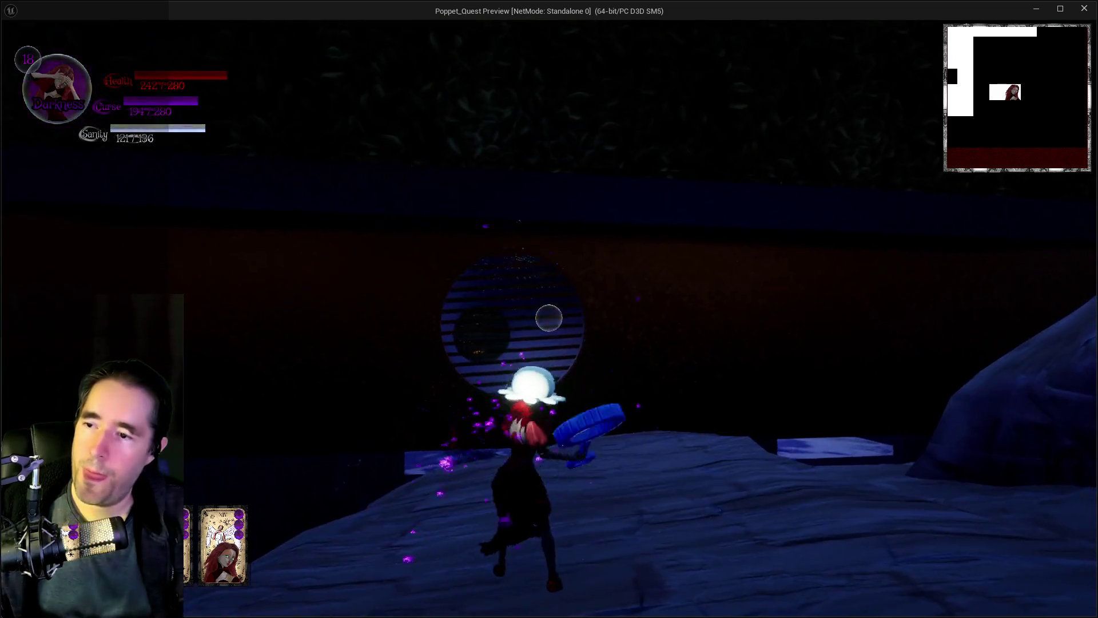
key(w)
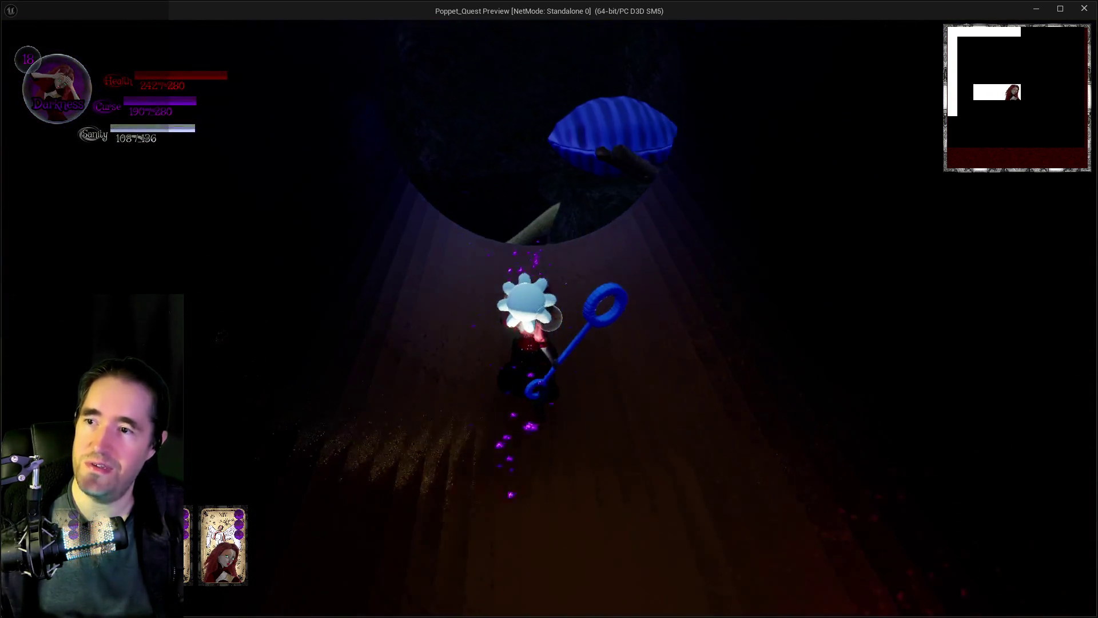
key(w)
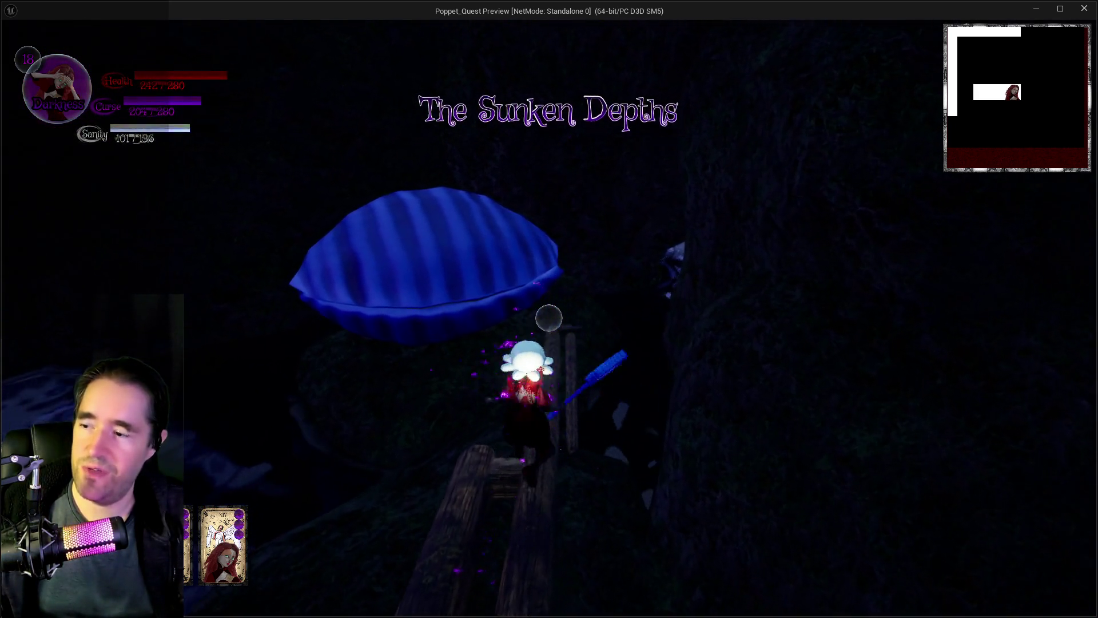
key(w)
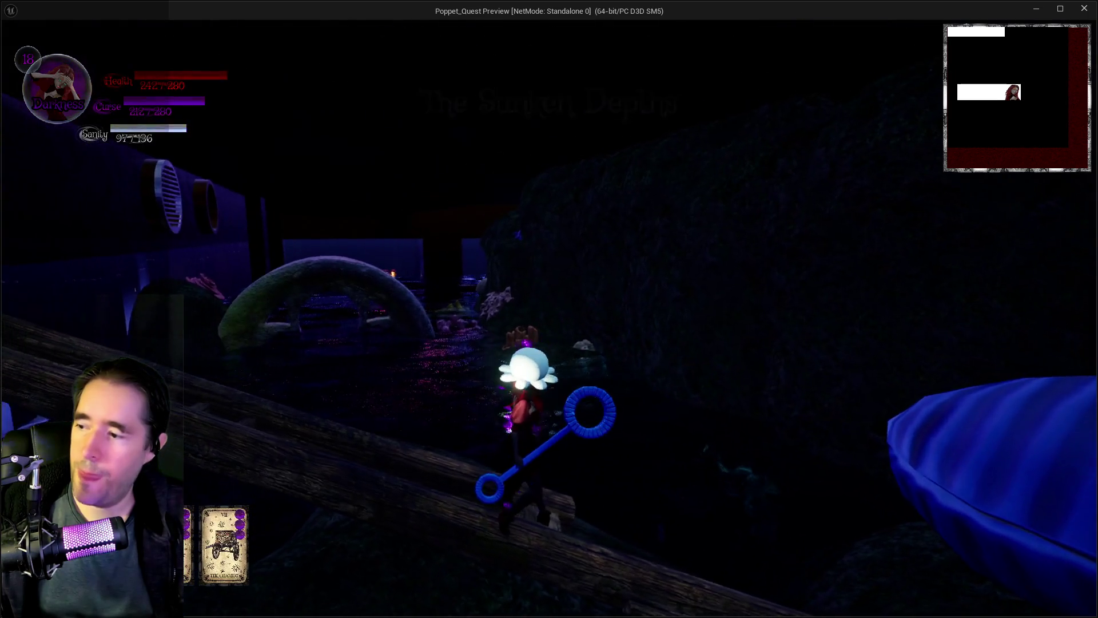
- Line up with the blue clam and open it to take the Grotto Pump Room 2 Key
key(w)
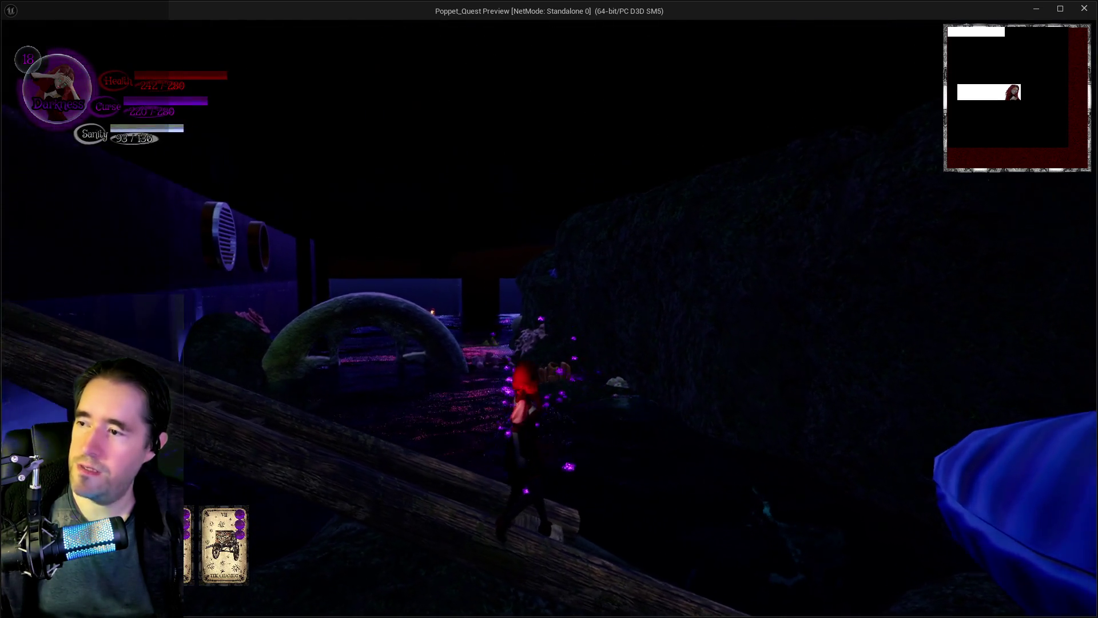
key(w)
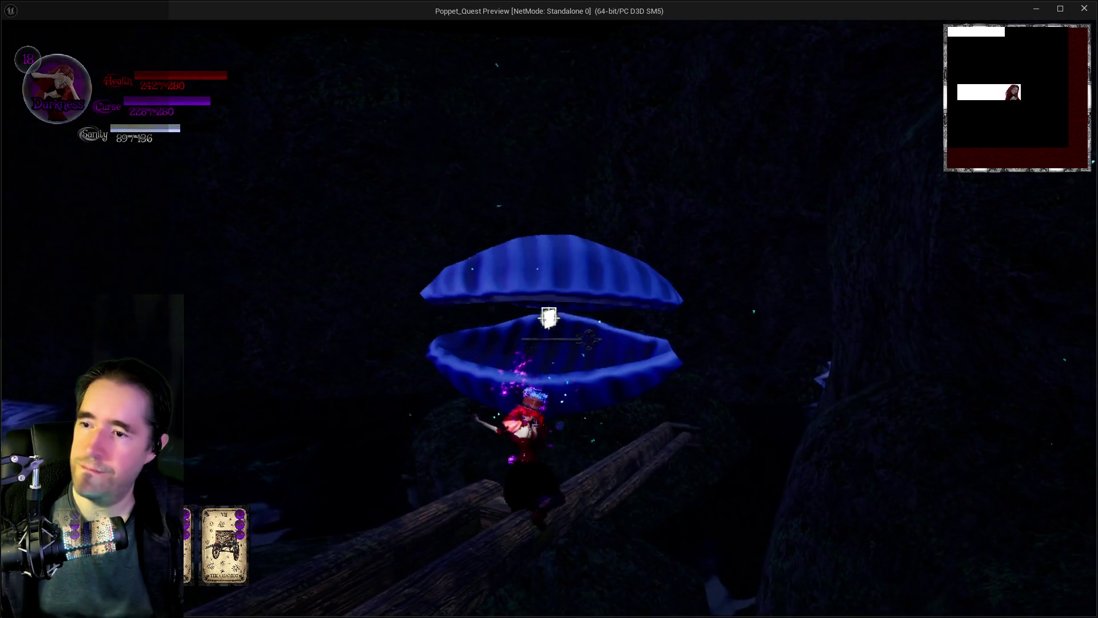
key(w)
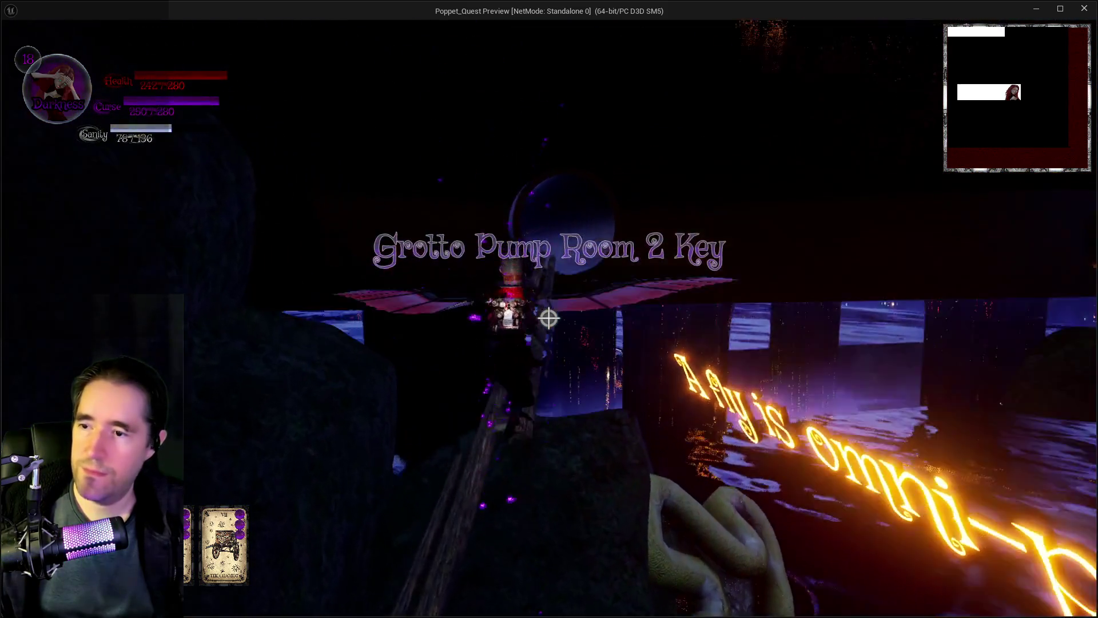
- Cross the plank into the round portal and run through the blue tunnel to its exit
key(w)
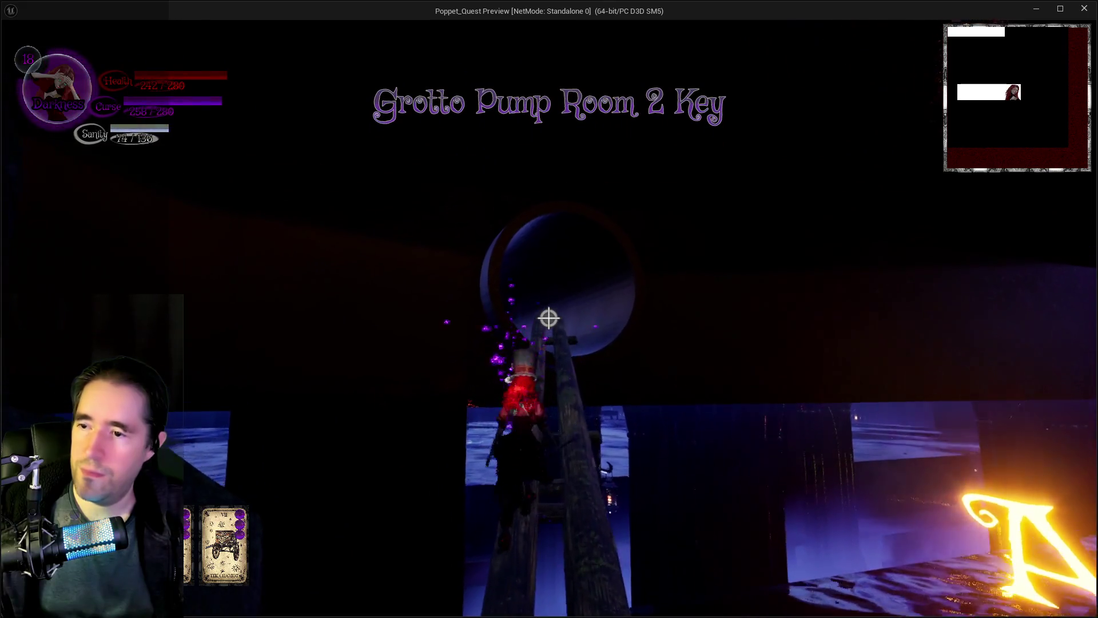
key(w)
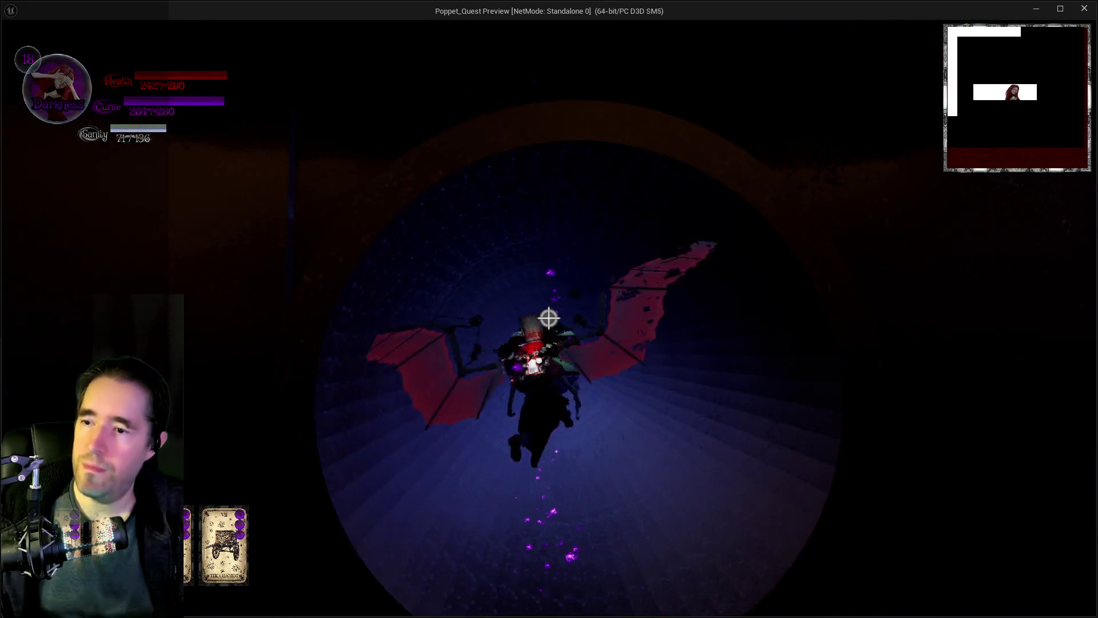
key(w)
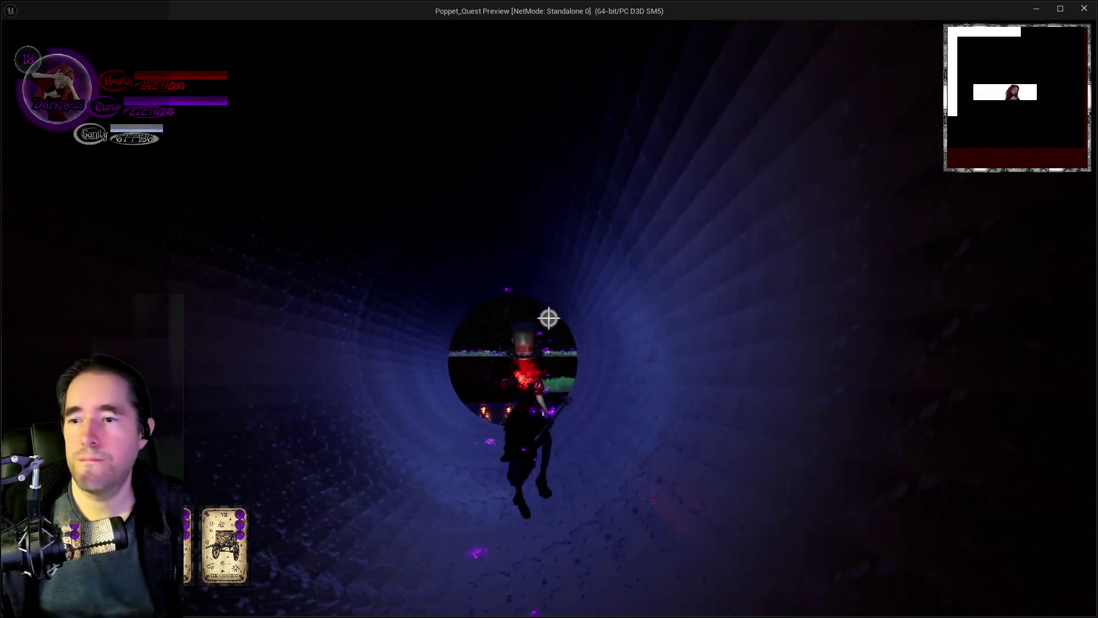
key(w)
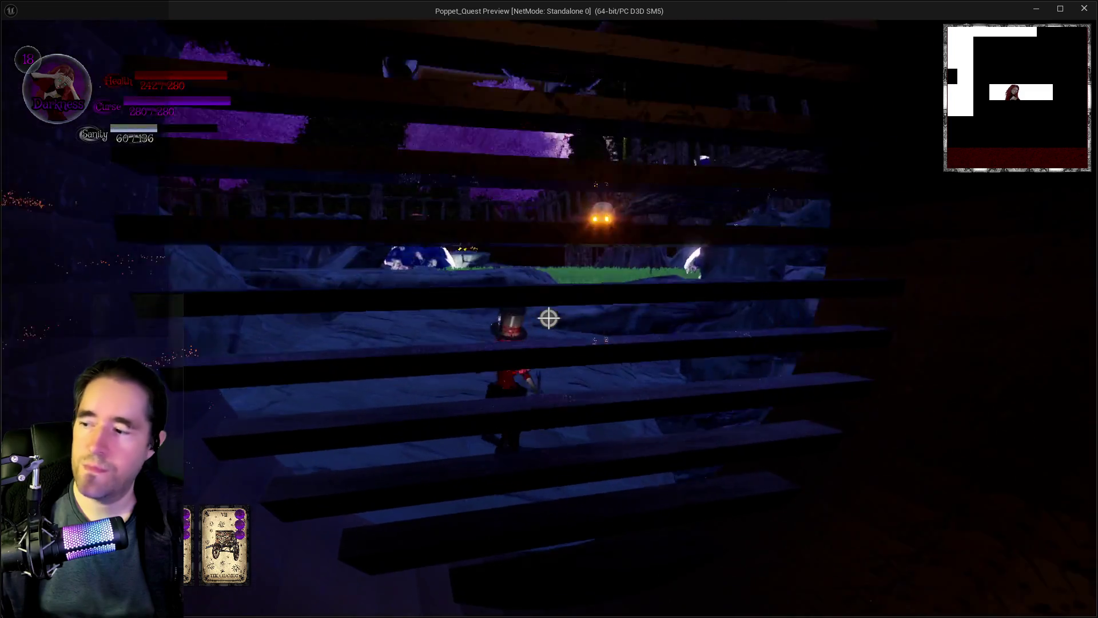
- Leave the tunnel past the pipe and water, then run across the grassy meadow
key(w)
key(w)
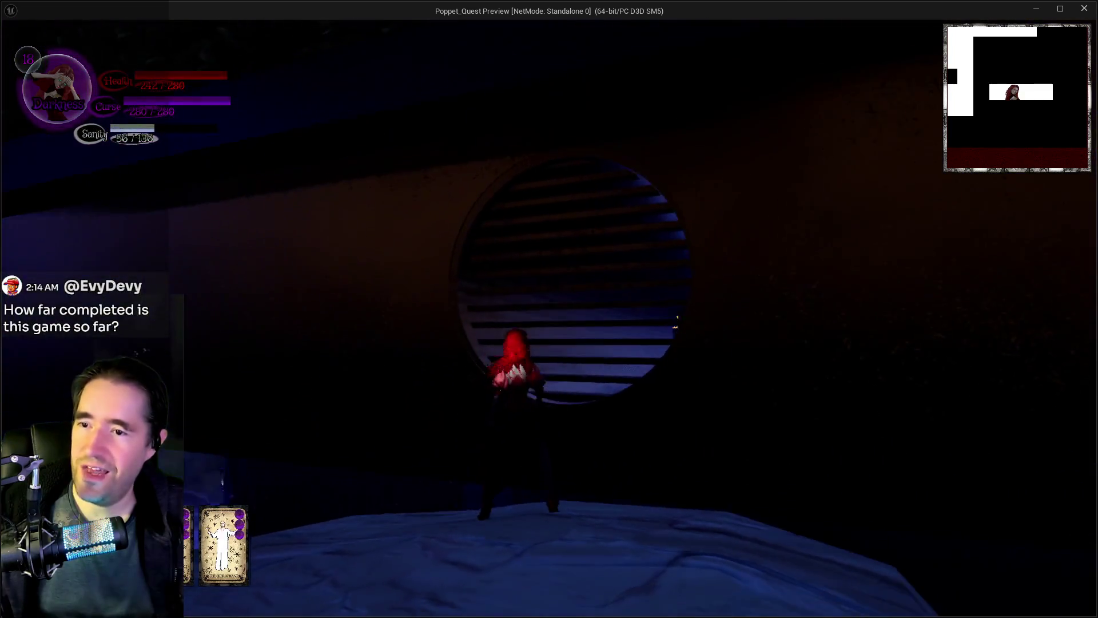
key(w)
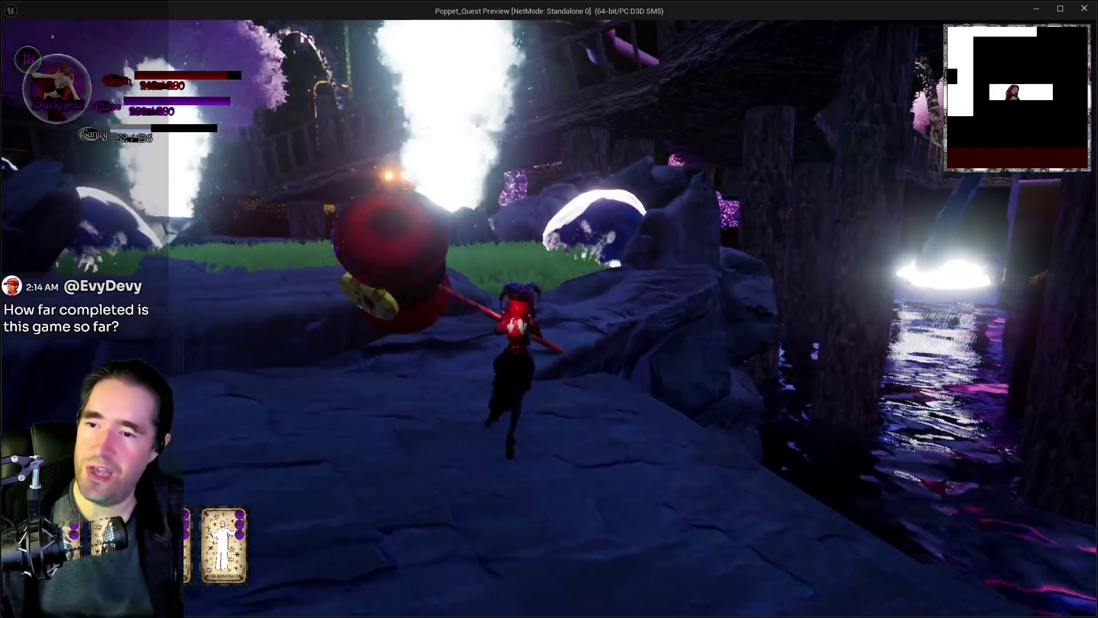
key(w)
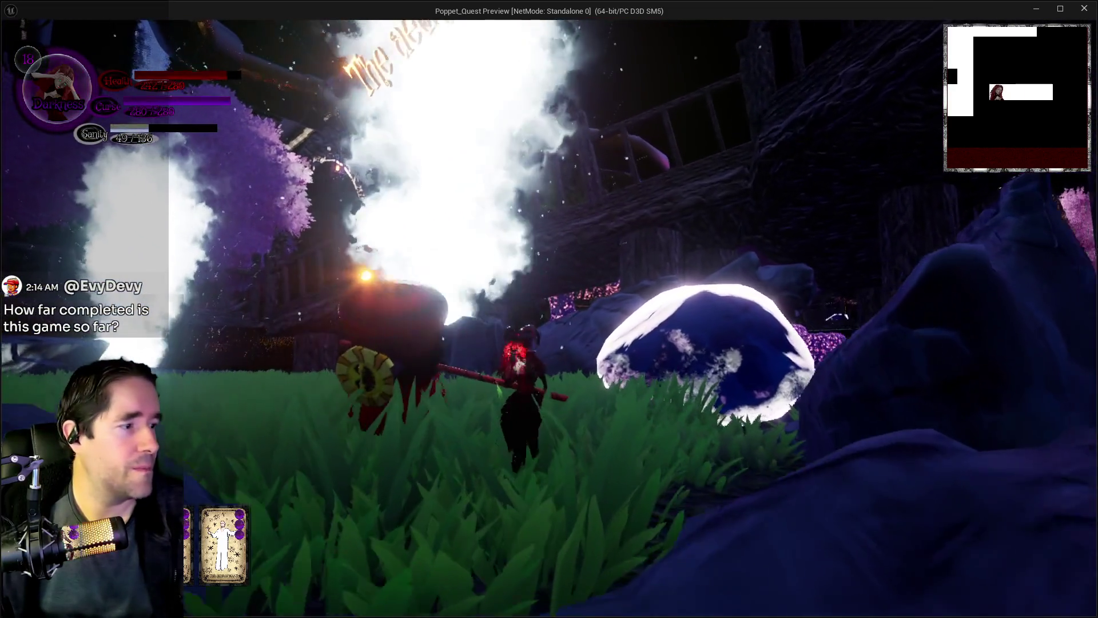
key(w)
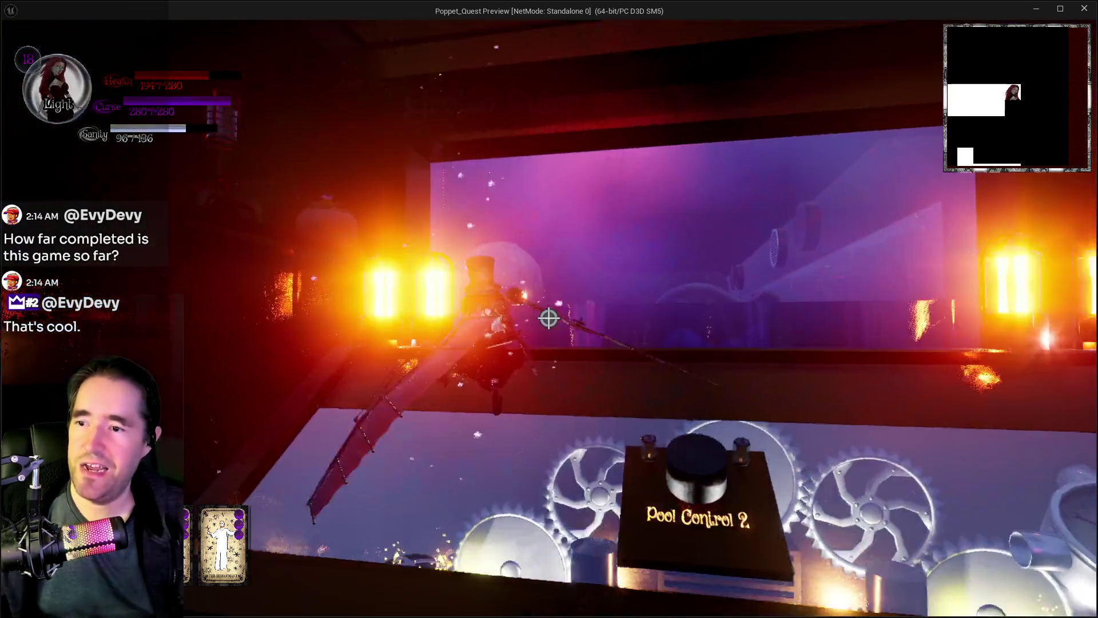
- Run from Pool Control up the stairs through the purple-lit room past the orange lanterns
key(w)
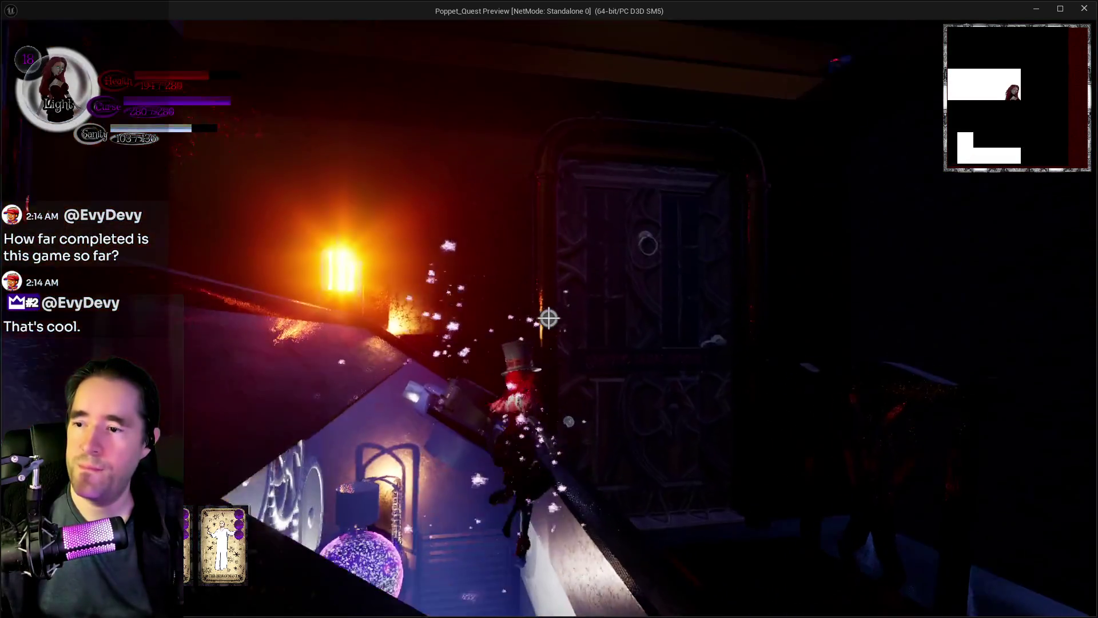
key(w)
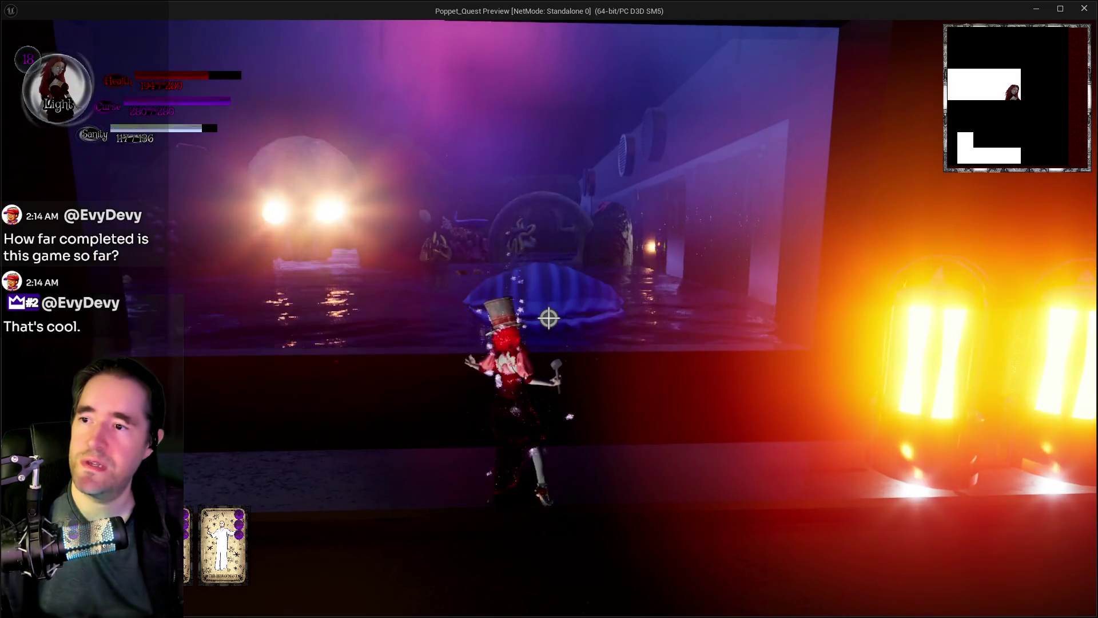
key(w)
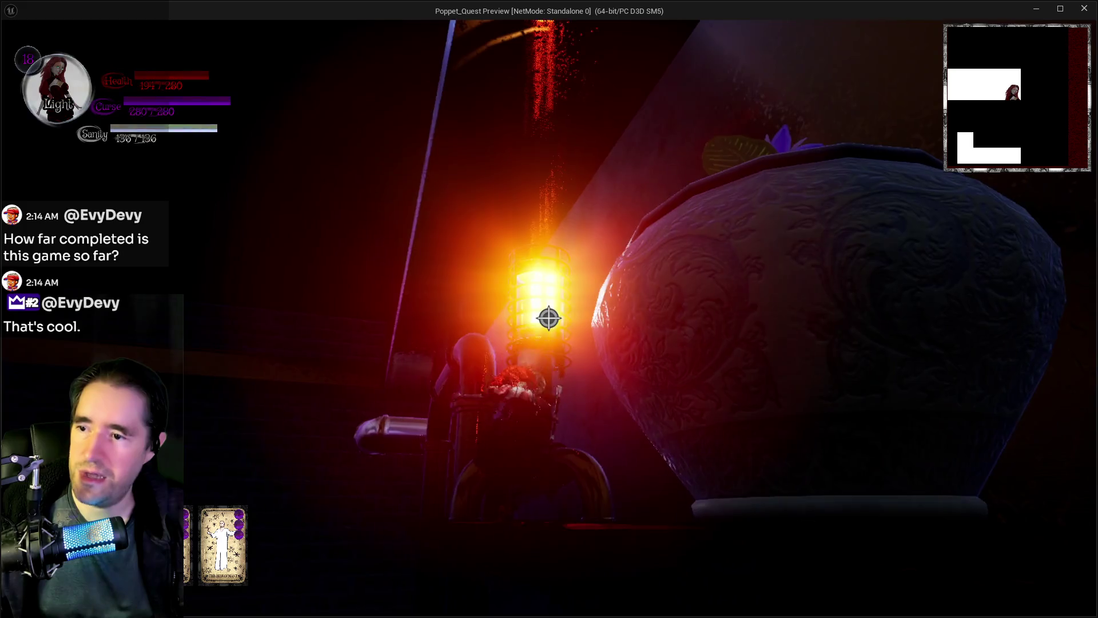
key(w)
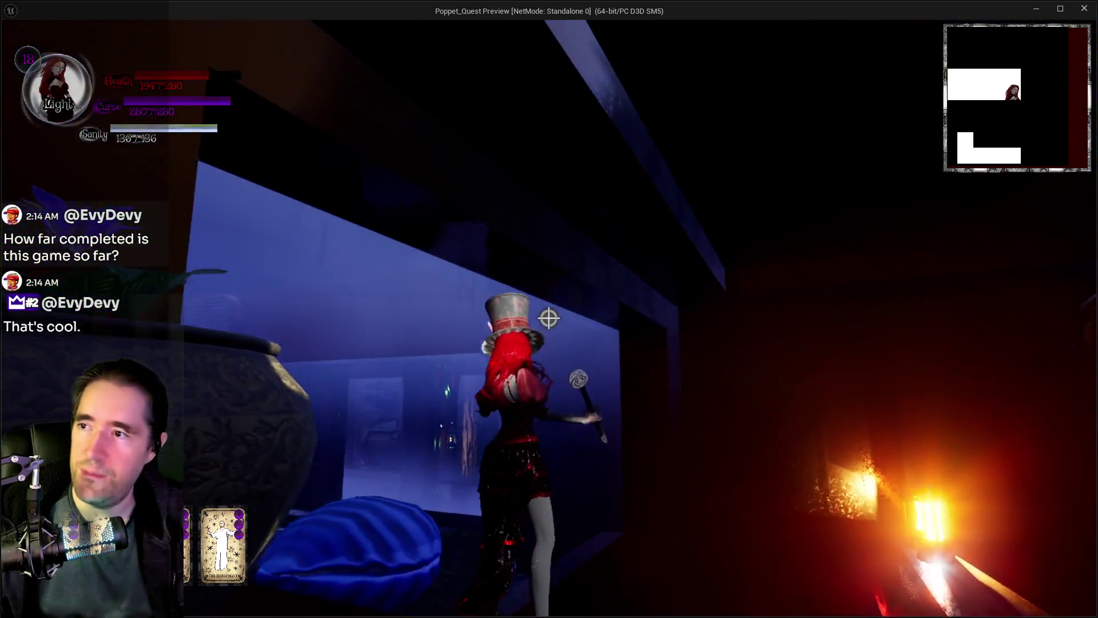
- Jump and glide past the lit lamps into the blue-lit room, then cast a magic burst
key(space)
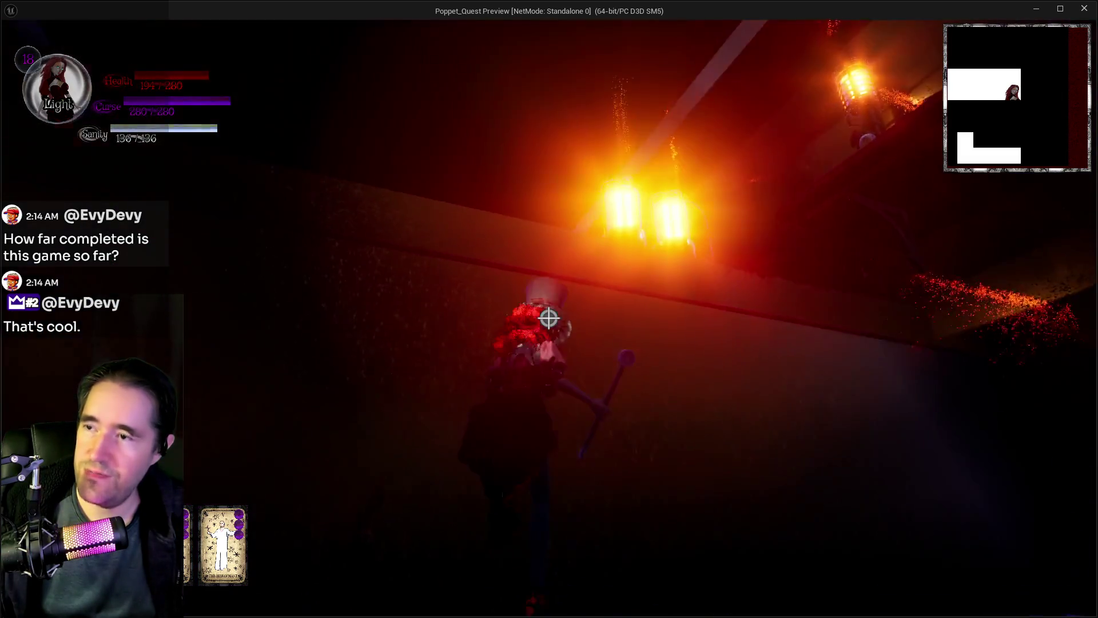
key(space)
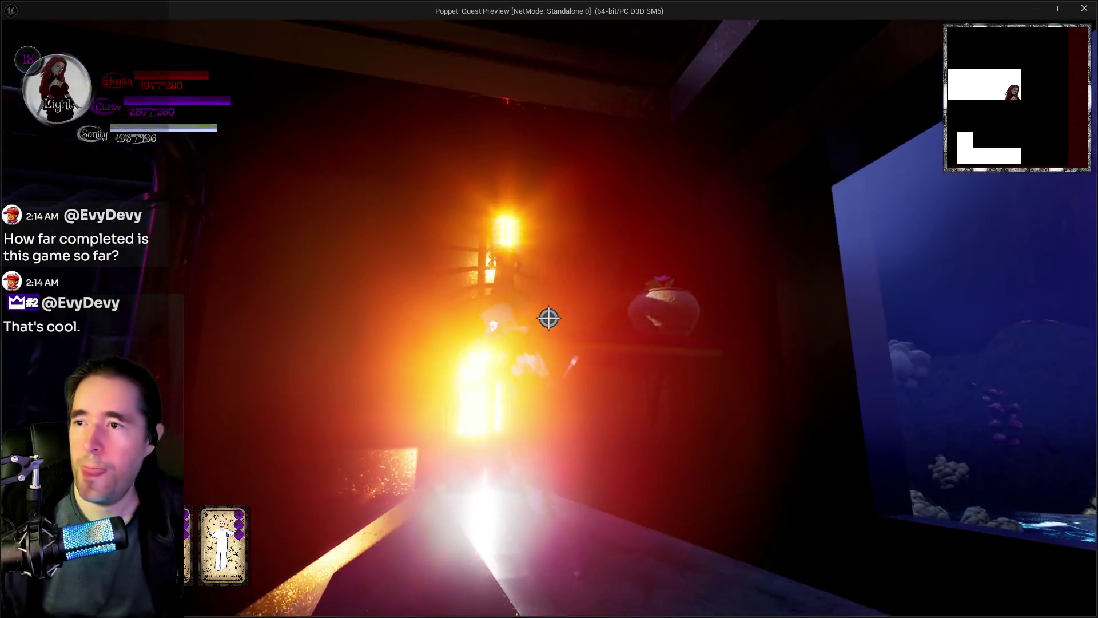
key(space)
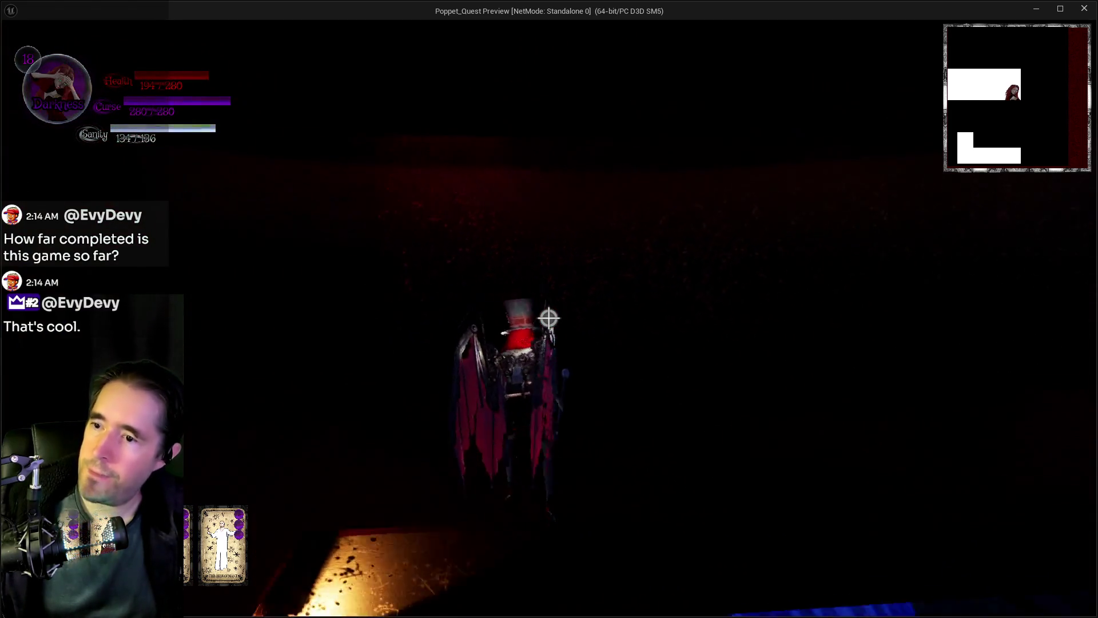
click(548, 318)
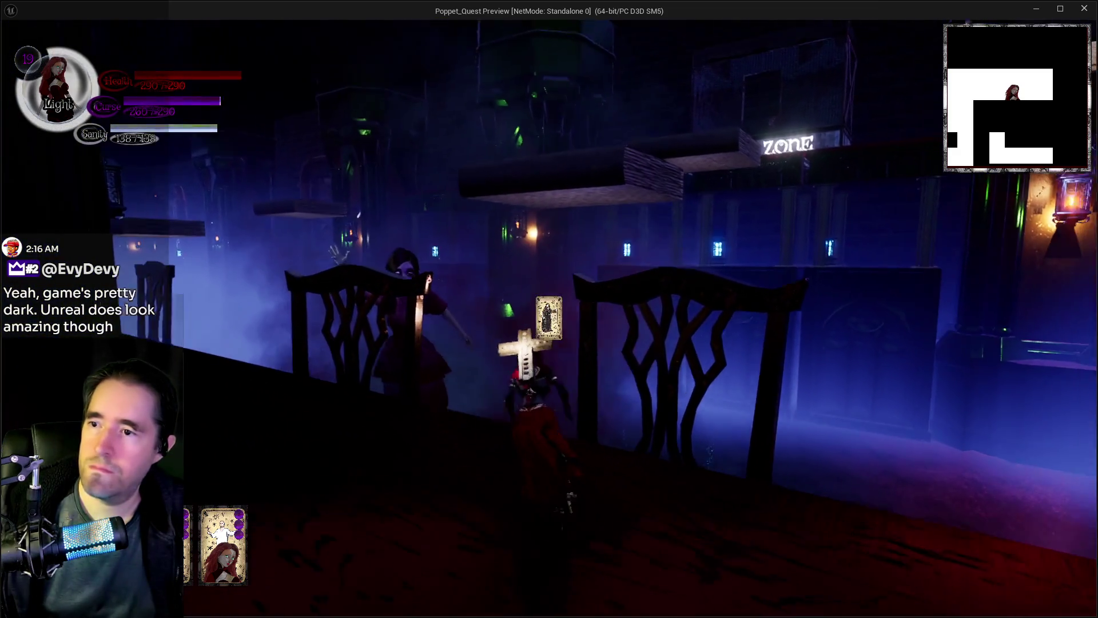
- Leap and glide onto the ledge under the SAFE ZONE sign
key(space)
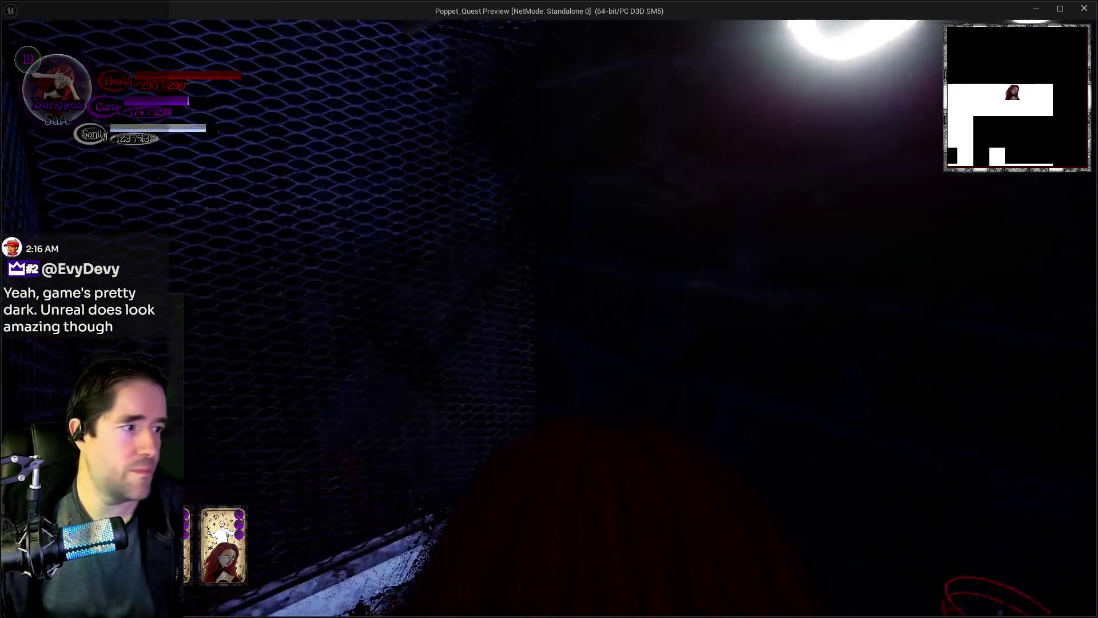
- Walk through the caged doorway into the Safe room, then turn back toward the doorway
key(w)
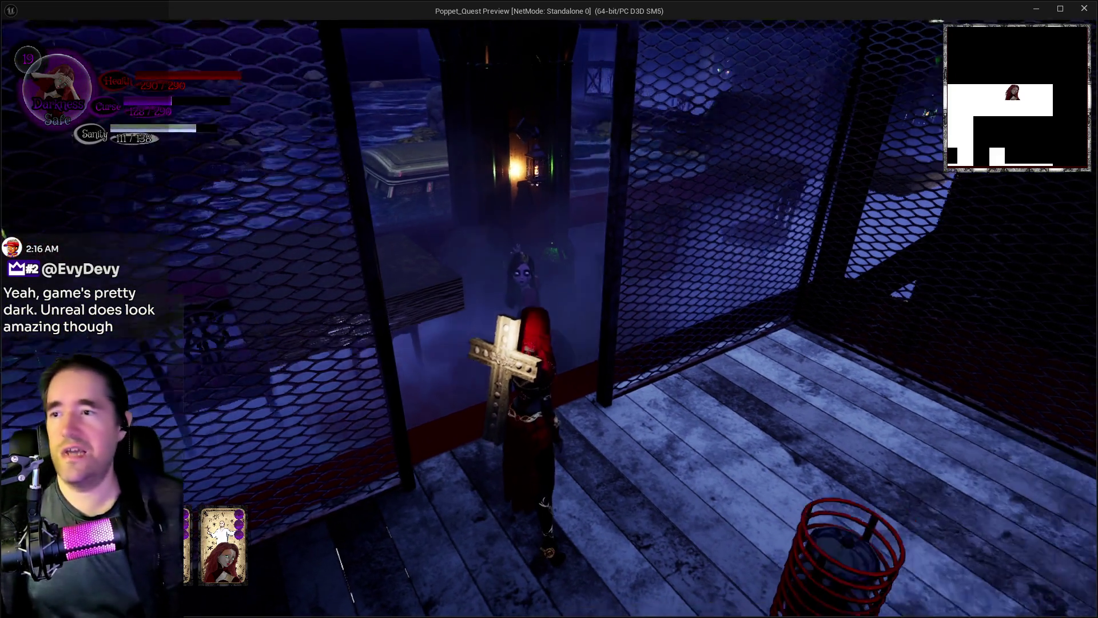
key(w)
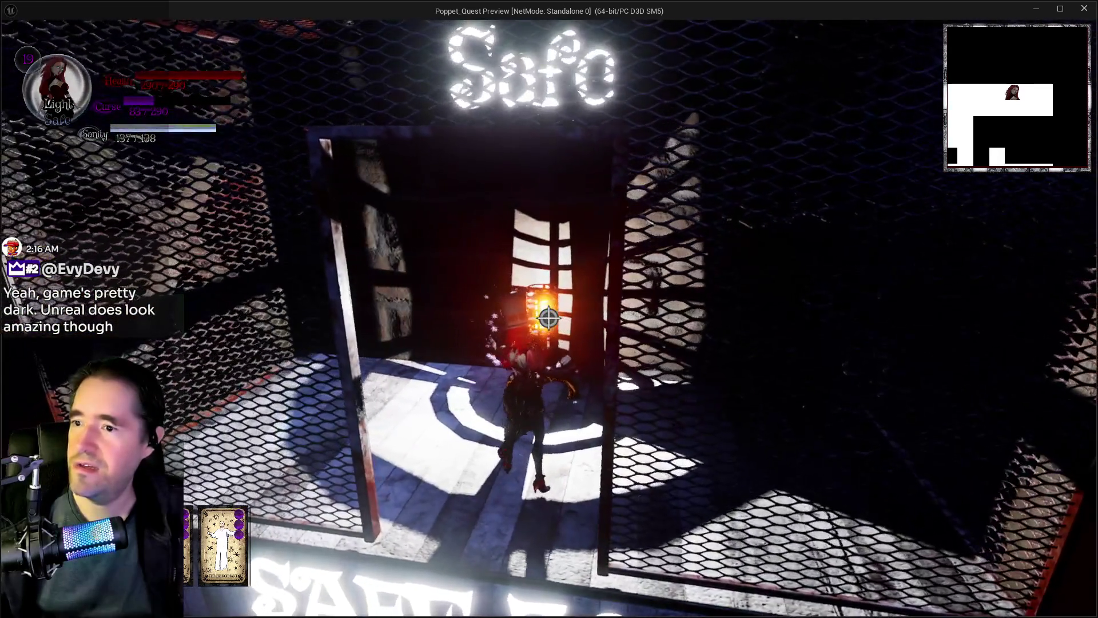
key(w)
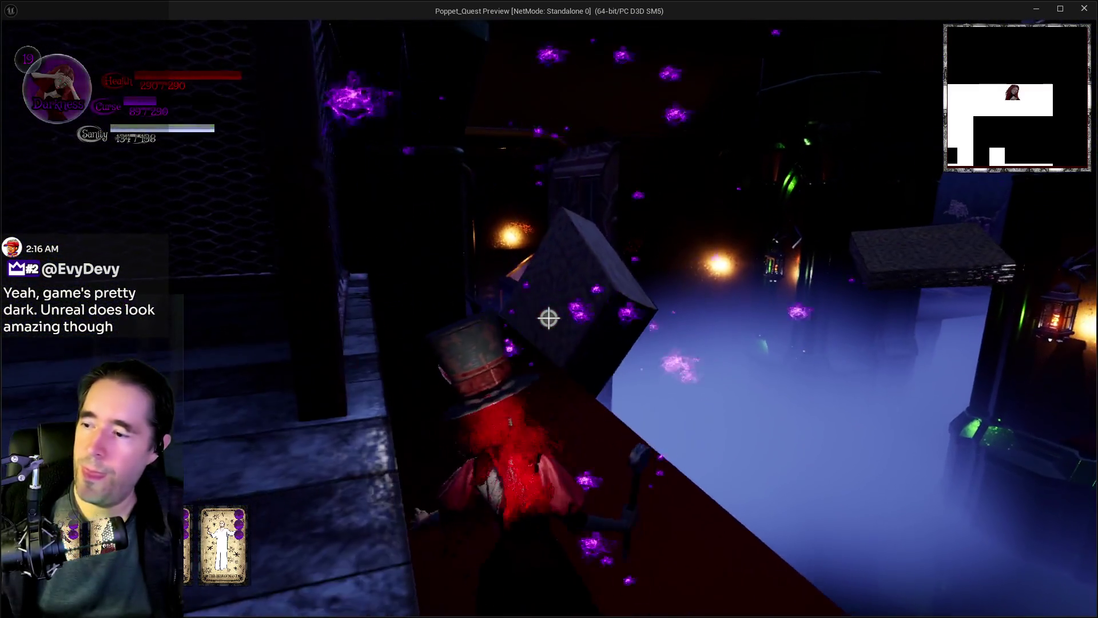
- Enter the flooded crypt room, release a light burst, and hop across its wooden platforms
key(w)
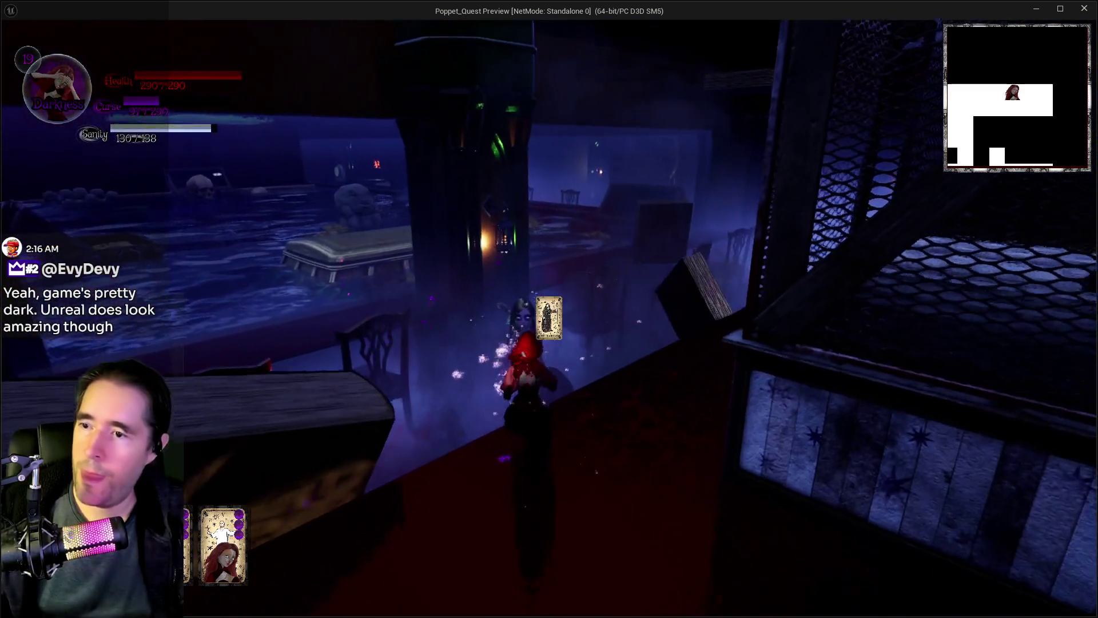
key(w)
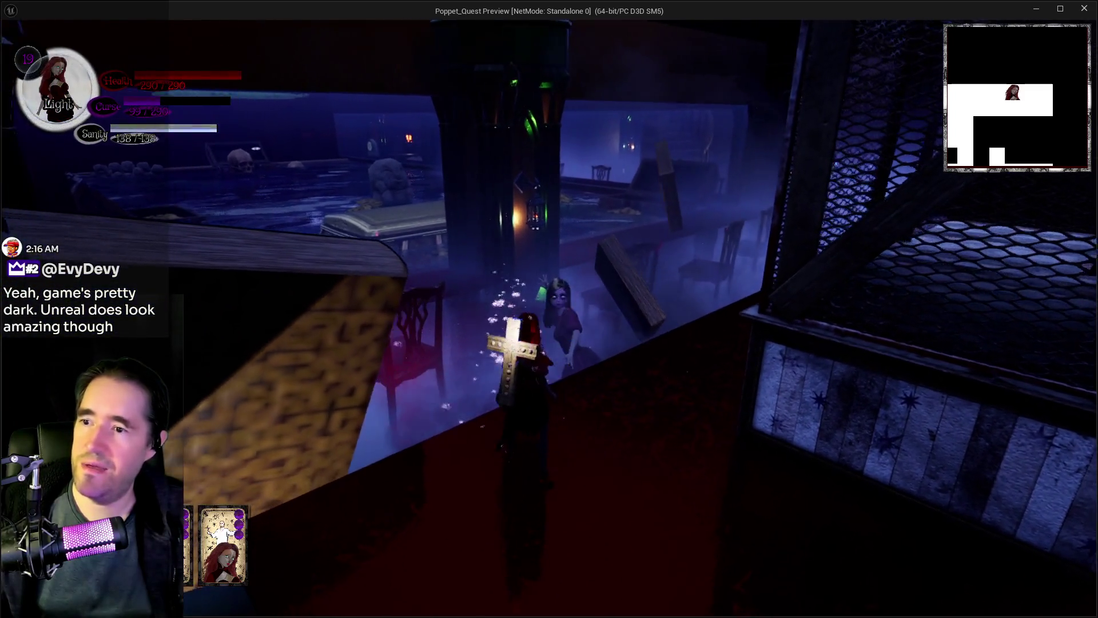
key(w)
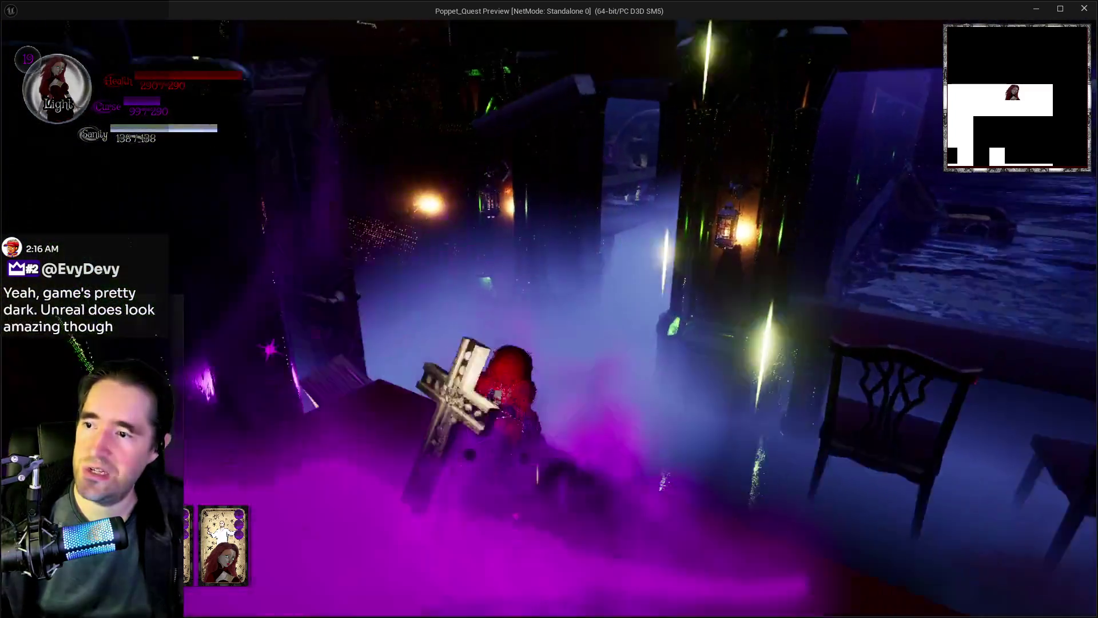
key(space)
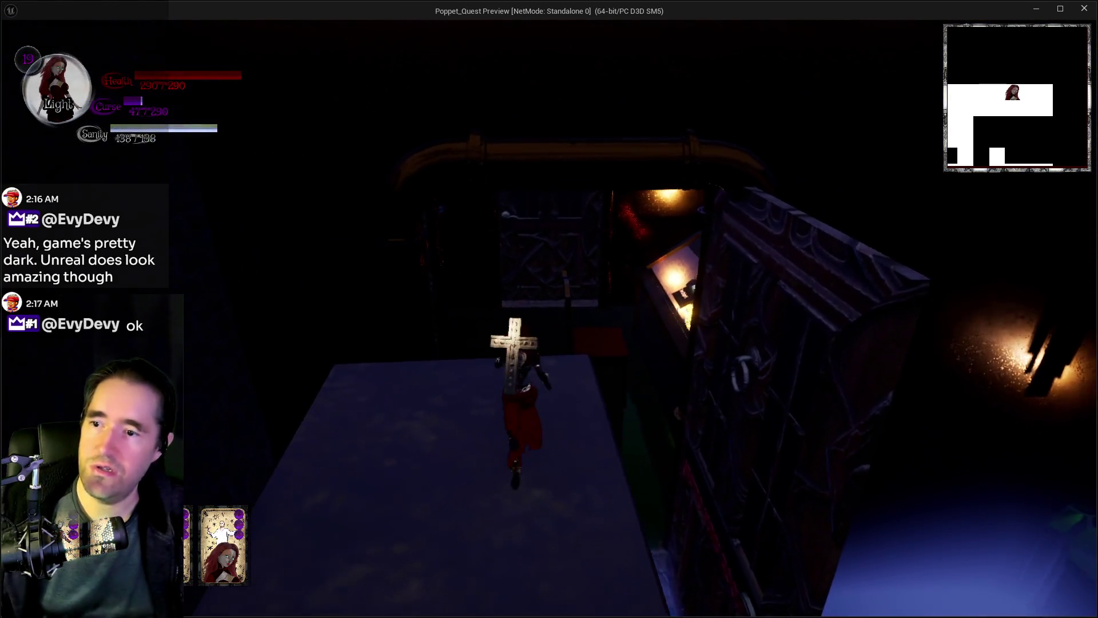
key(space)
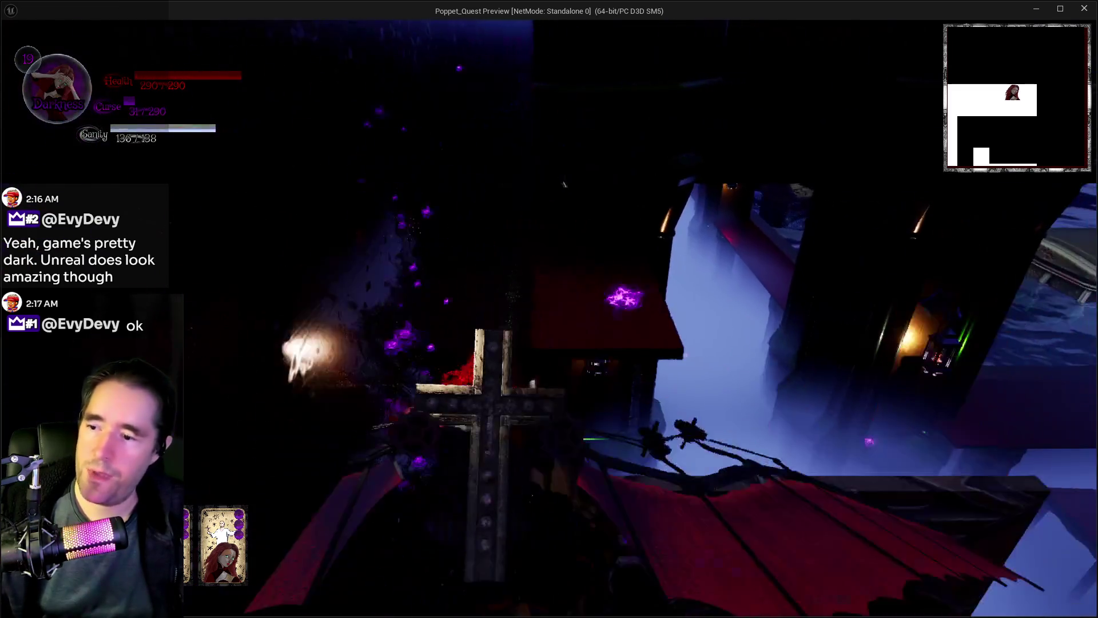
- Drop from the safe-zone platform and run down the misty halls, casting purple bursts
key(w)
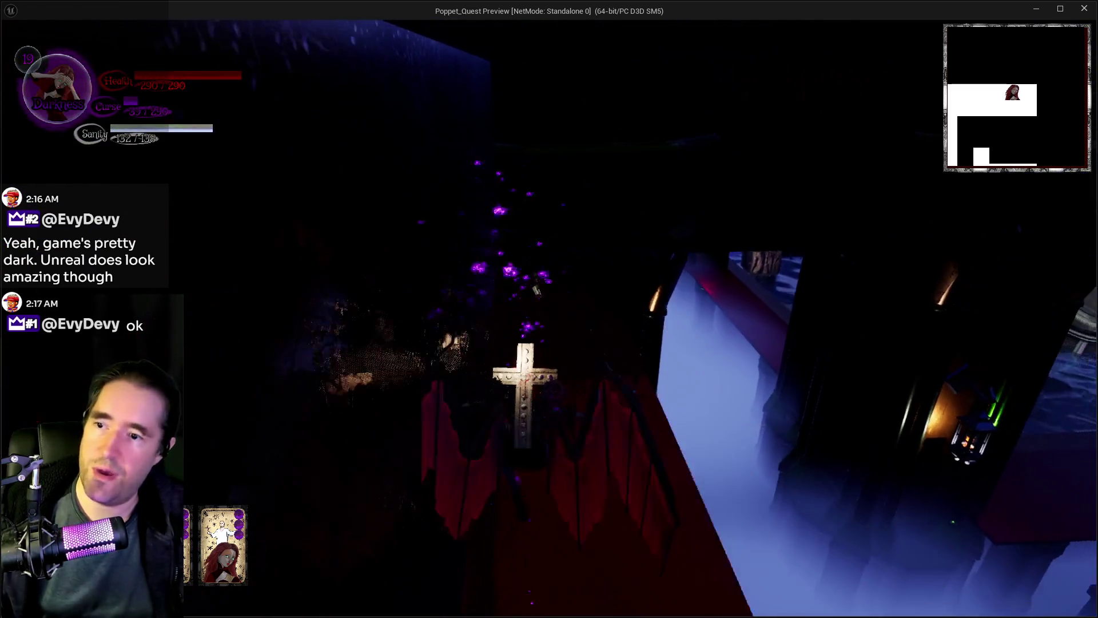
key(w)
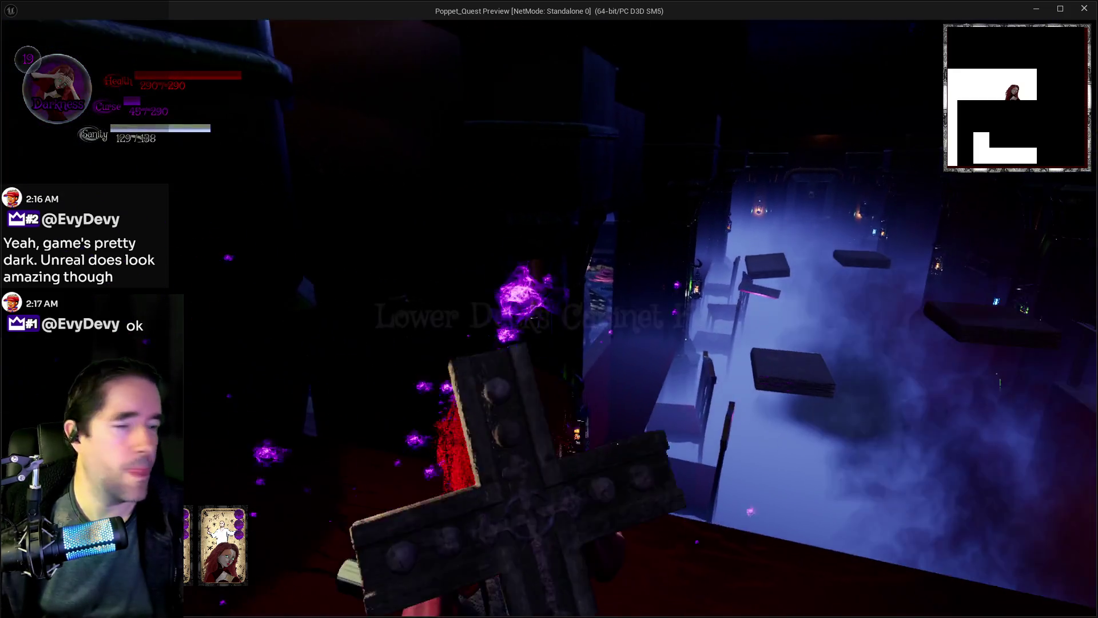
key(w)
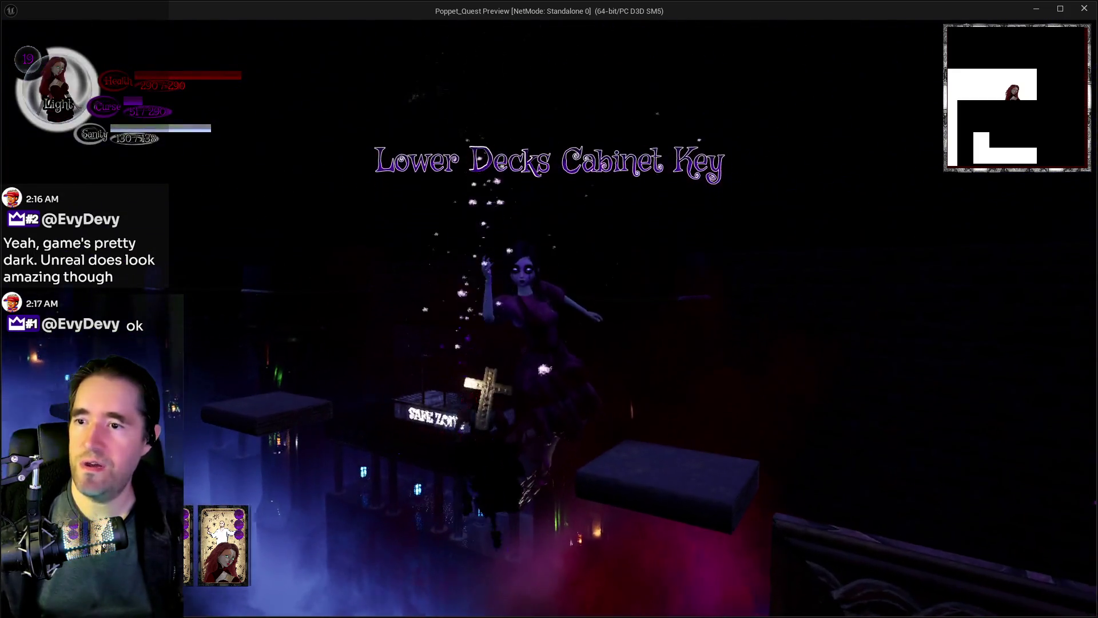
key(w)
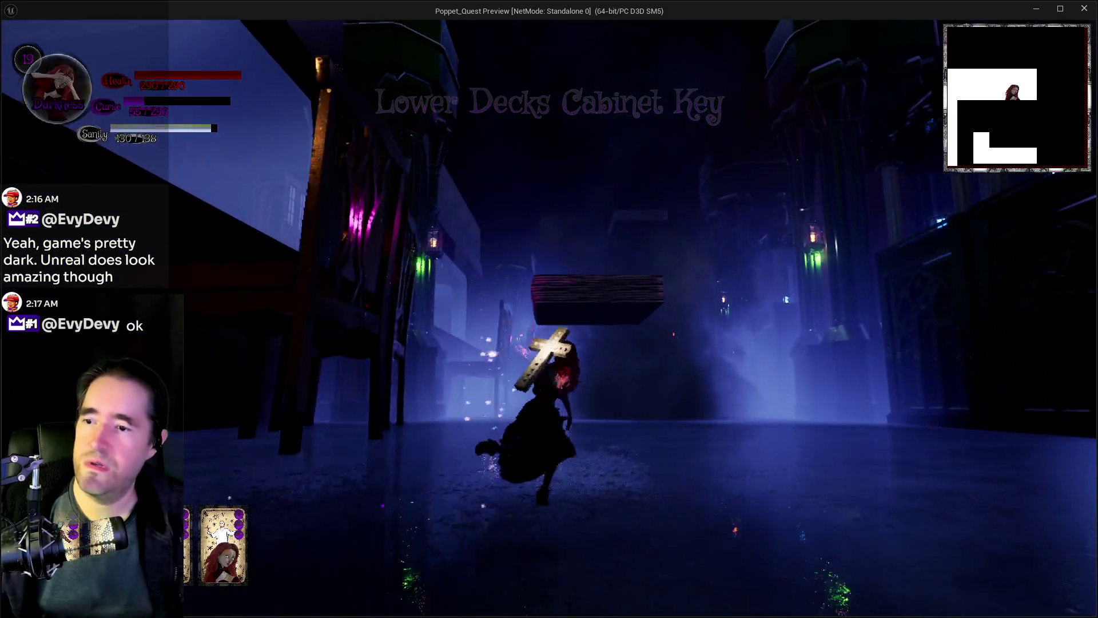
key(w)
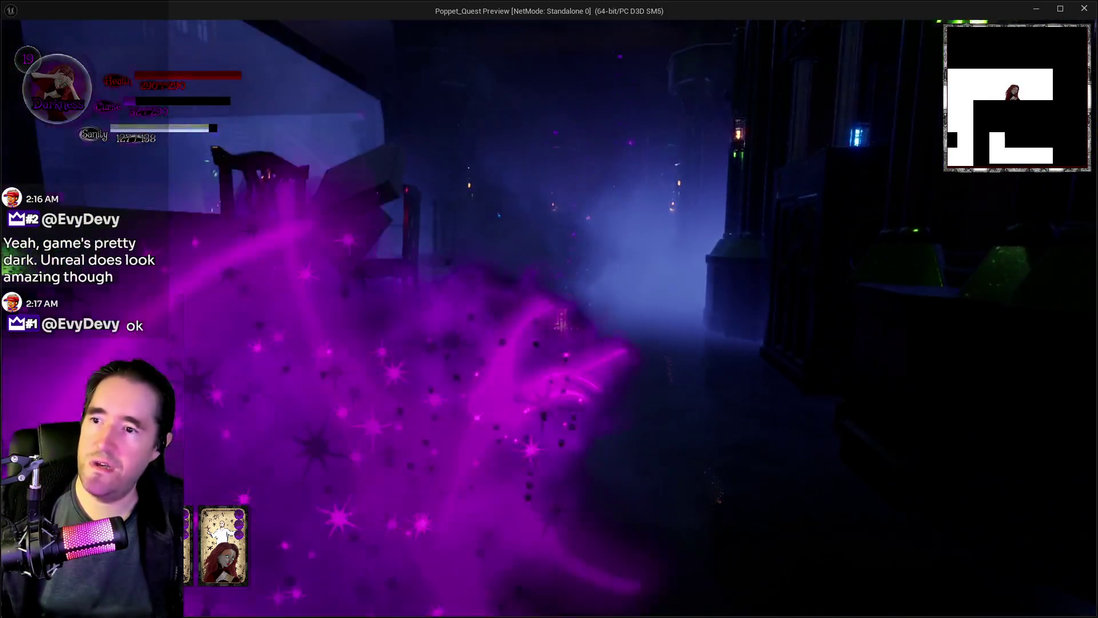
key(w)
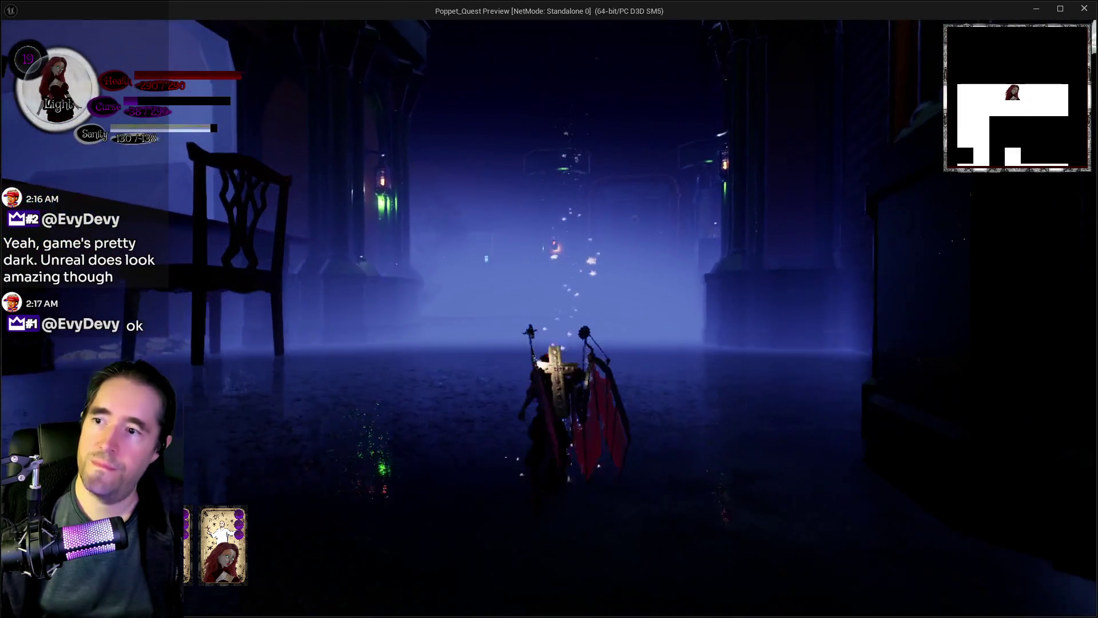
key(w)
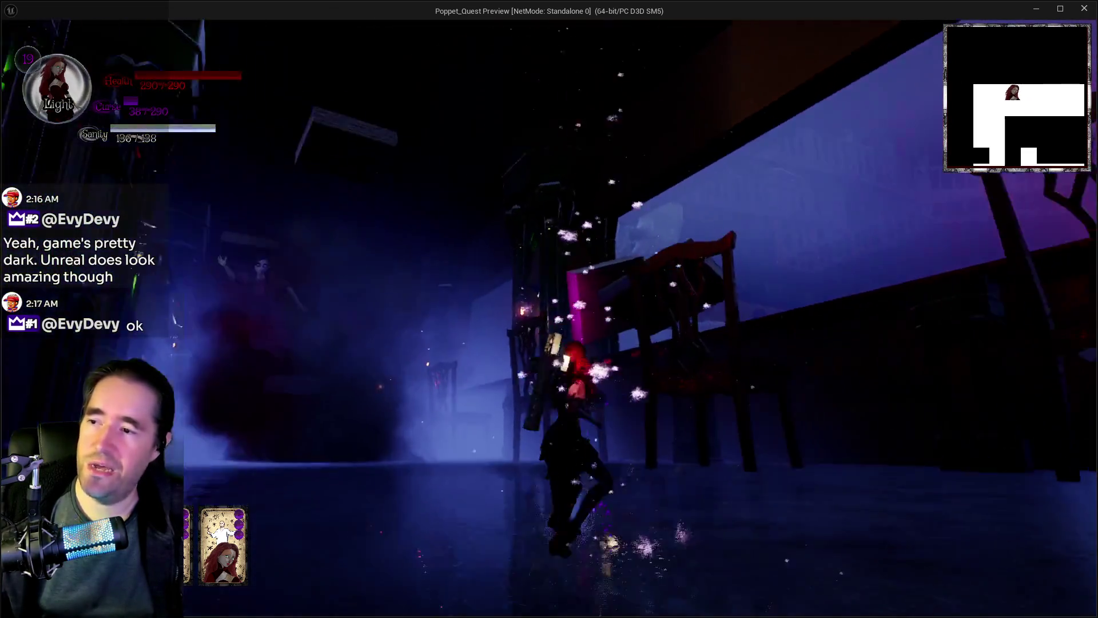
key(w)
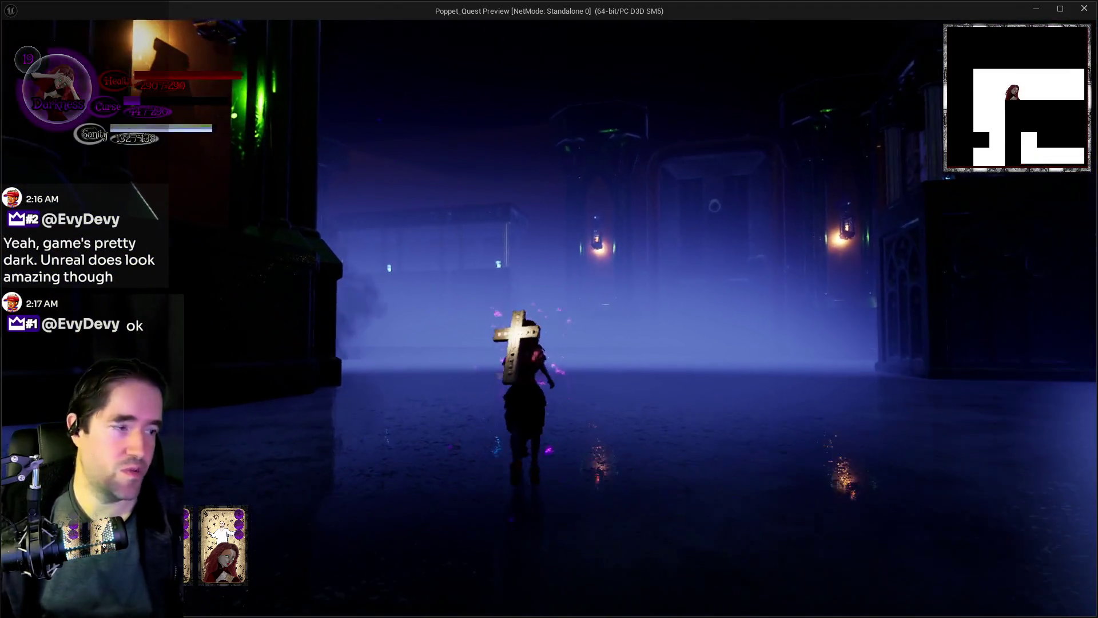
key(w)
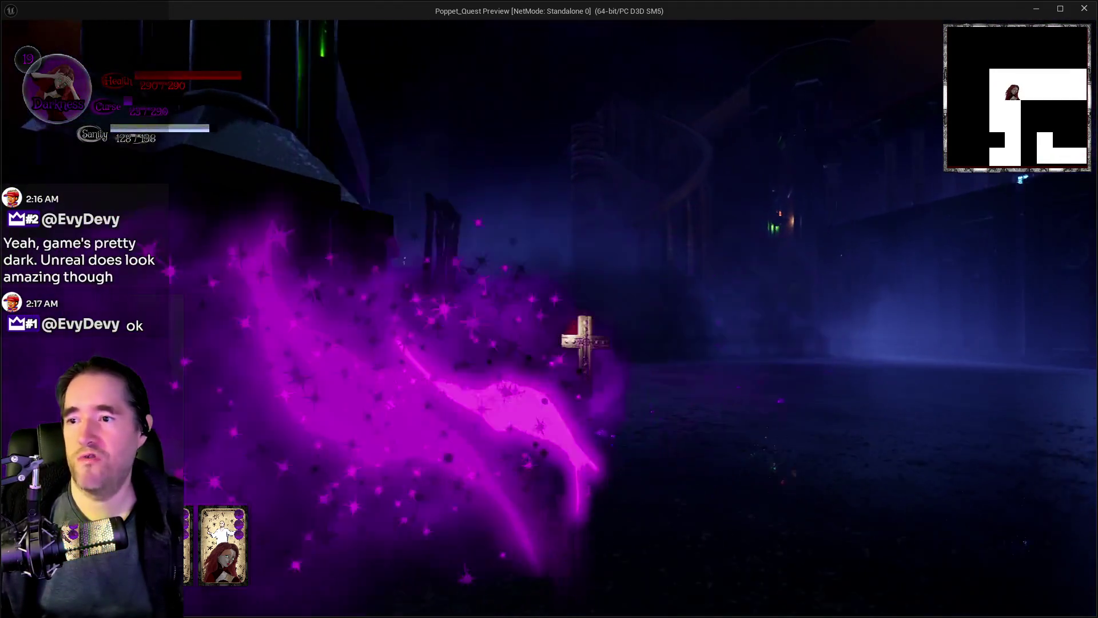
key(w)
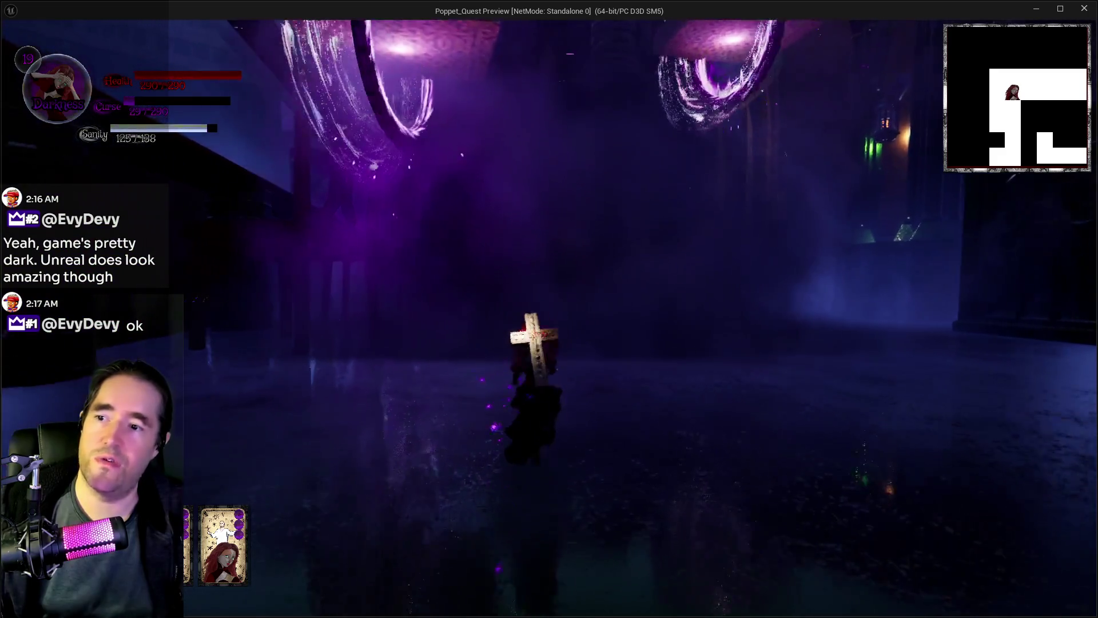
key(w)
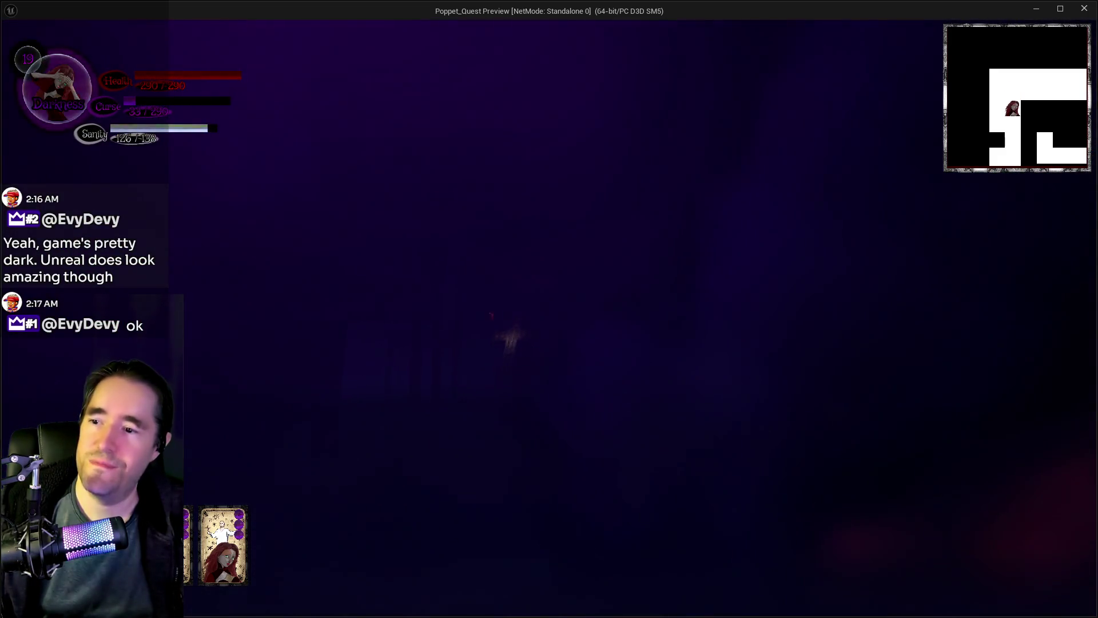
- Run past the Goodies booth and chairs, switch to winged Darkness form, and climb the stone stairs
key(w)
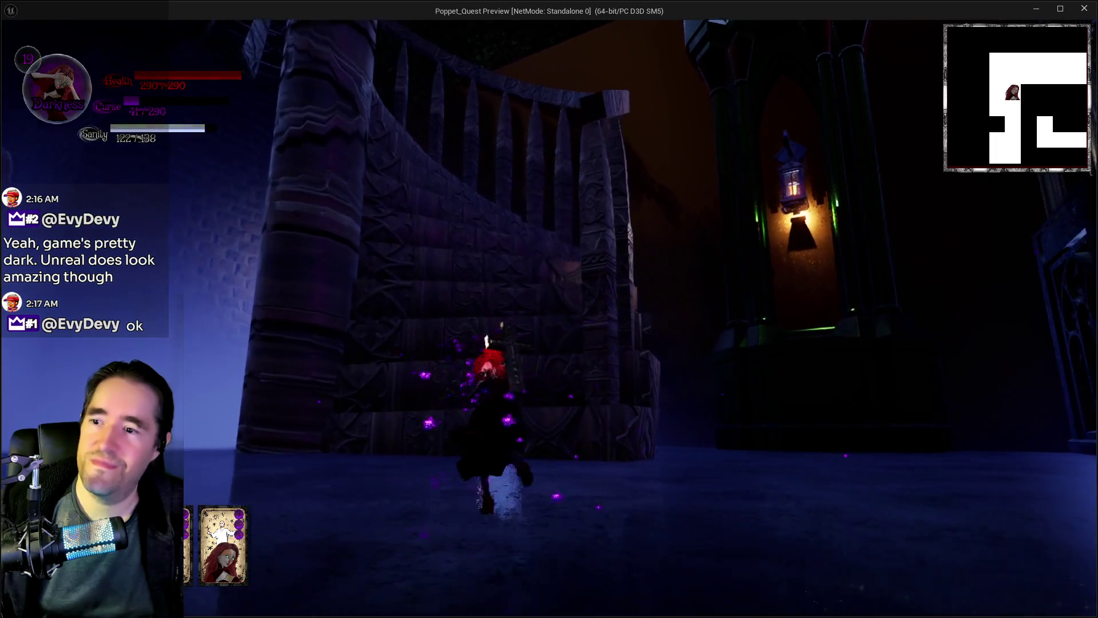
key(w)
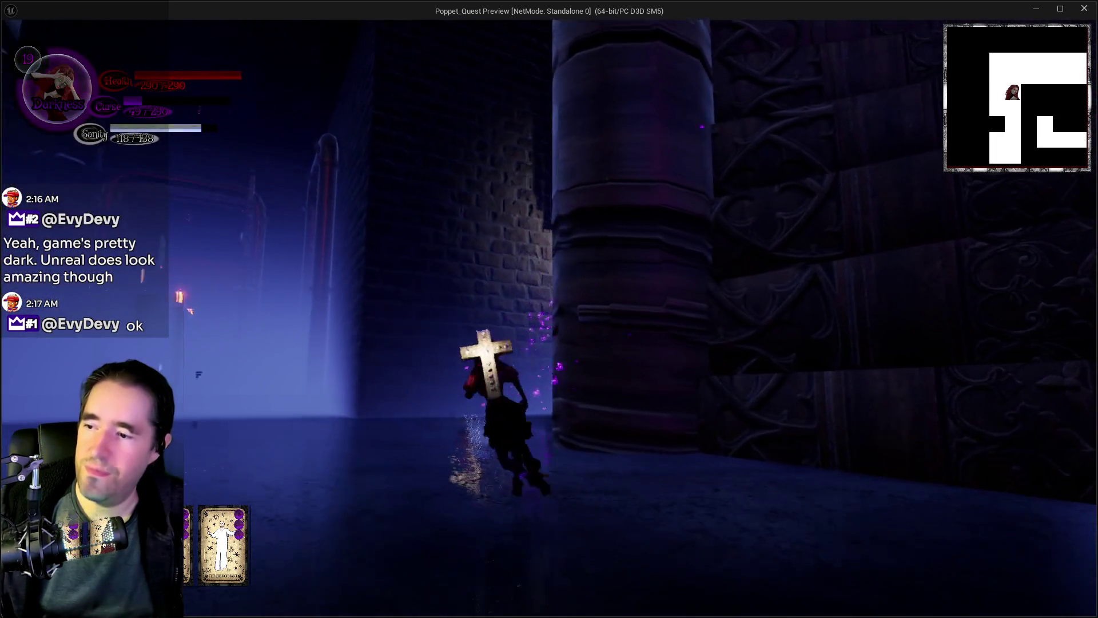
key(w)
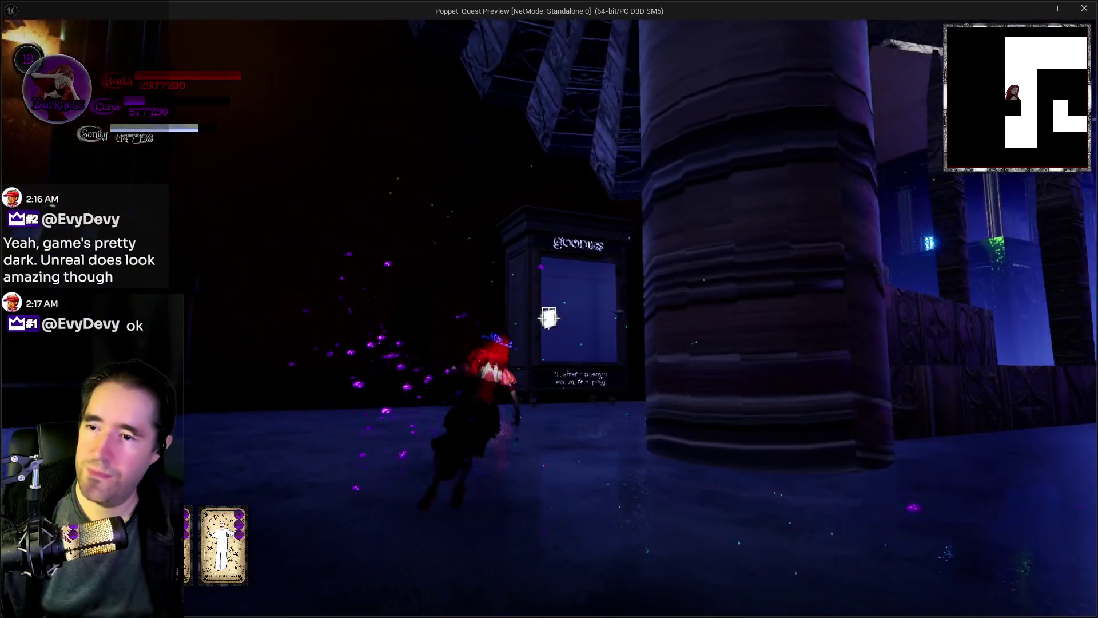
key(w)
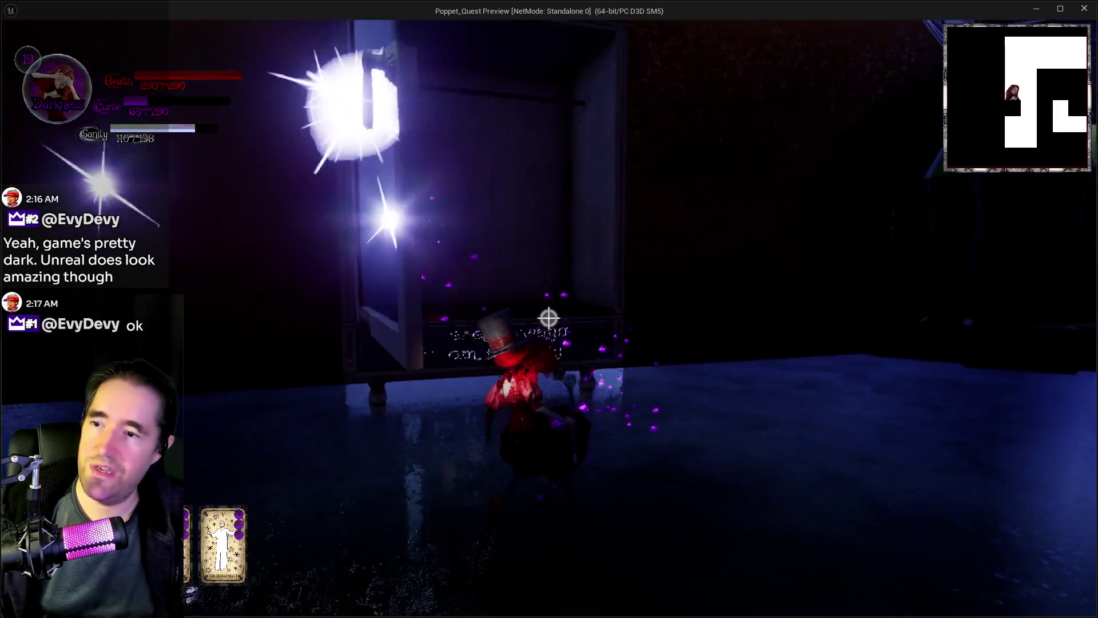
key(w)
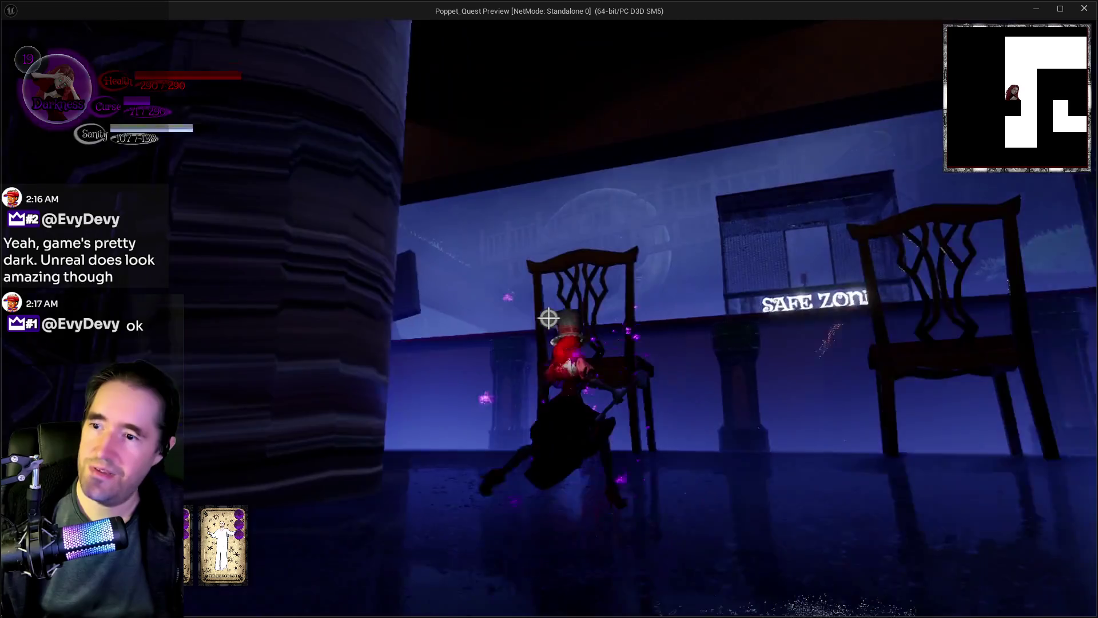
key(w)
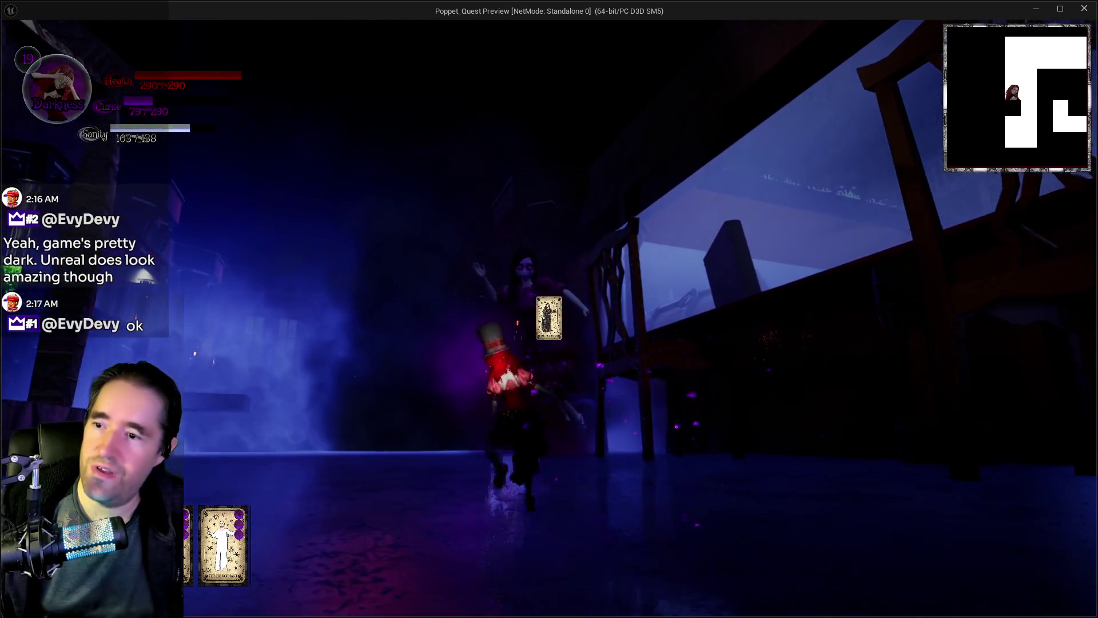
key(w)
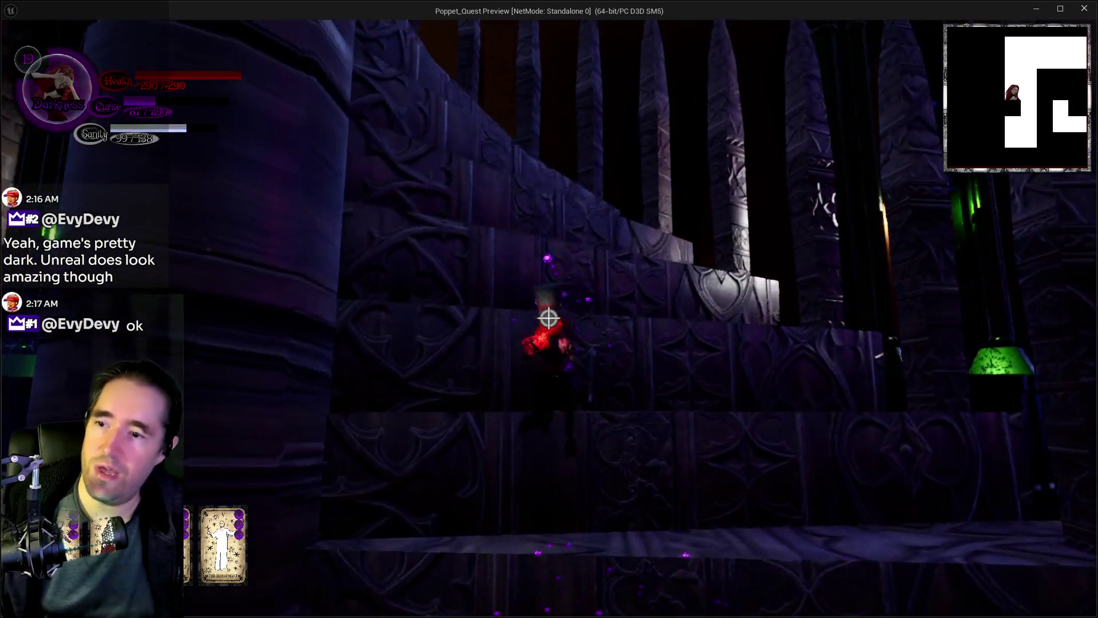
key(w)
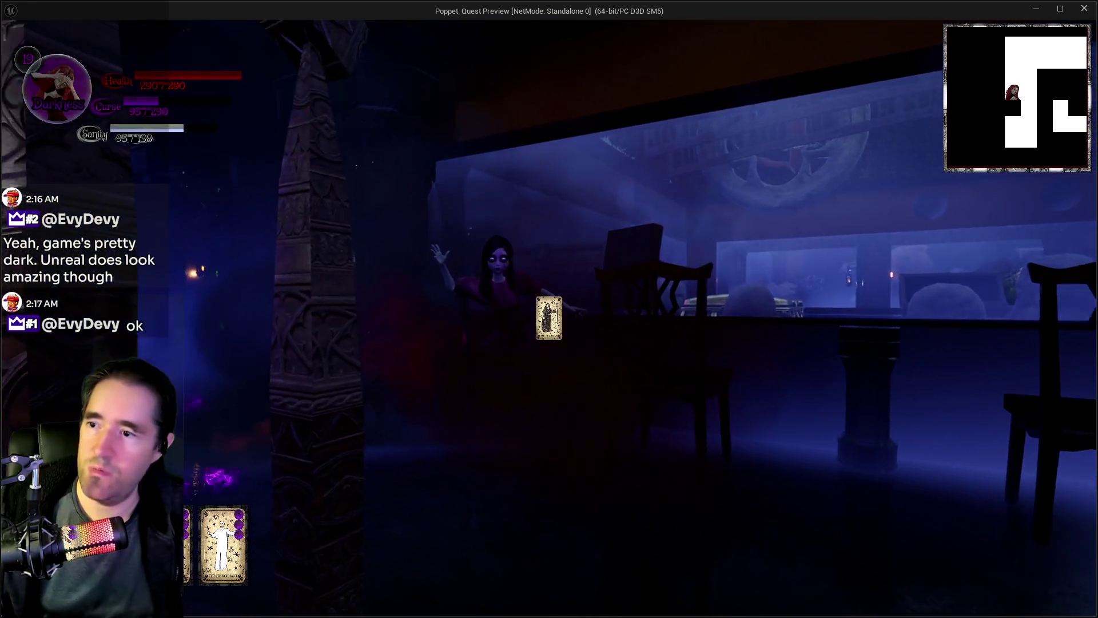
key(w)
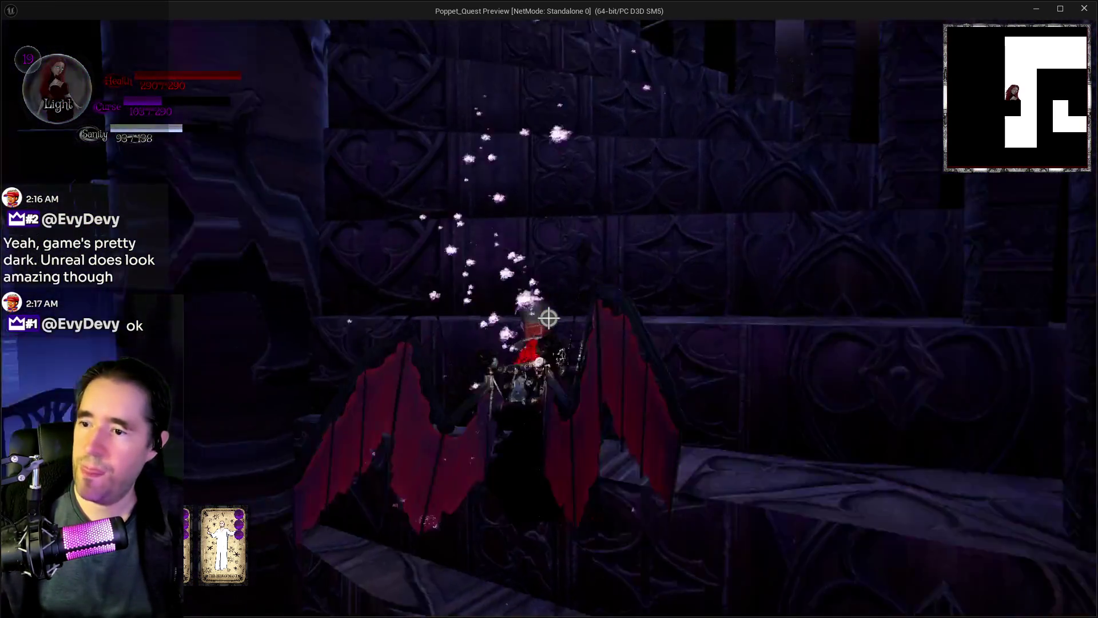
key(w)
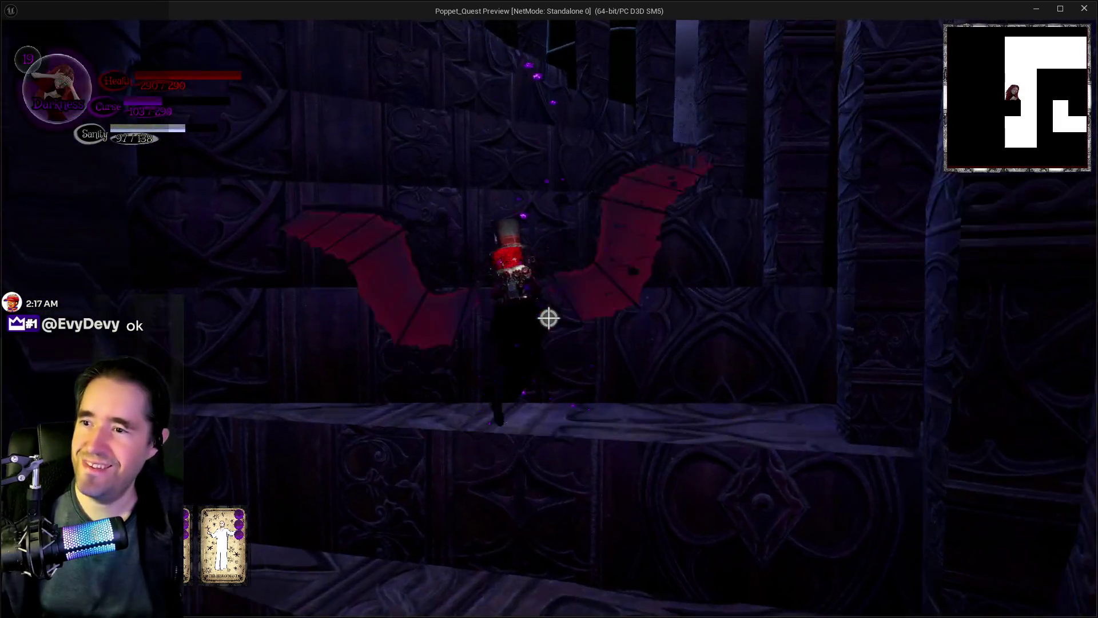
key(w)
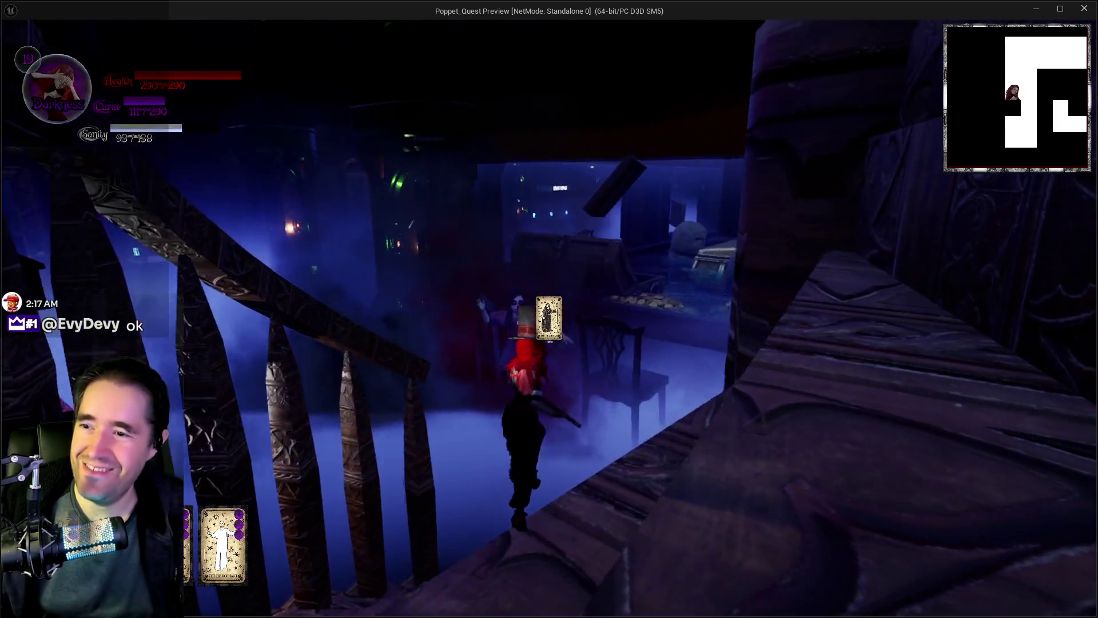
key(w)
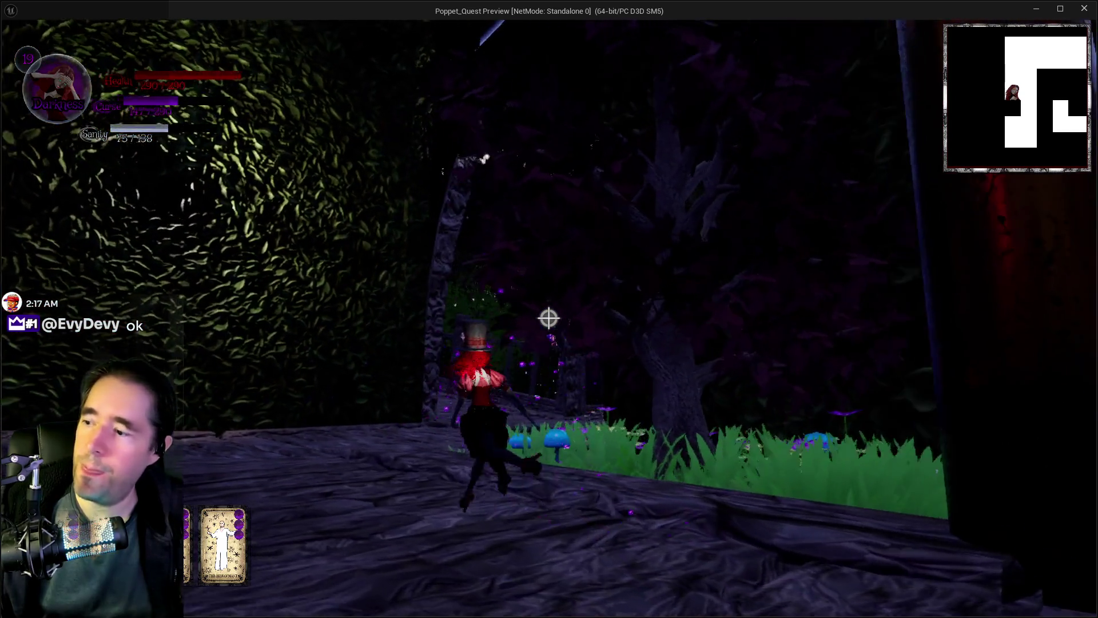
- Run forward through the stone archway and doorway into the grass beside the glowing portal stone
key(w)
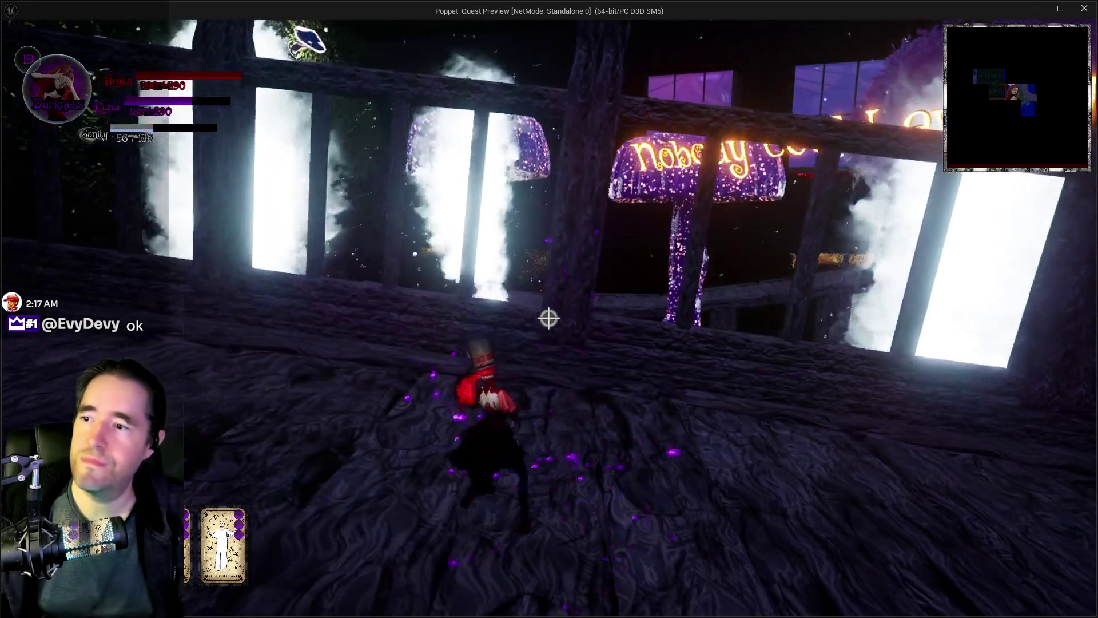
key(w)
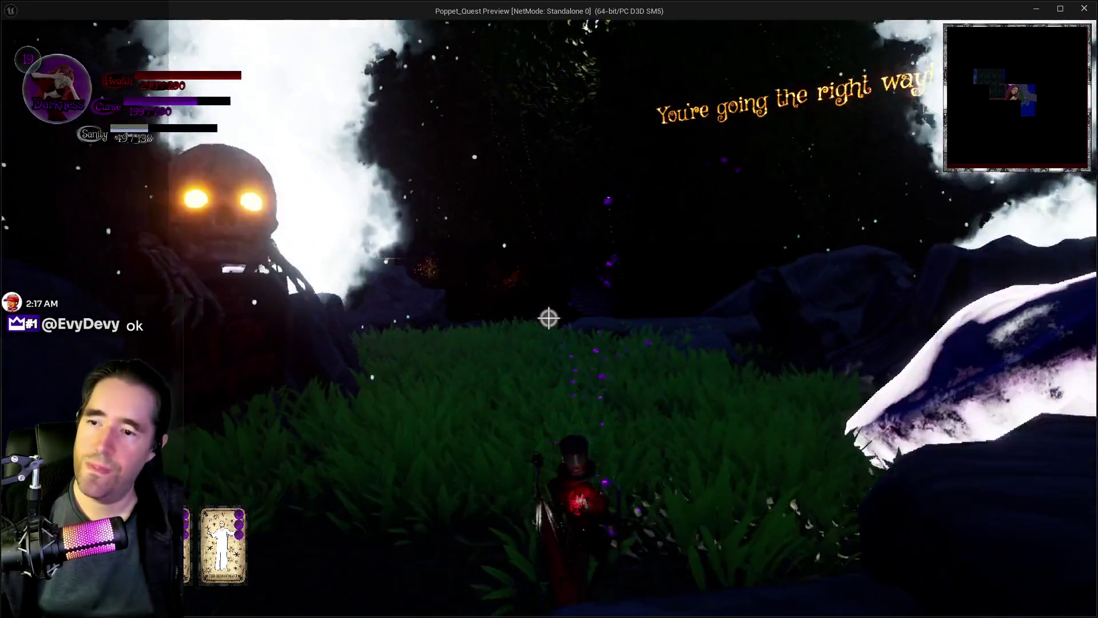
key(w)
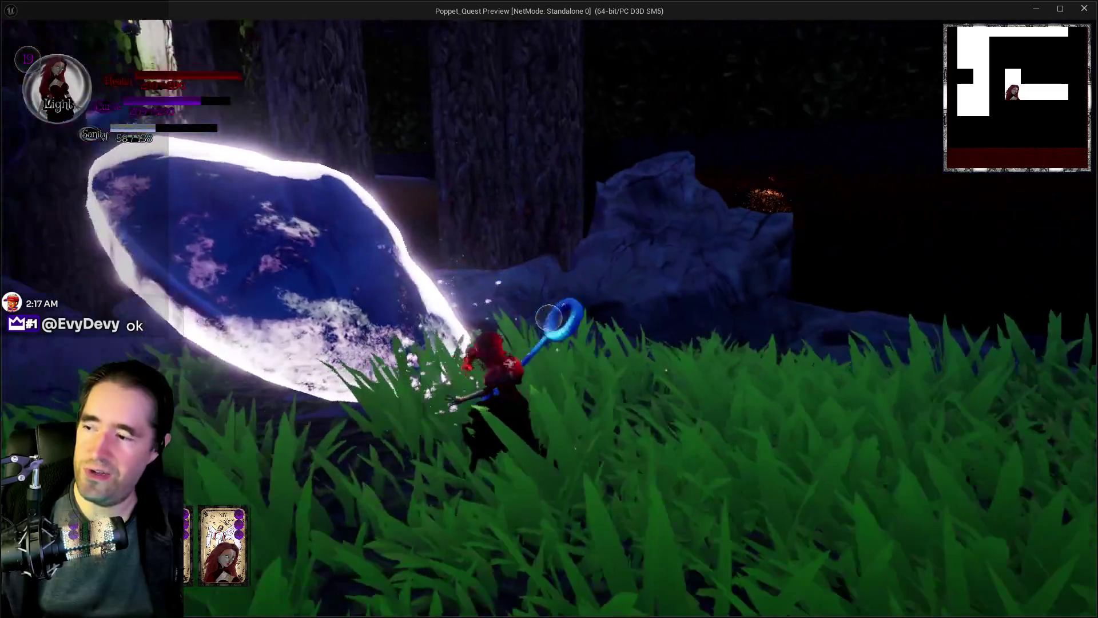
key(w)
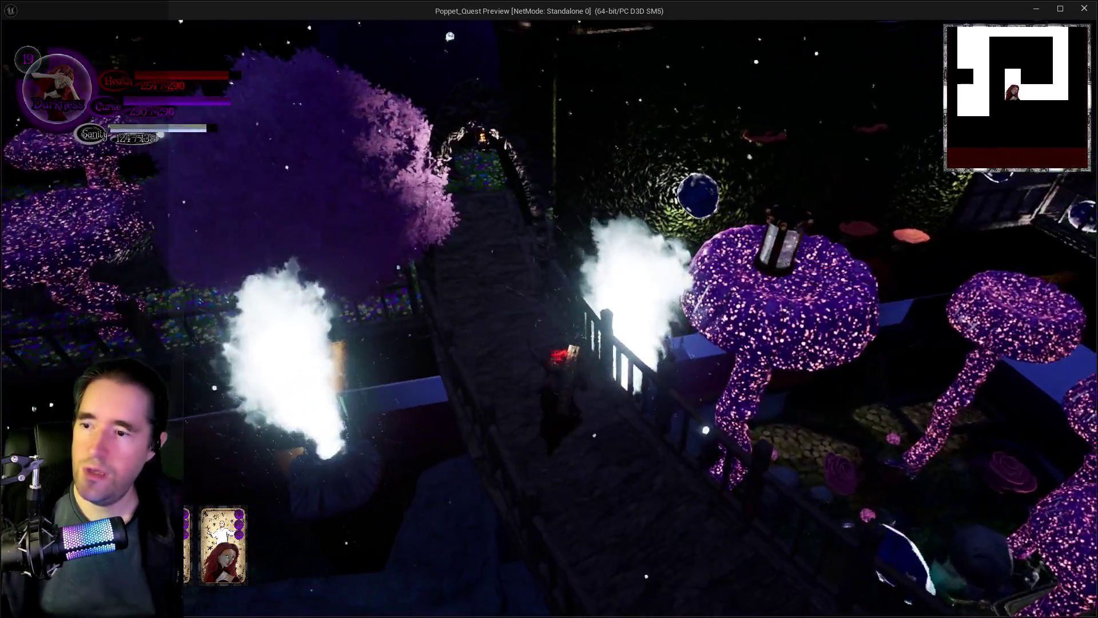
- Walk up the bridge to the curved ledge overlooking the misty hall of giant chairs
key(w)
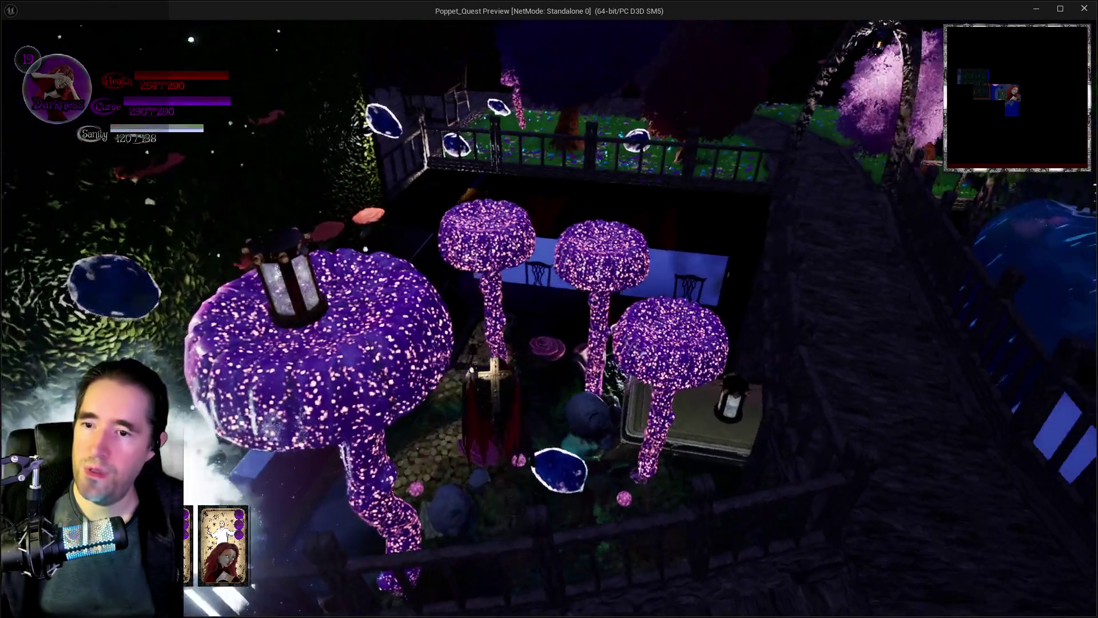
key(w)
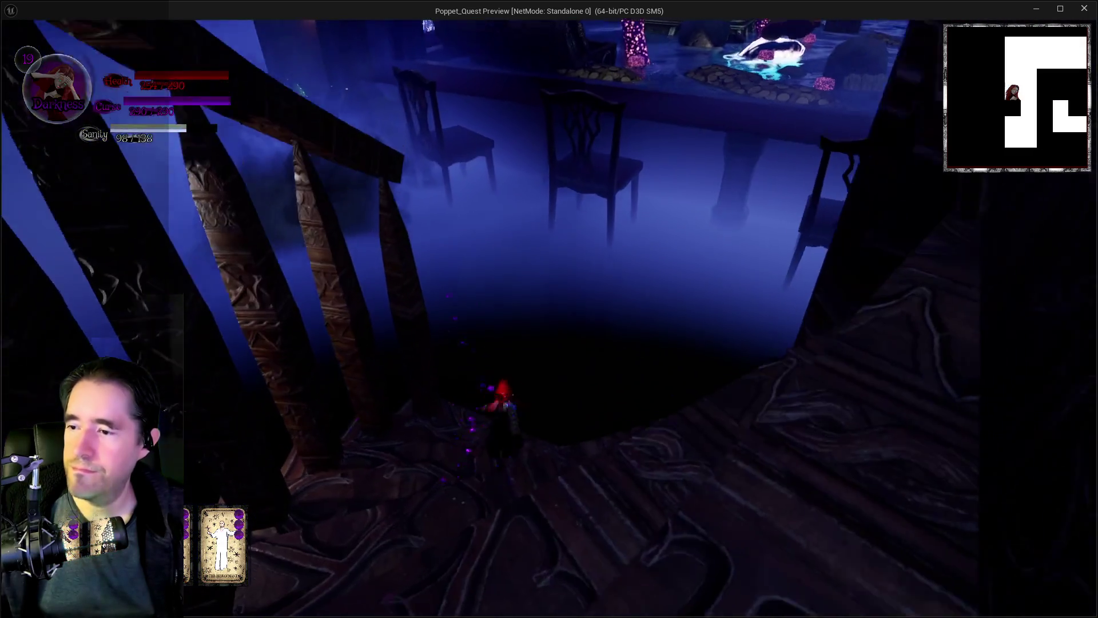
- Drop off the balcony, glide into the hall and run past the chairs under the table
key(space)
key(w)
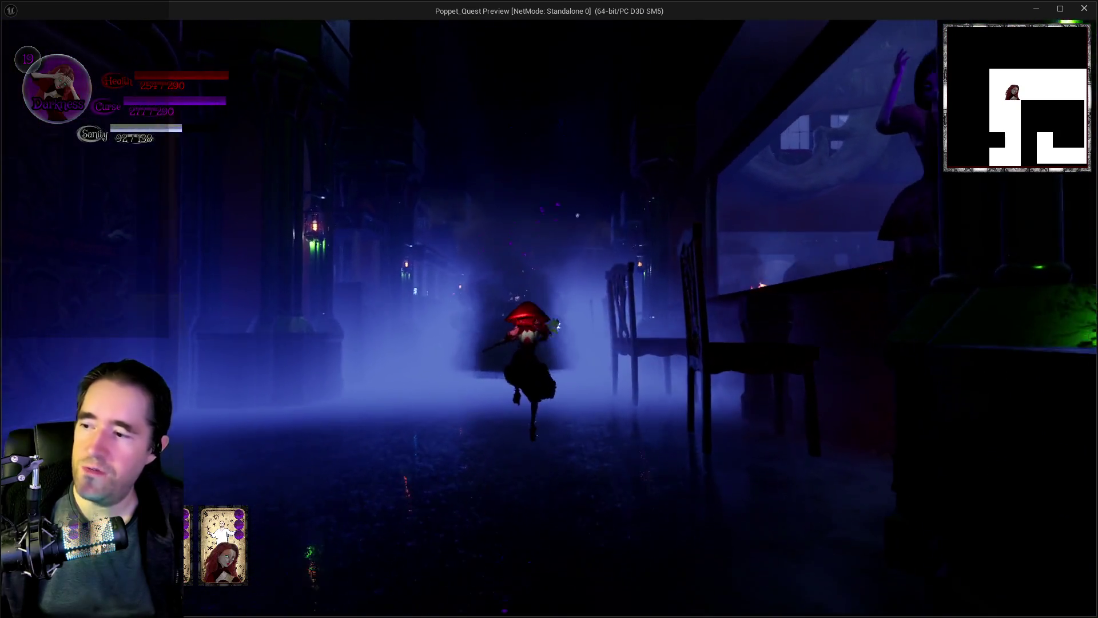
key(w)
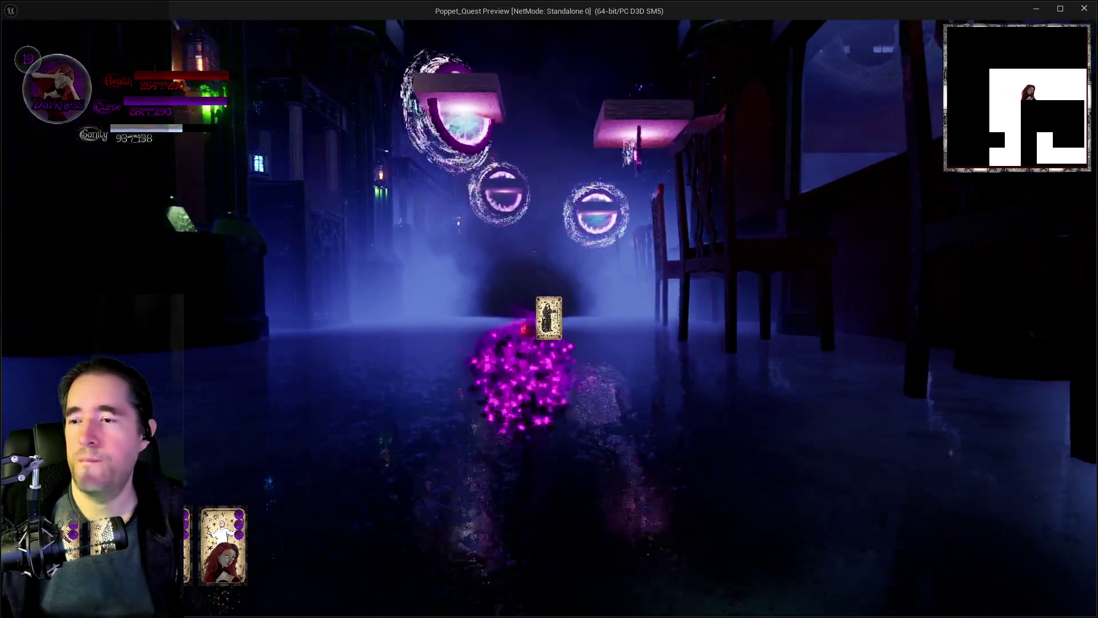
key(w)
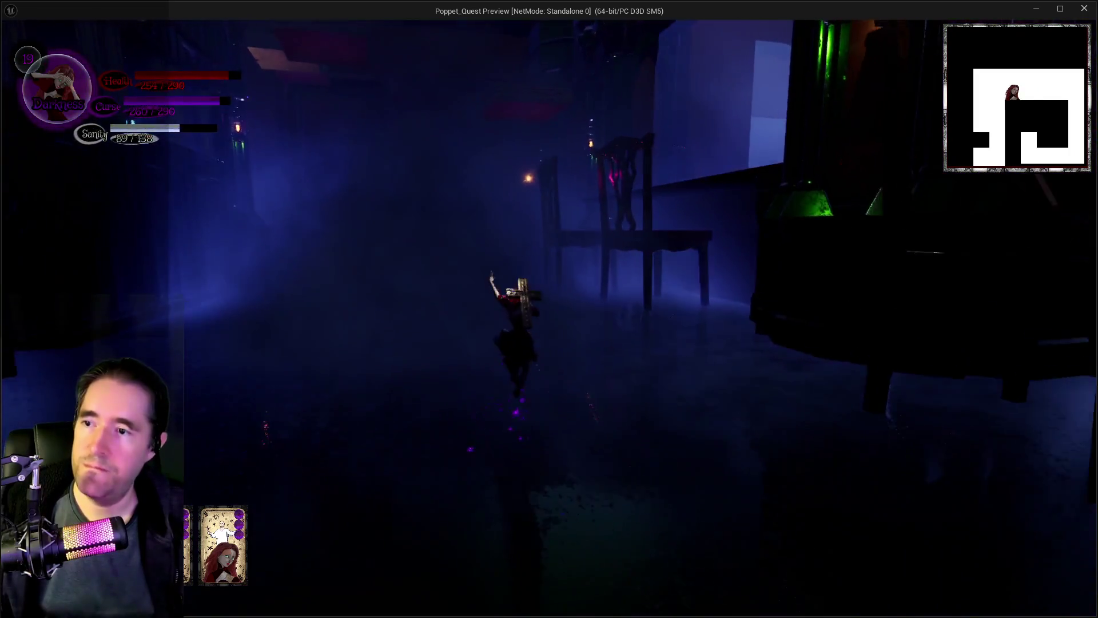
key(w)
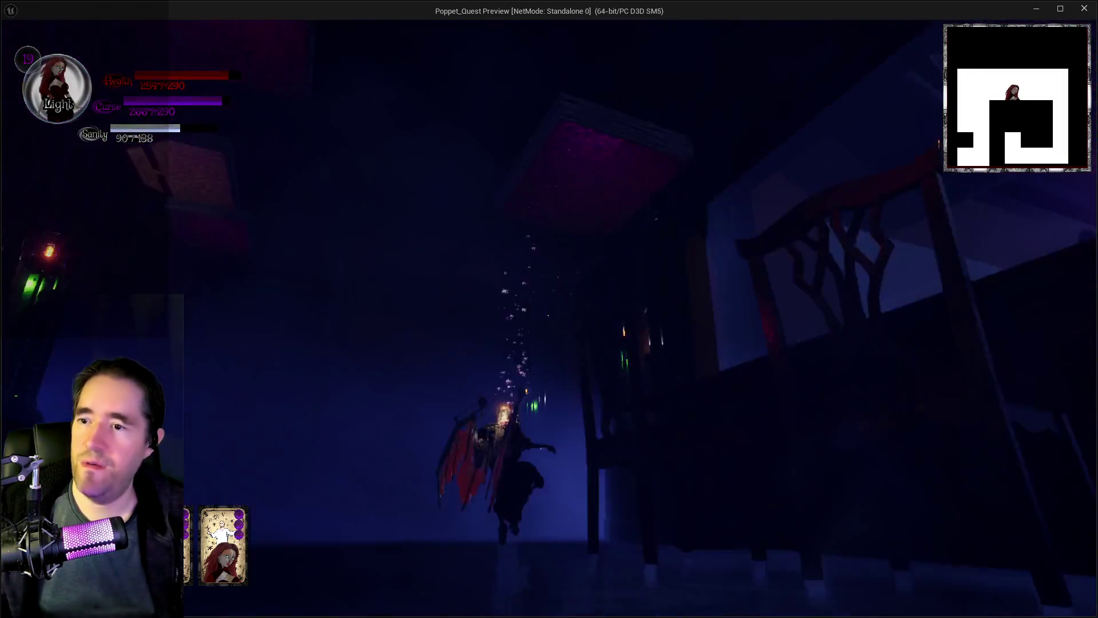
key(w)
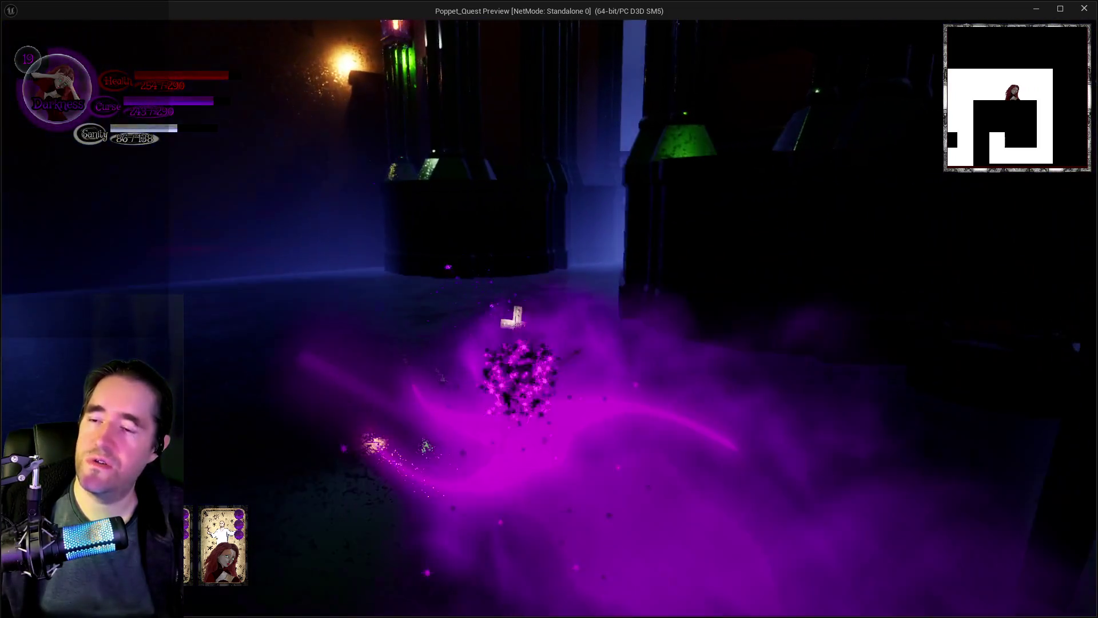
- Run through the foggy corridors and the door into Grotto Pump Room 3
key(w)
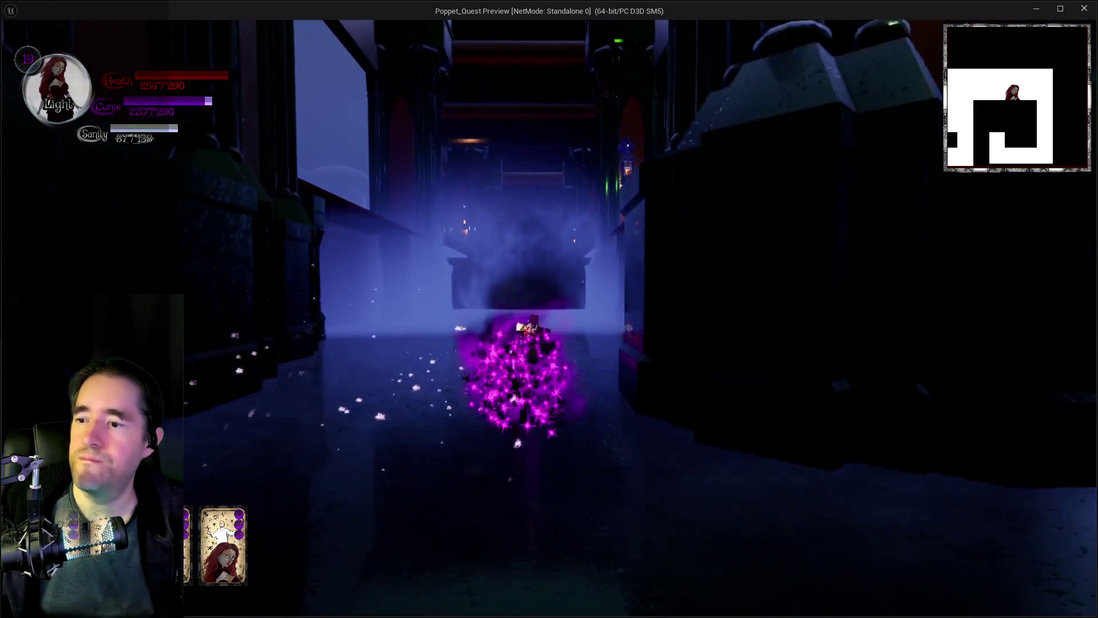
key(w)
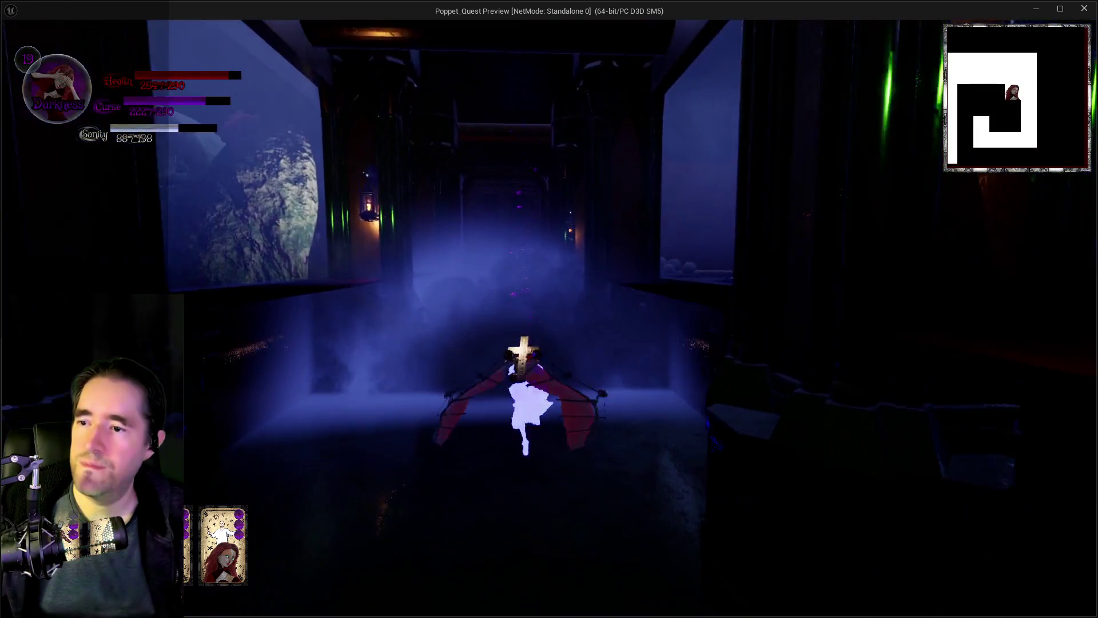
key(w)
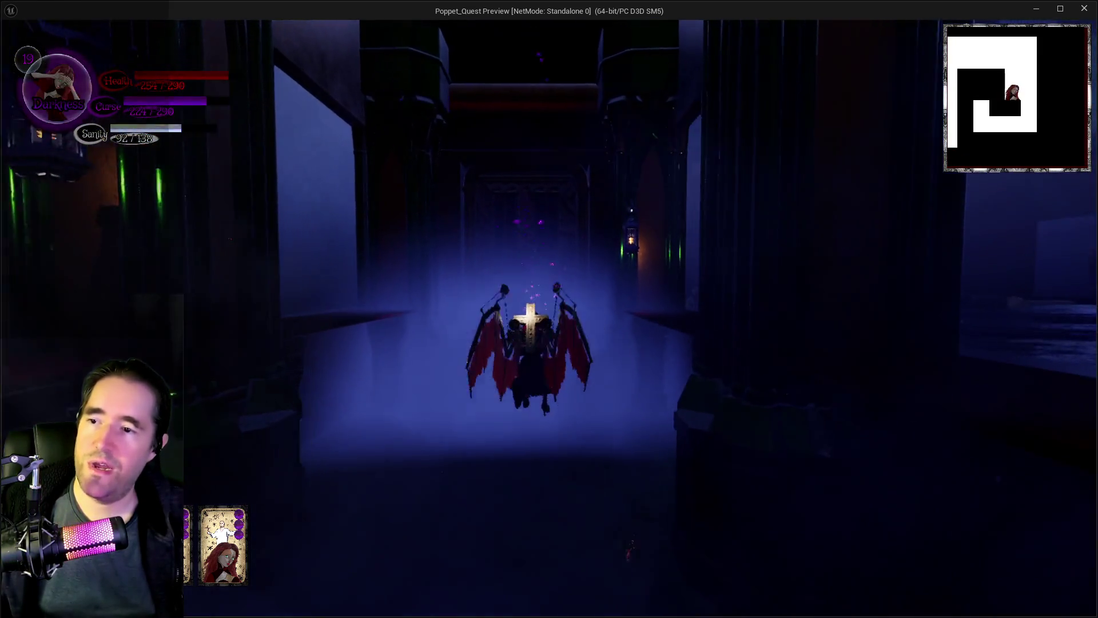
key(w)
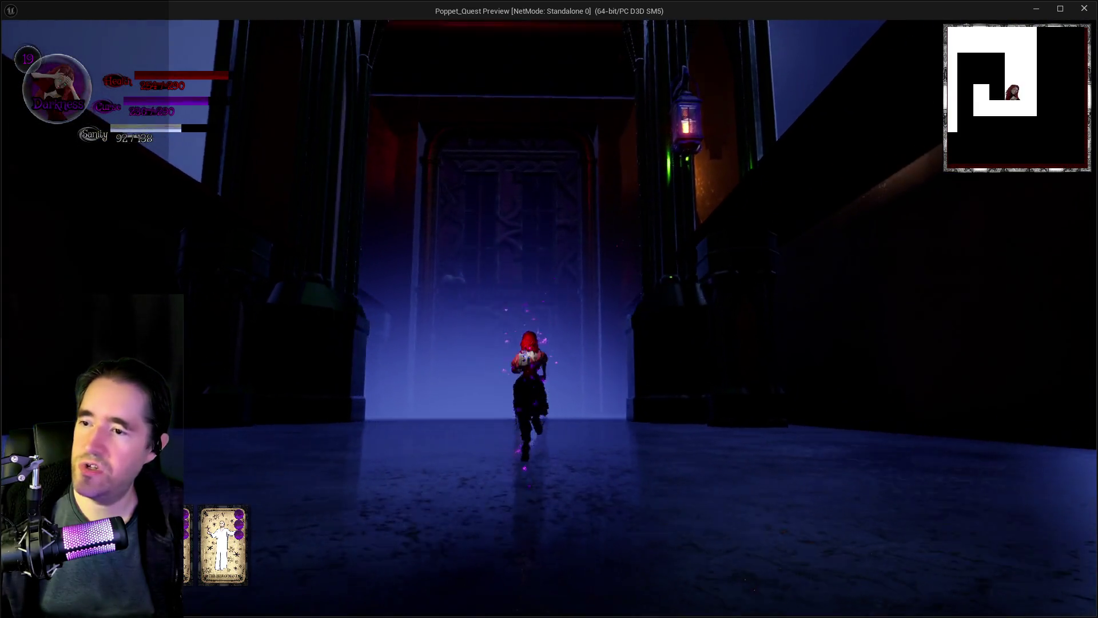
key(w)
key(w)
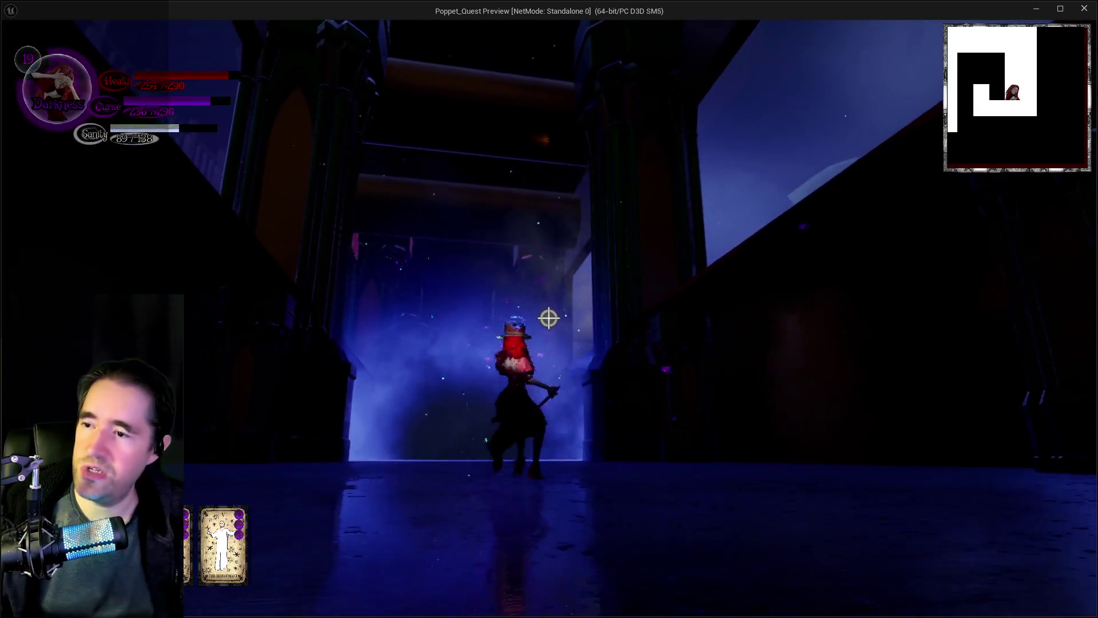
key(w)
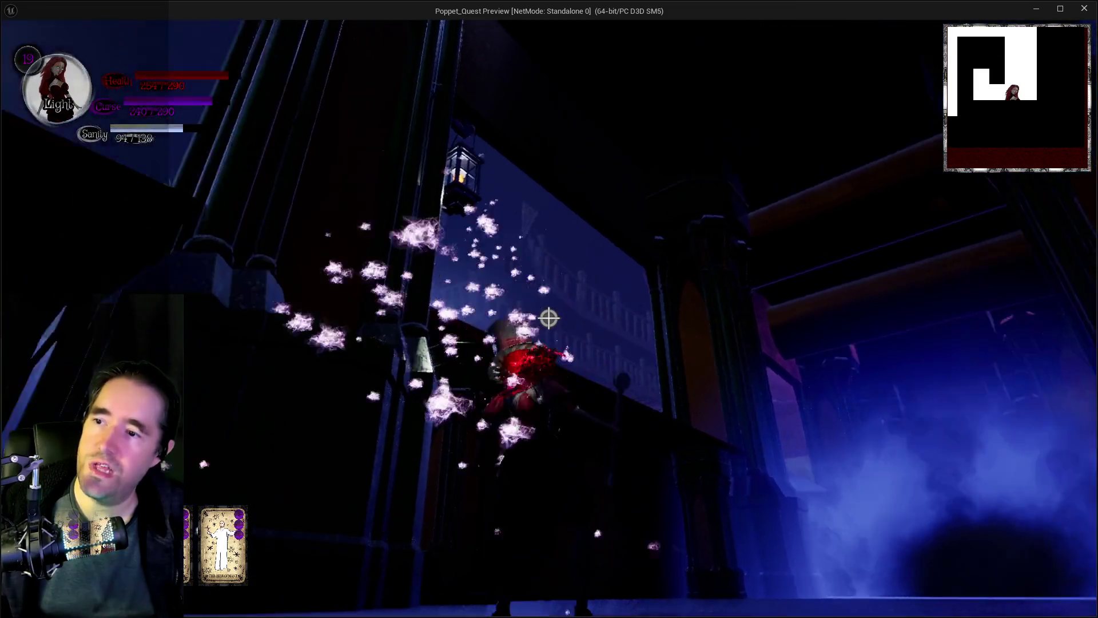
- Run through Grotto Pump Room 3, past the Pool Control 3 console and along the lantern walkway
key(w)
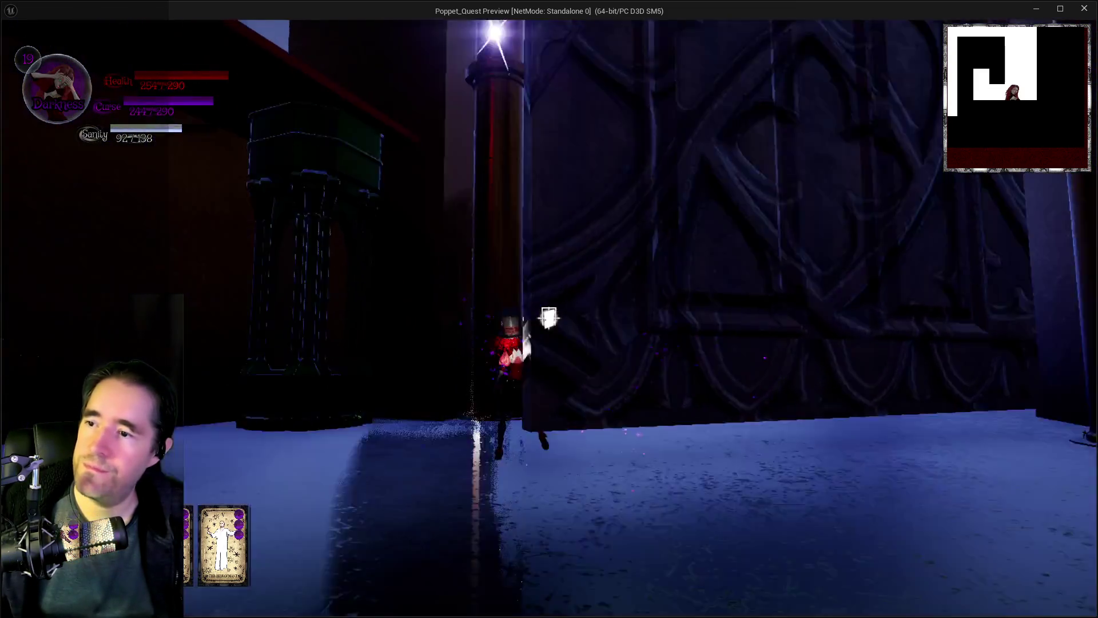
key(w)
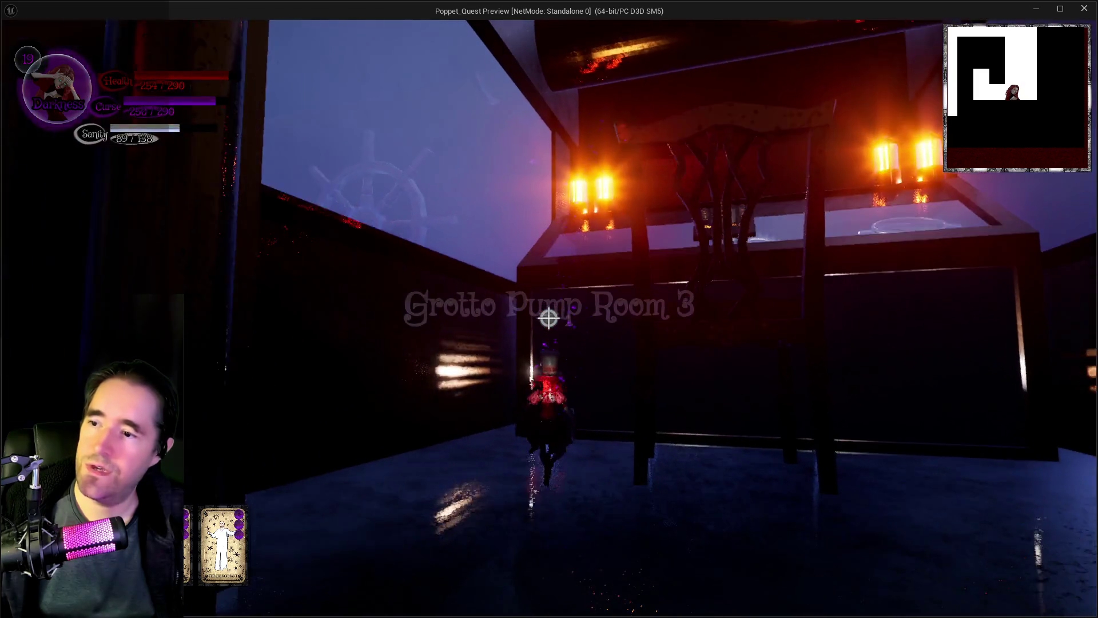
key(w)
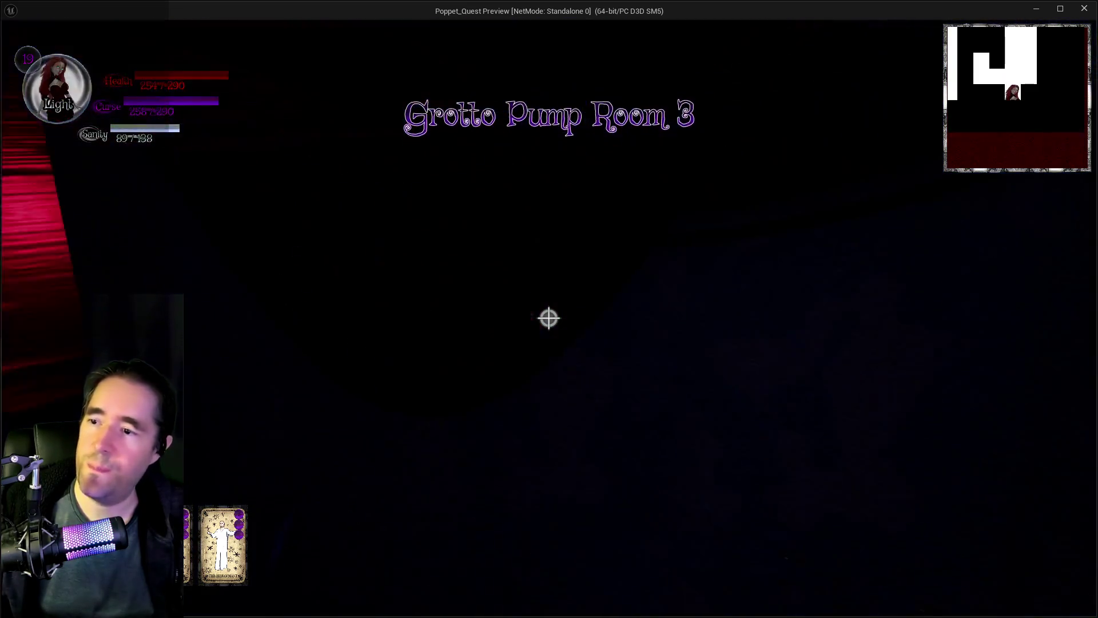
key(w)
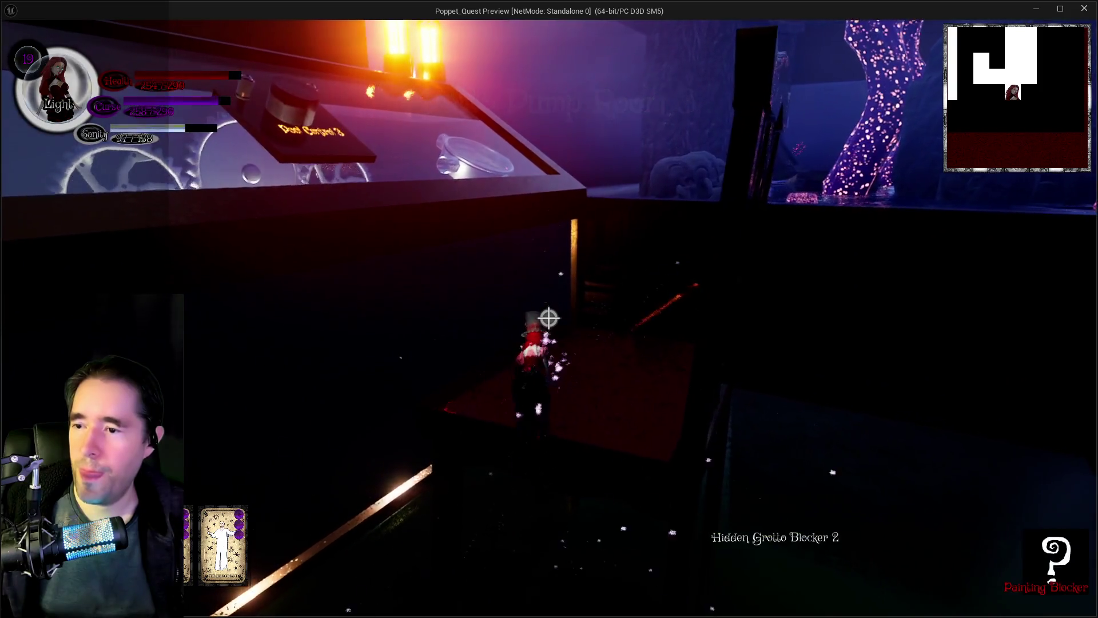
key(w)
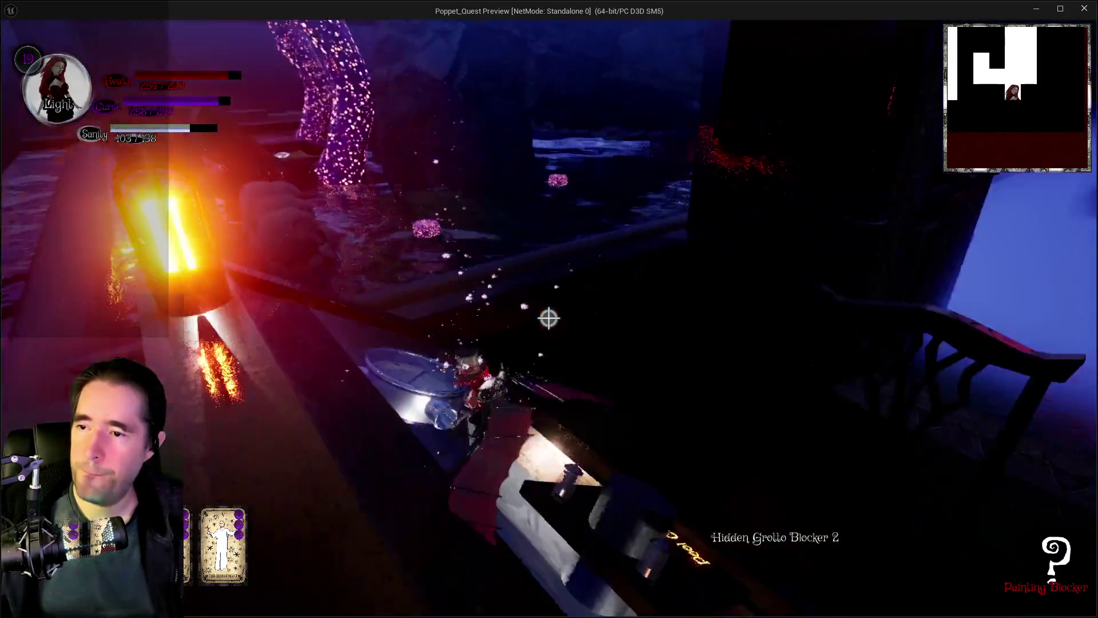
key(w)
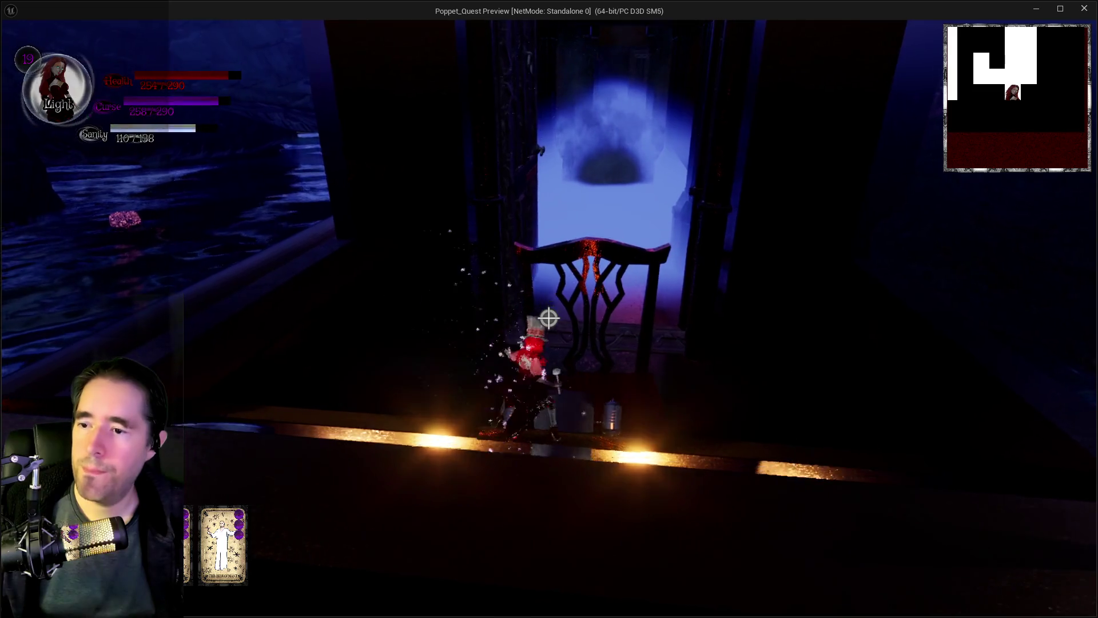
key(w)
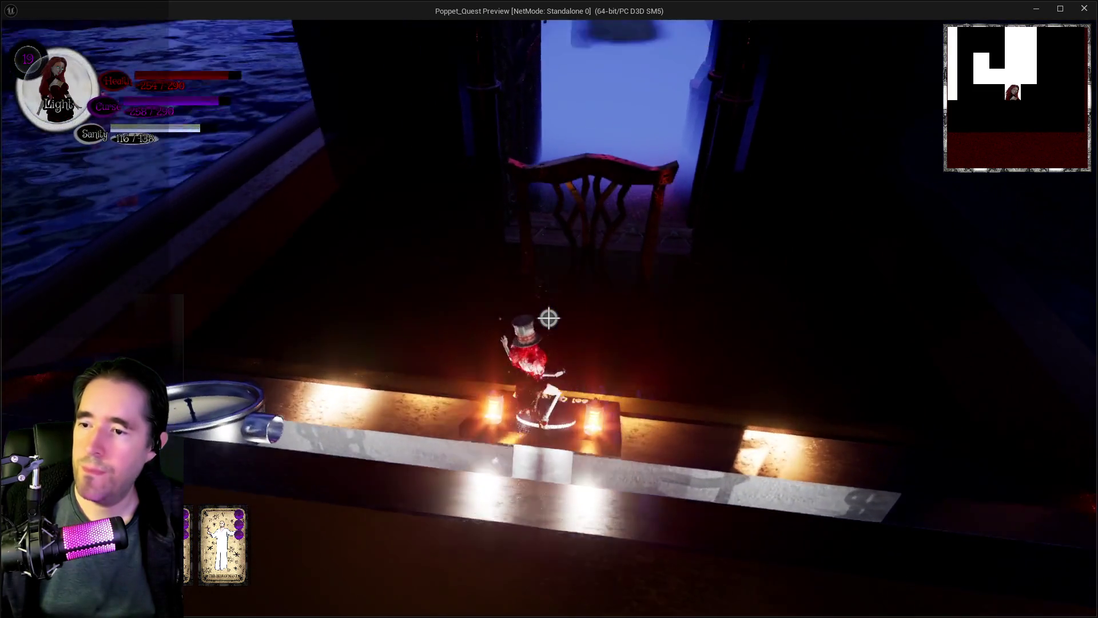
key(s)
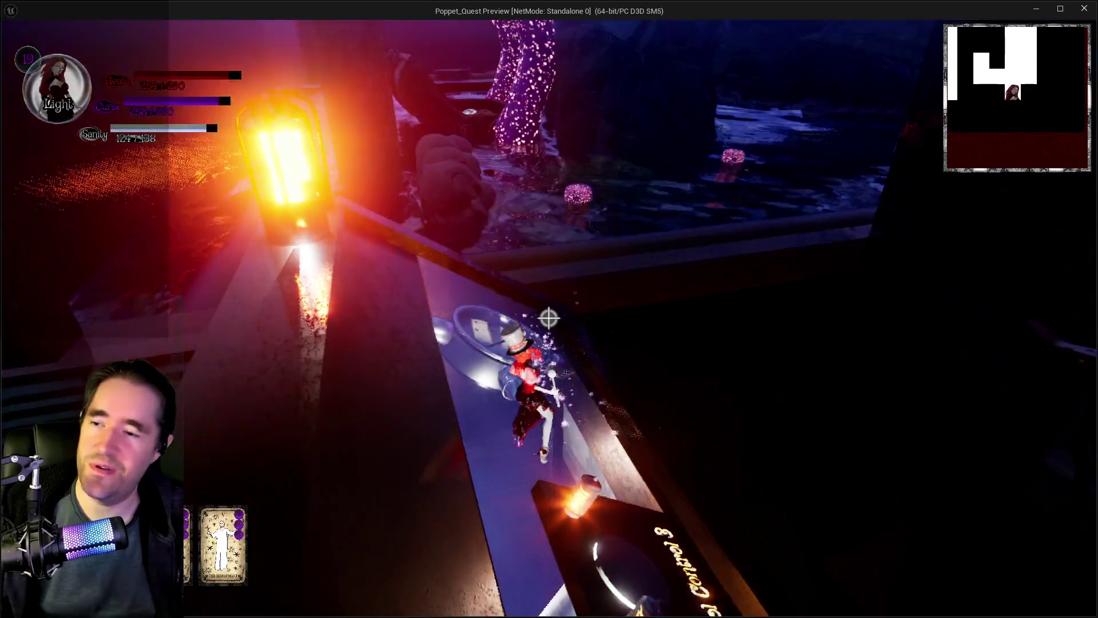
key(s)
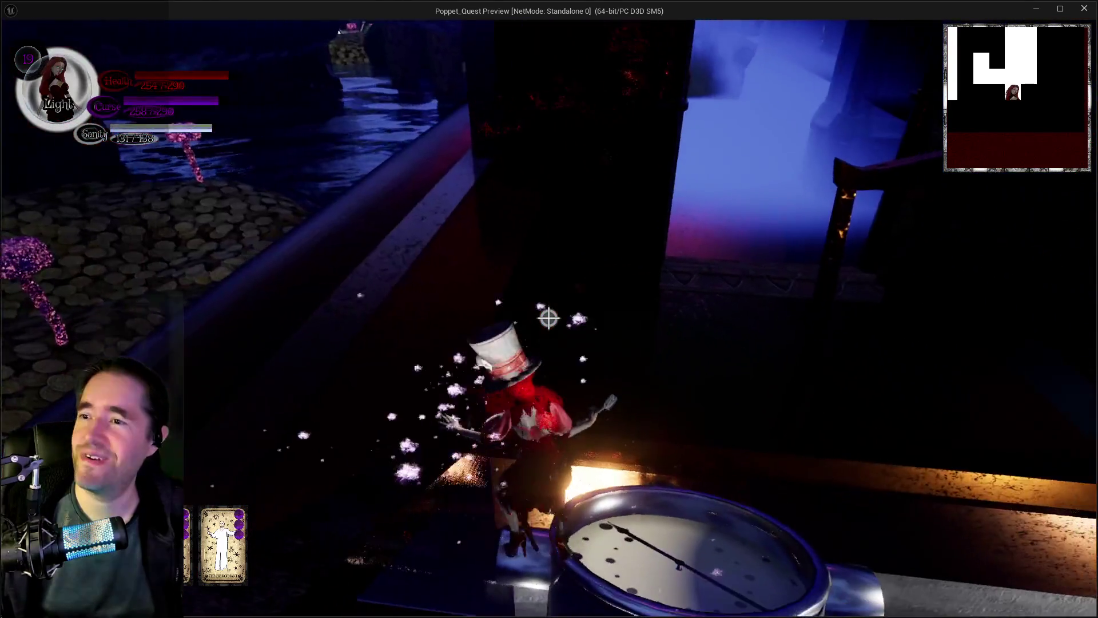
key(w)
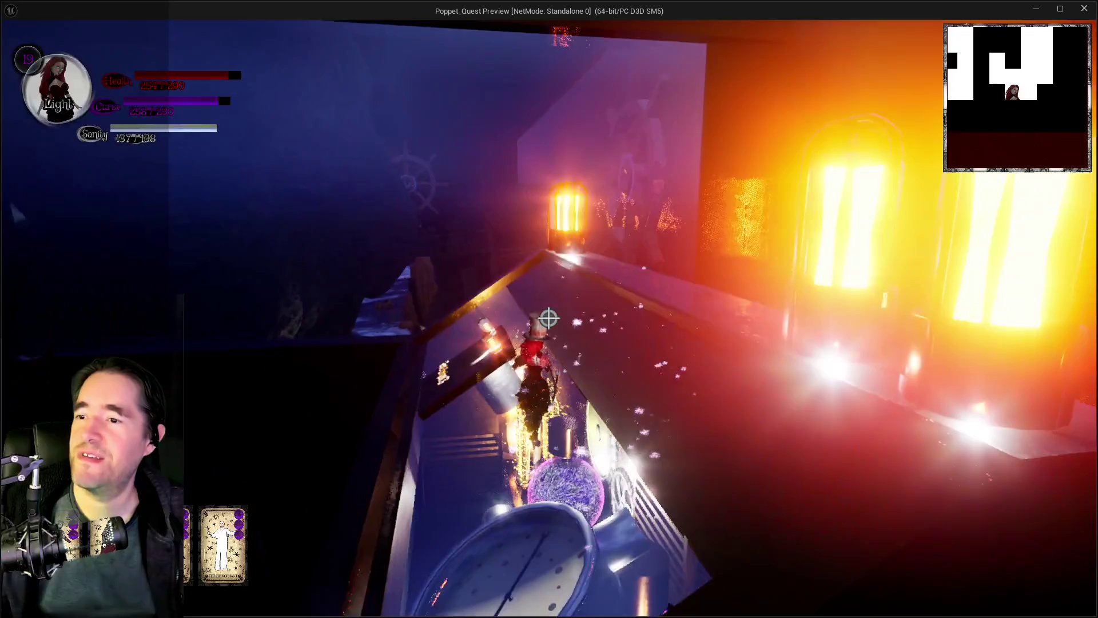
key(w)
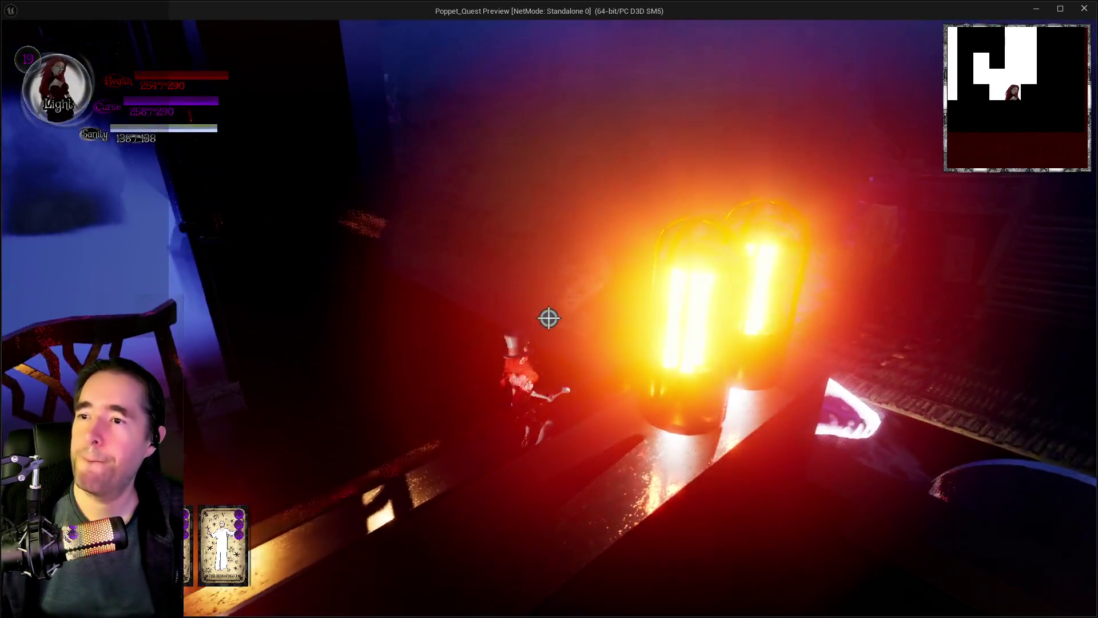
- Climb across the rocks past the glowing pillars down toward the chest area
key(w)
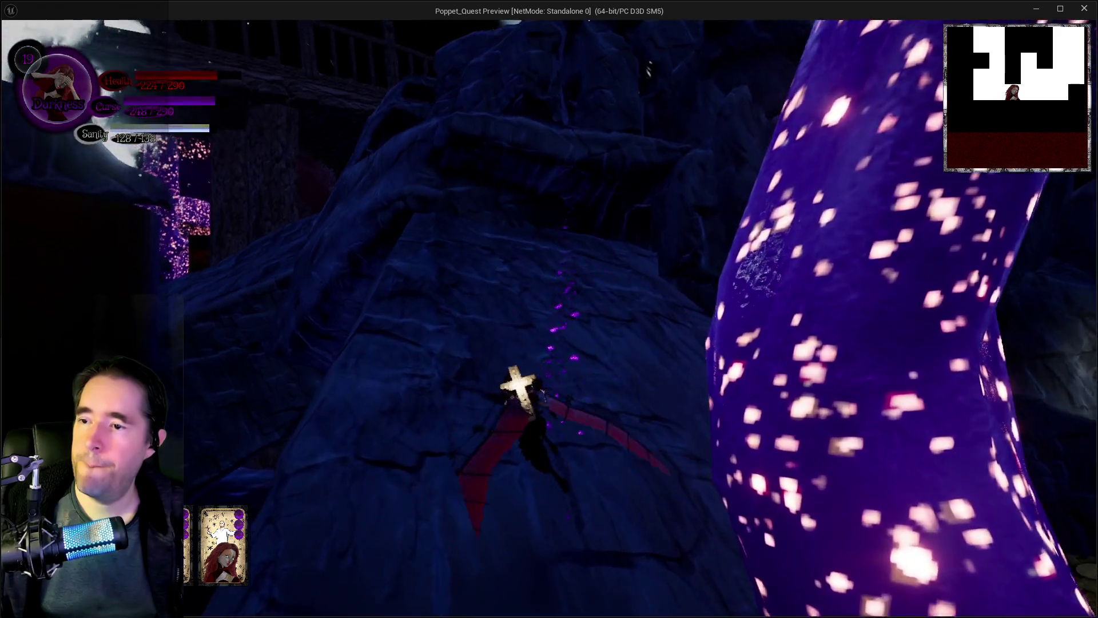
key(w)
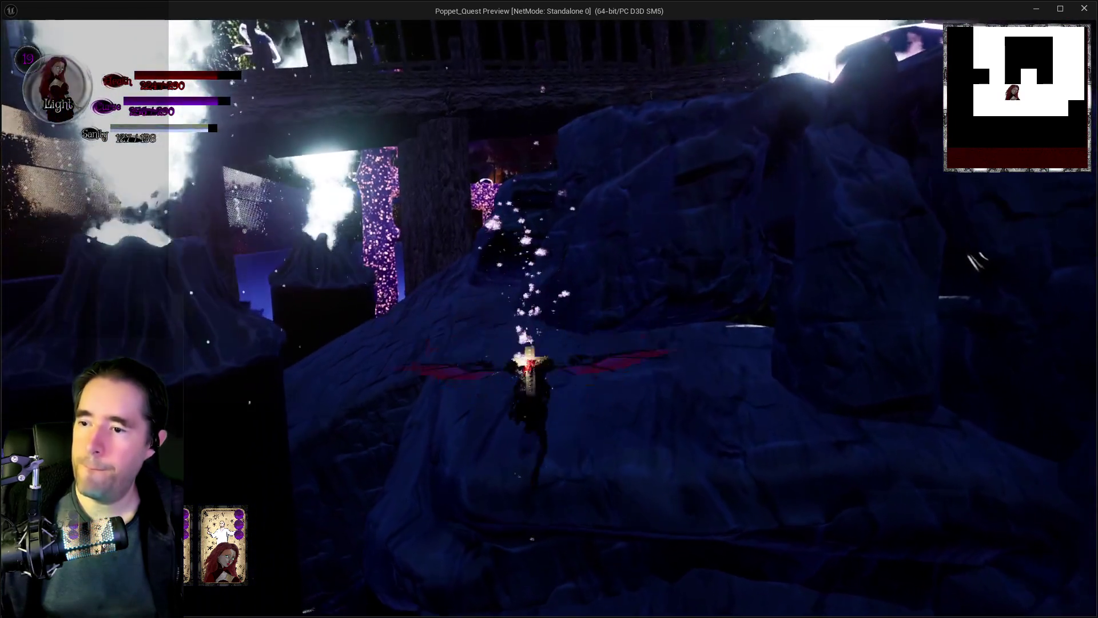
key(w)
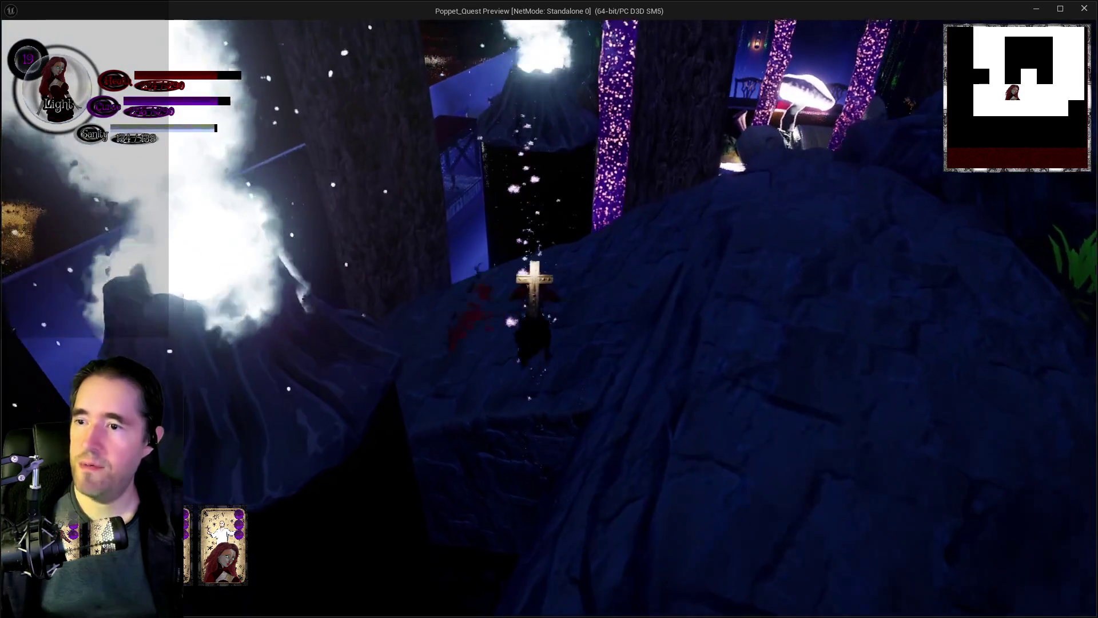
key(w)
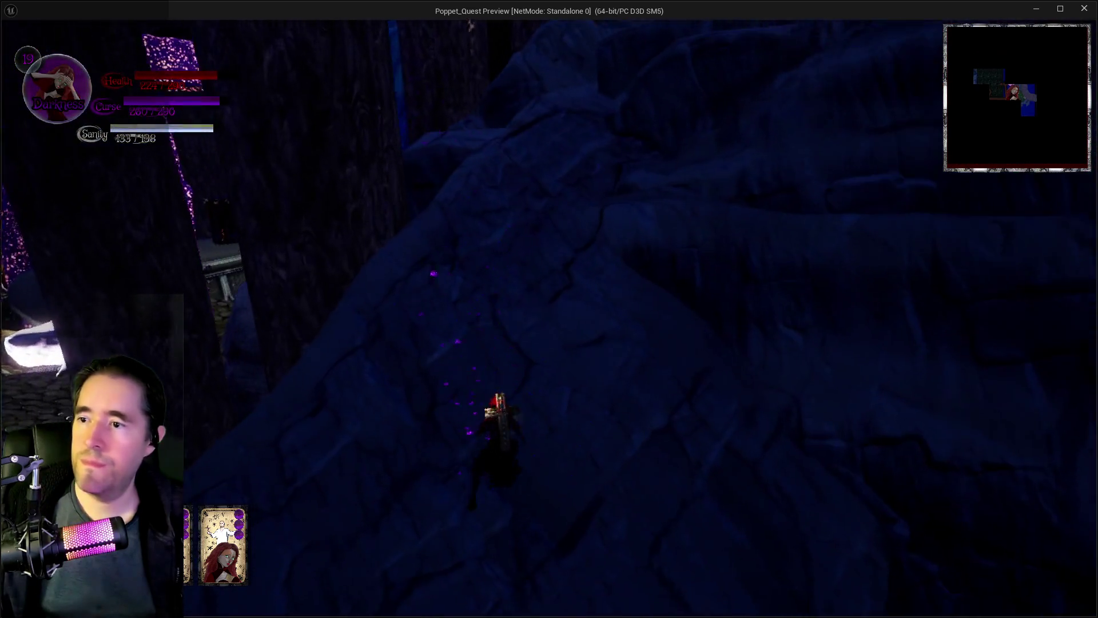
key(w)
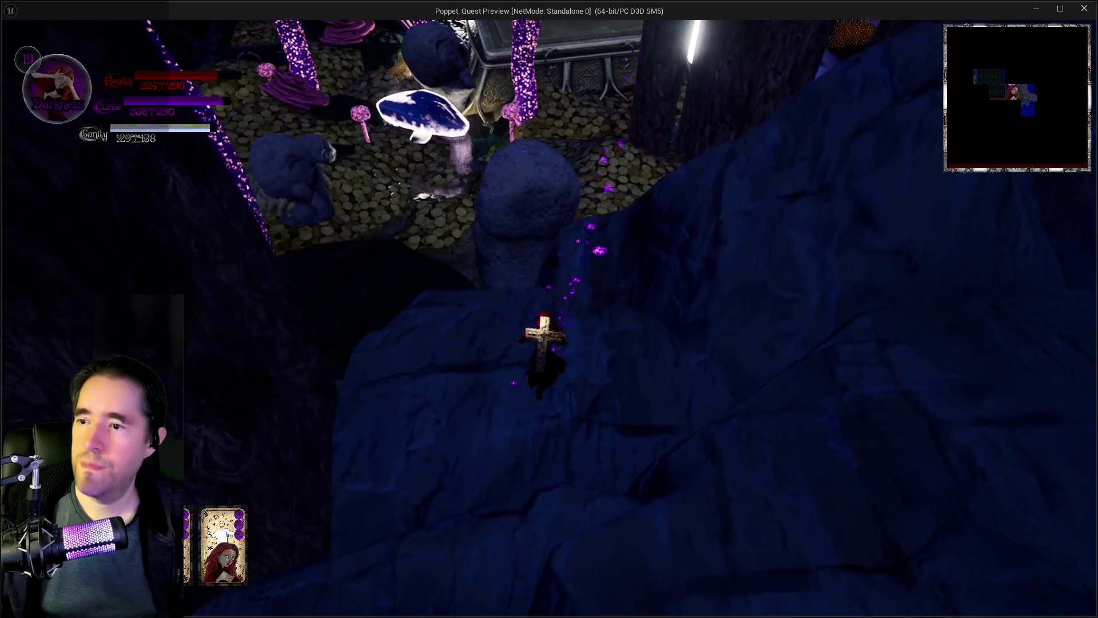
key(w)
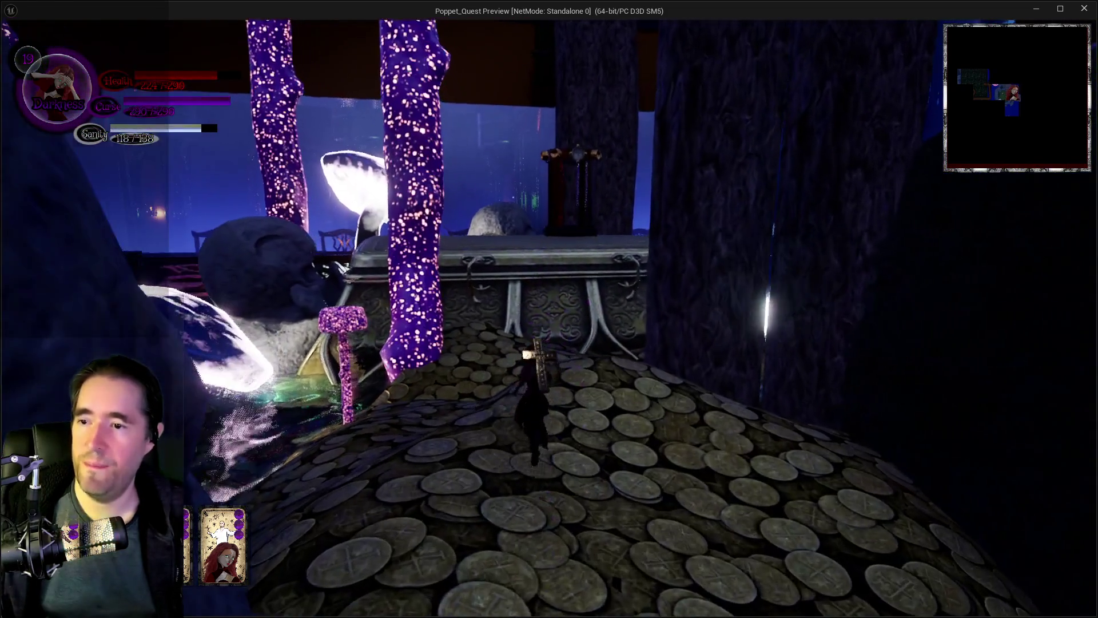
- Jump onto the chest and walk around the book's cover to its edge
key(w)
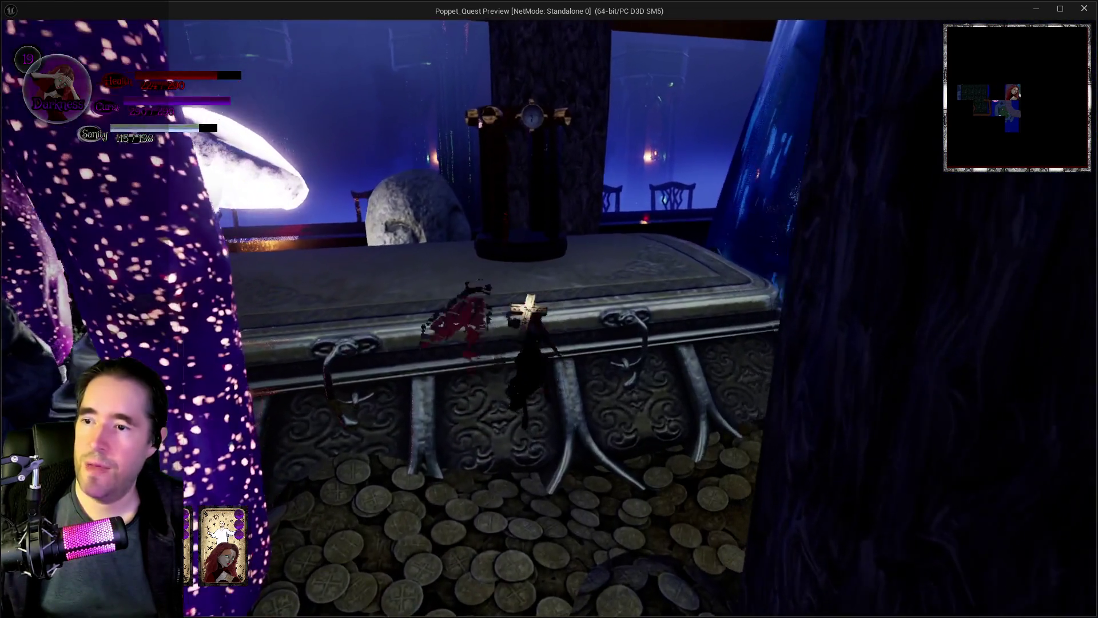
key(space)
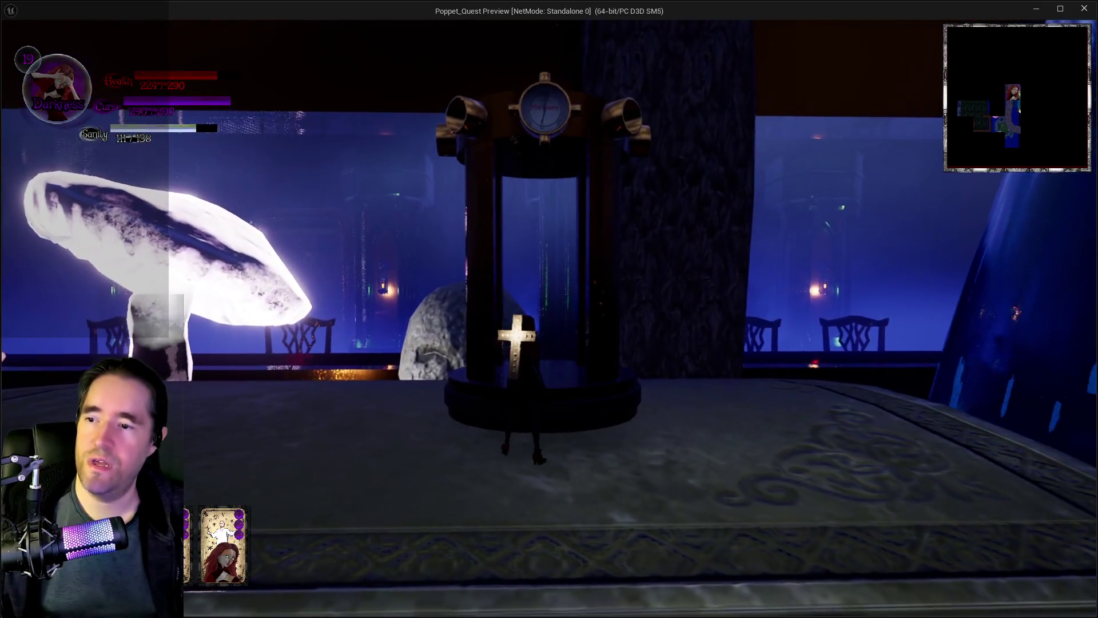
key(d)
key(w)
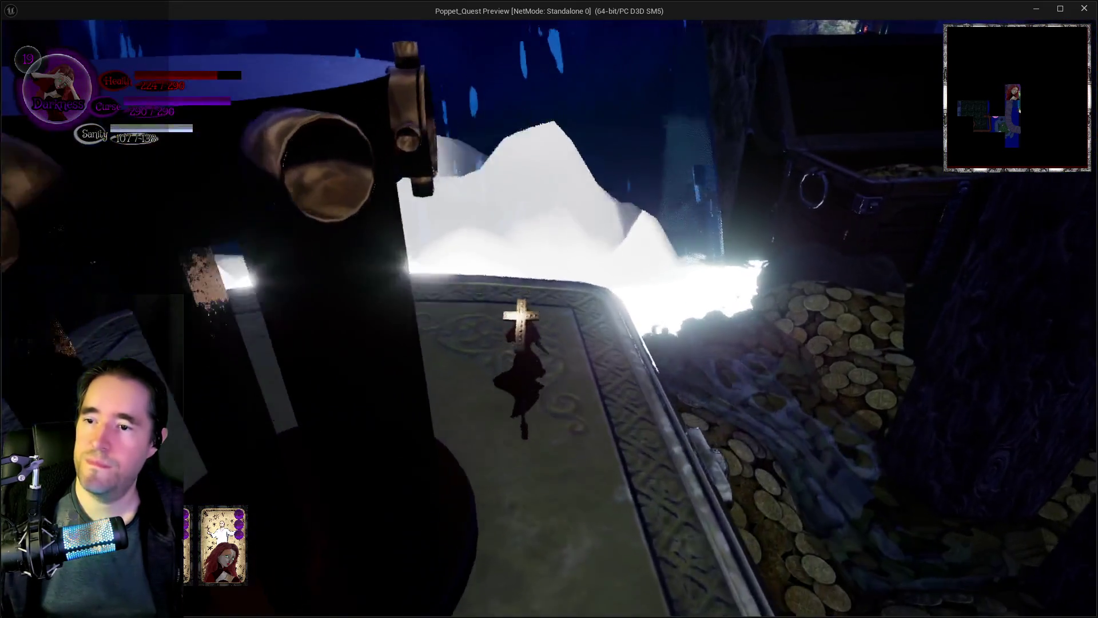
key(s)
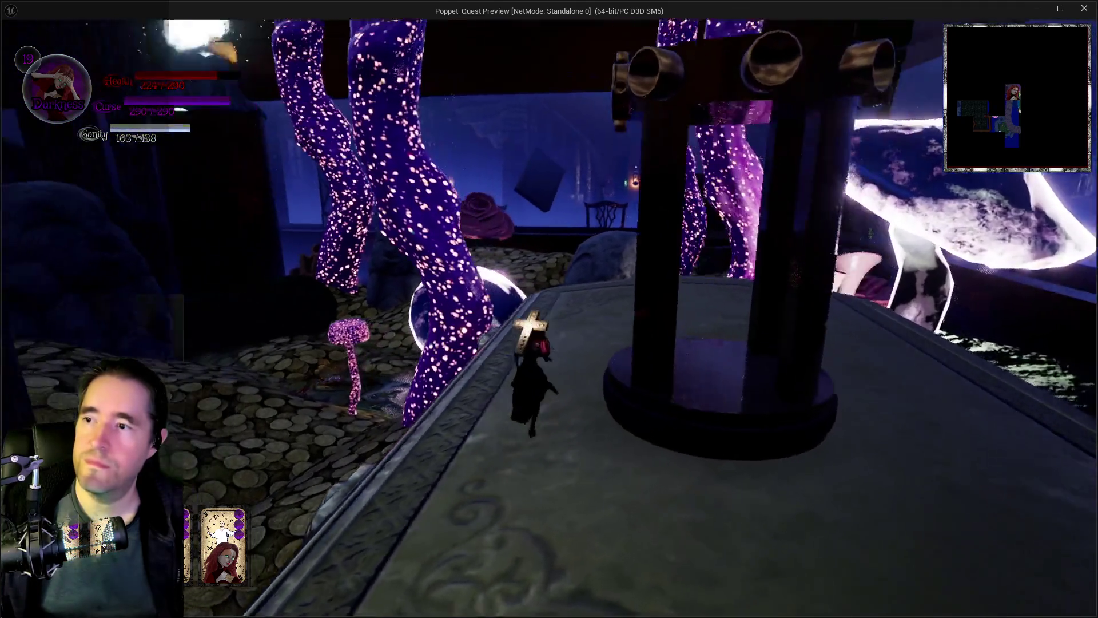
key(a)
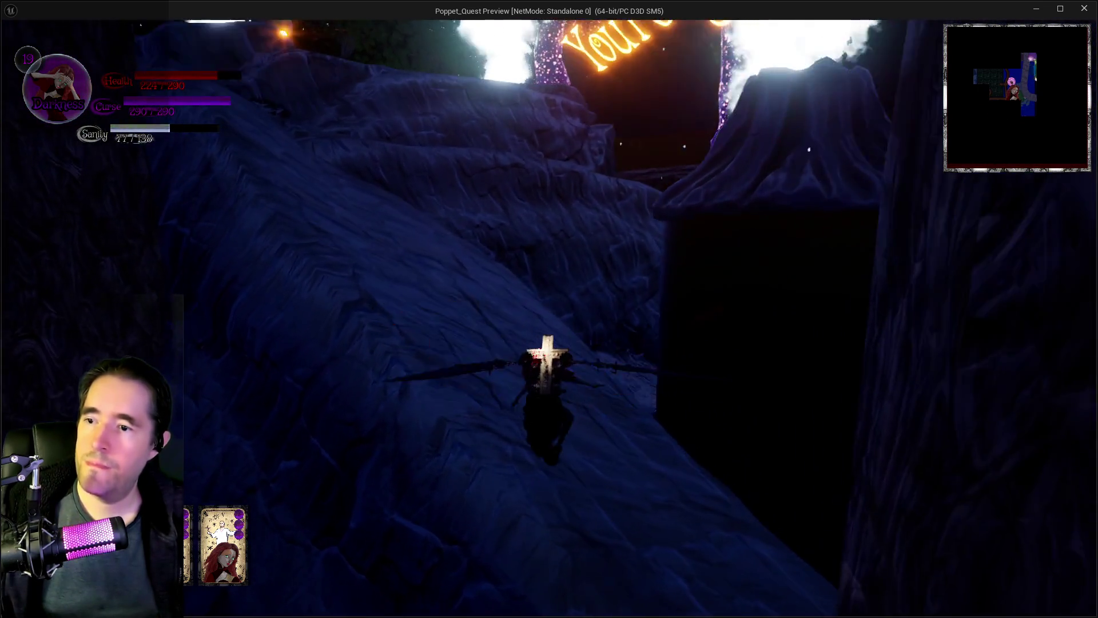
- Walk up the rock path into the tall grass toward the coral cave ring
key(w)
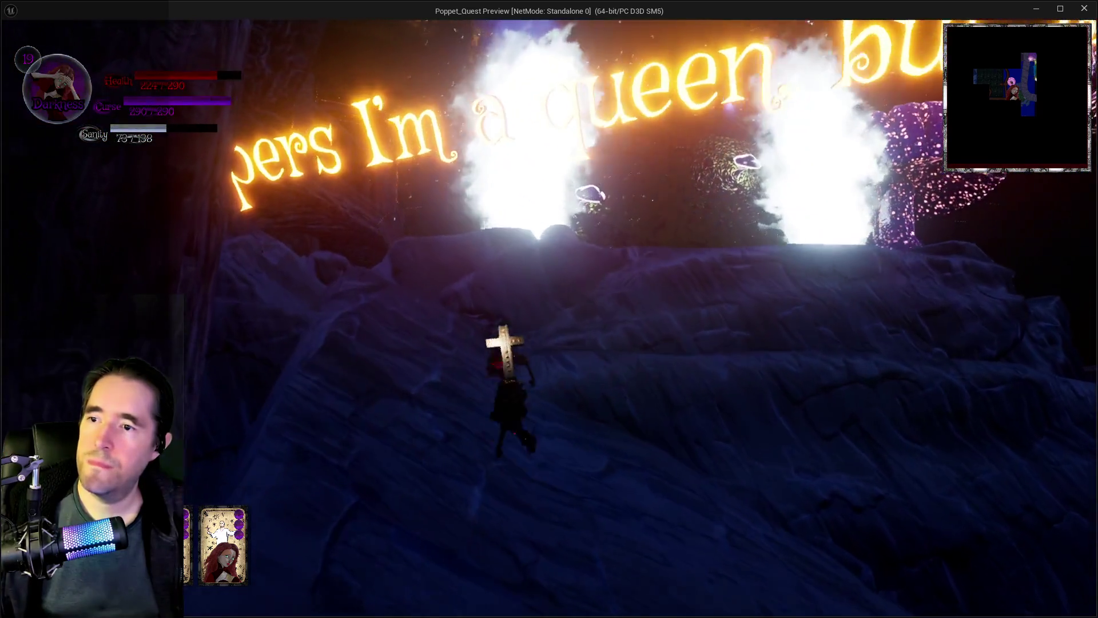
key(w)
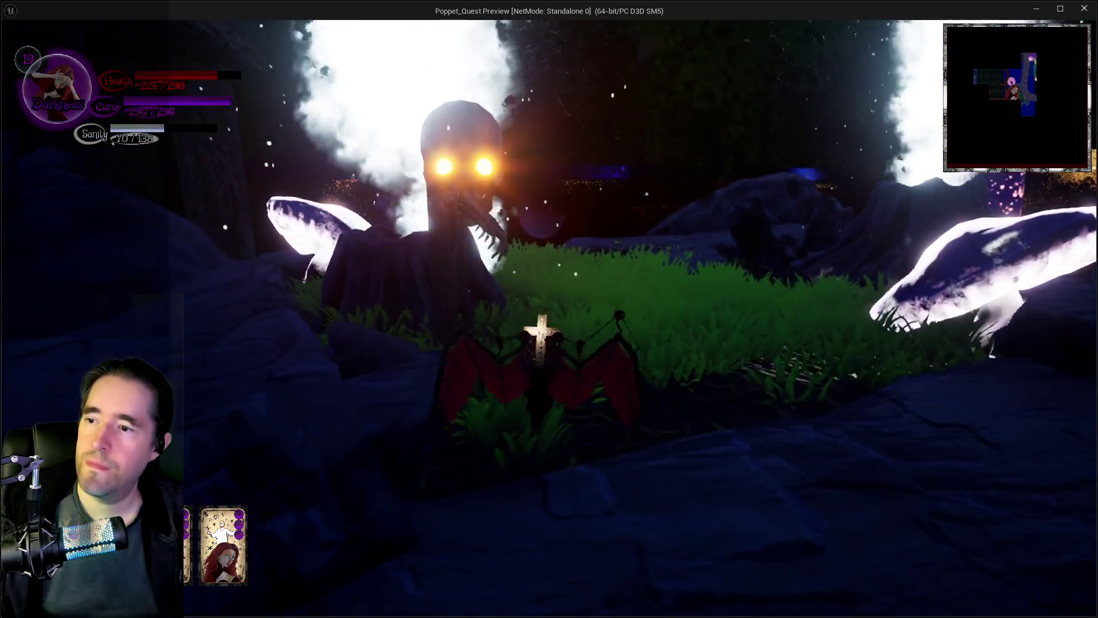
key(w)
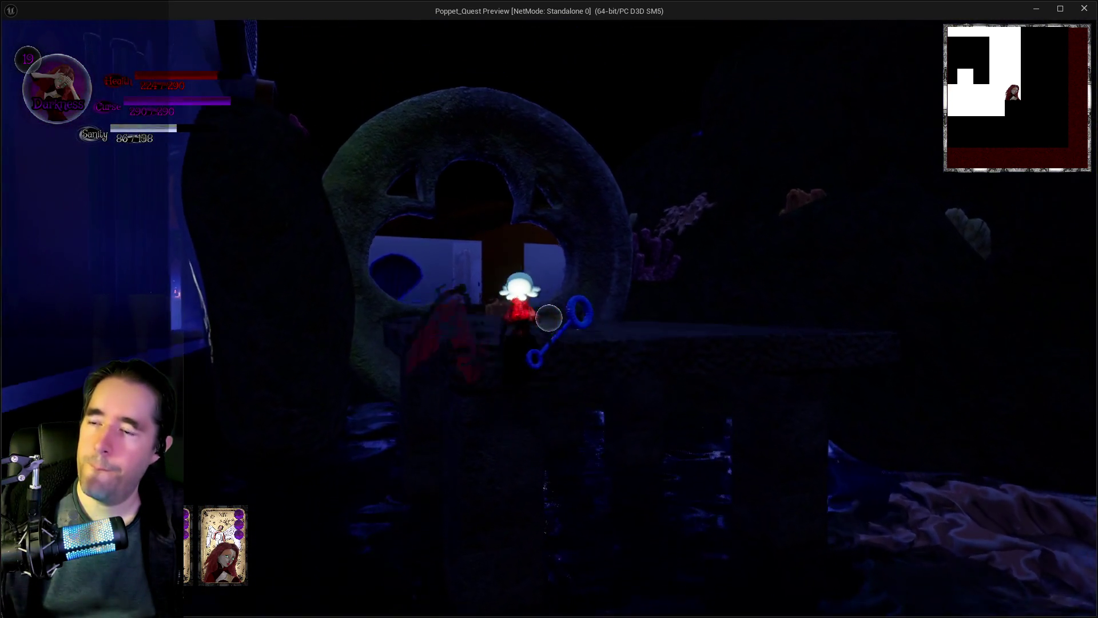
- Cast spells while passing through the ring and attacking the glowing boss face
click(548, 318)
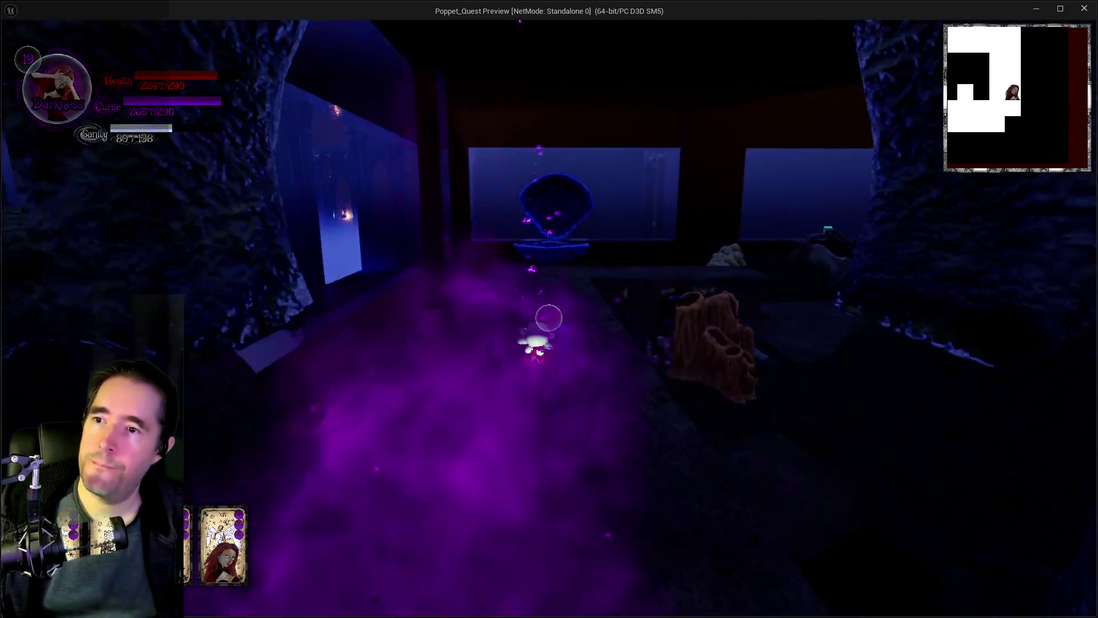
click(548, 318)
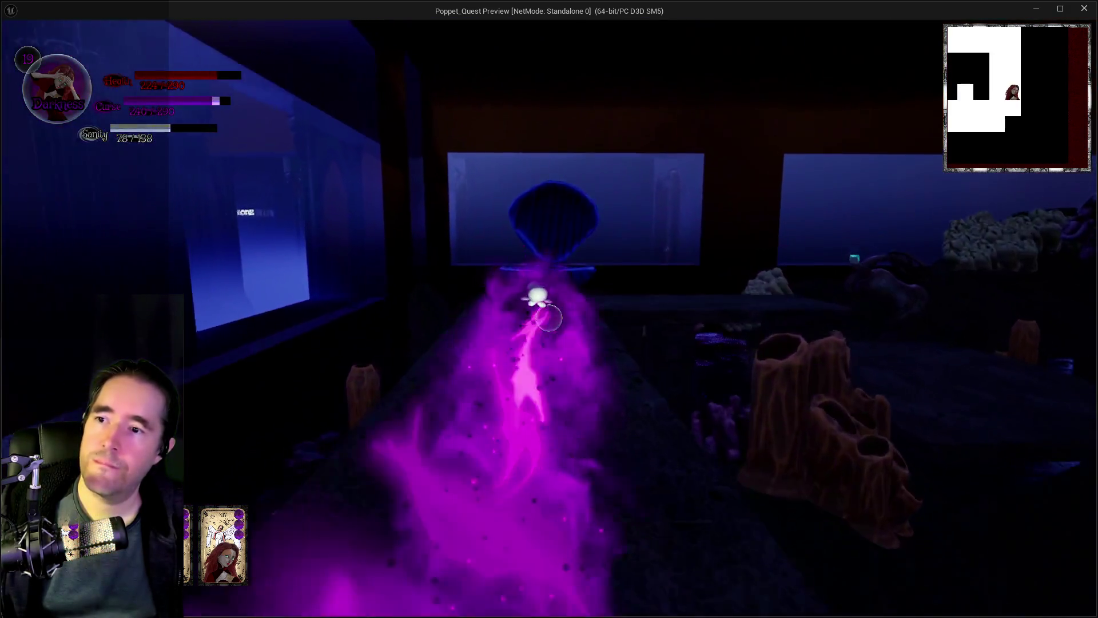
click(548, 318)
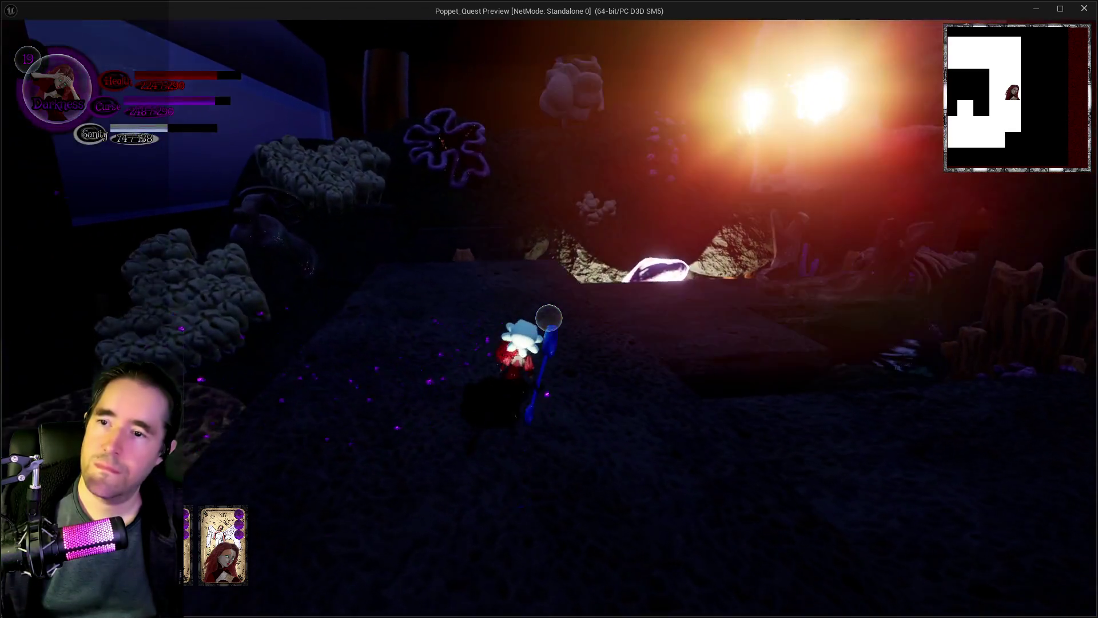
click(549, 318)
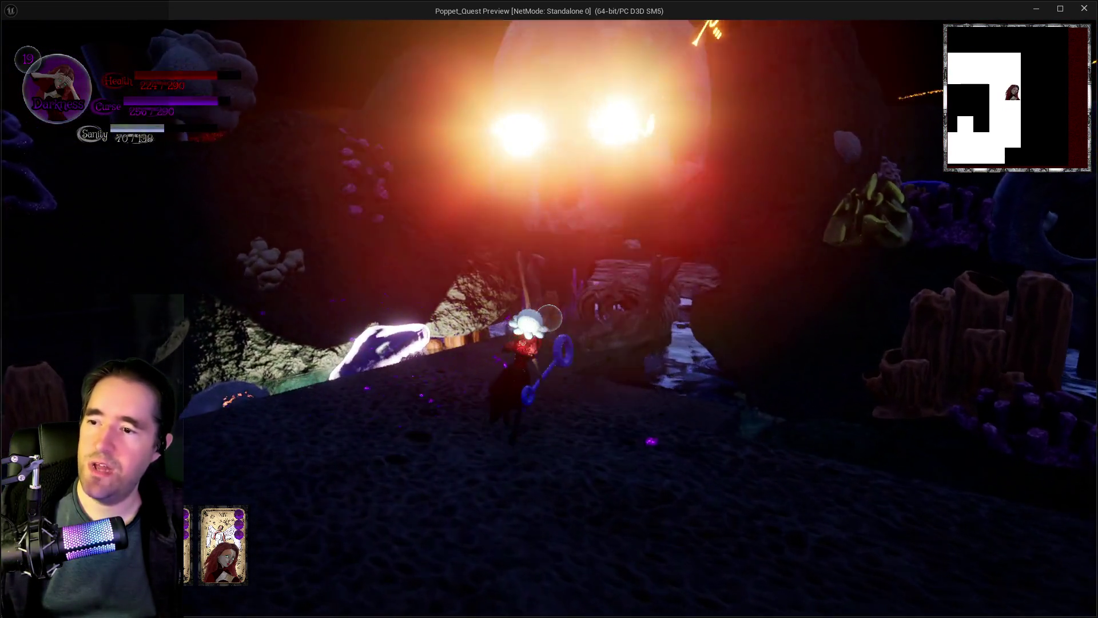
click(549, 318)
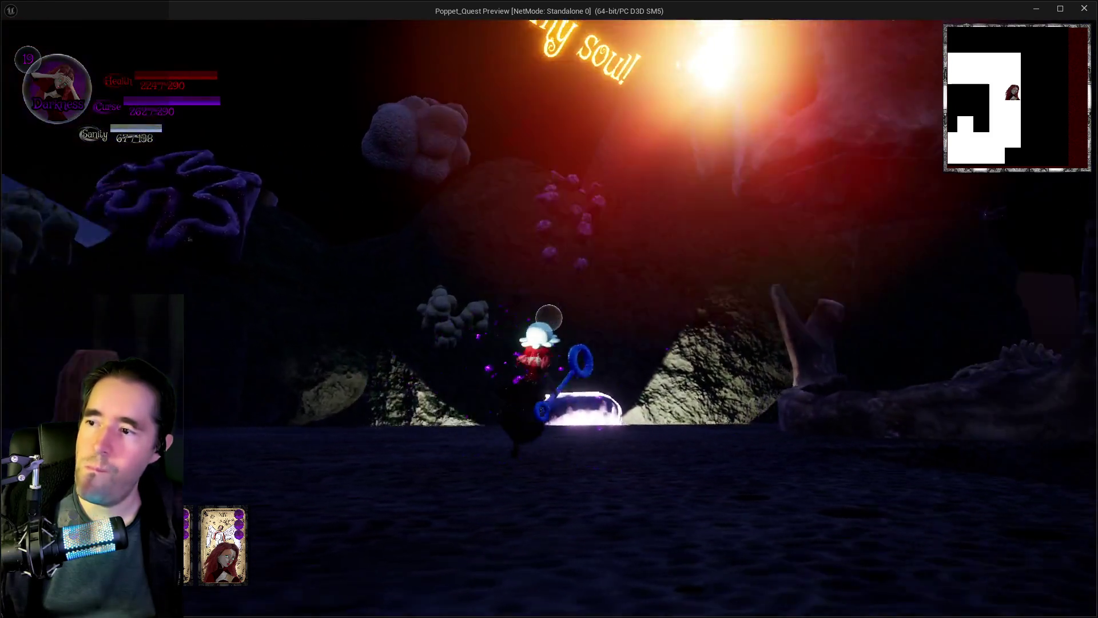
click(549, 318)
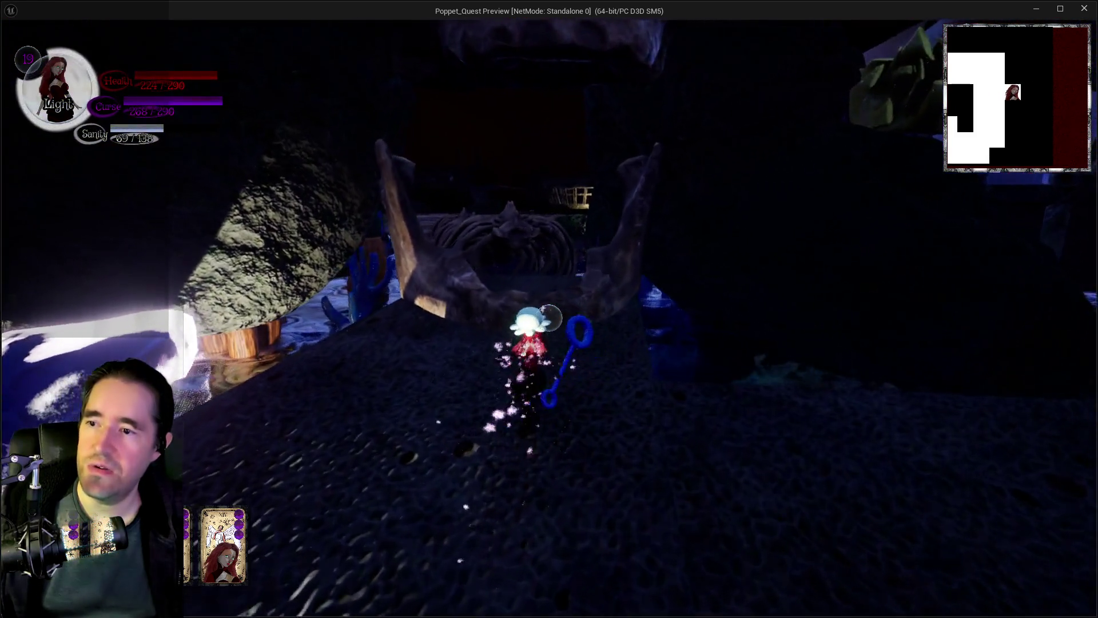
- Glide from the skull across the bone floor toward the ship's wheel, then stop playing
key(w)
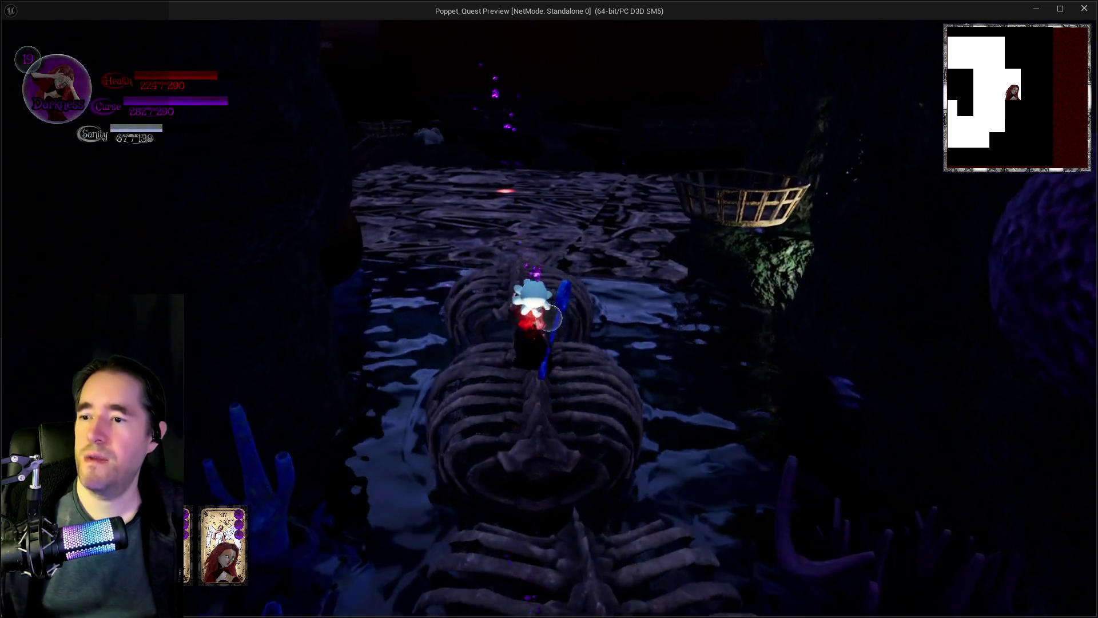
key(w)
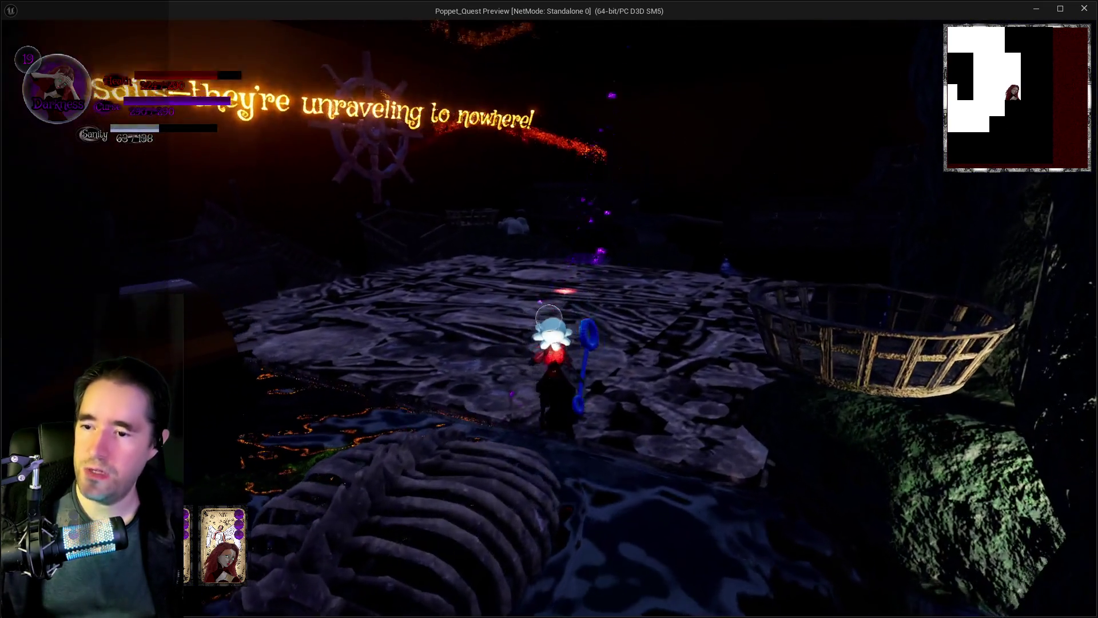
key(space)
key(w)
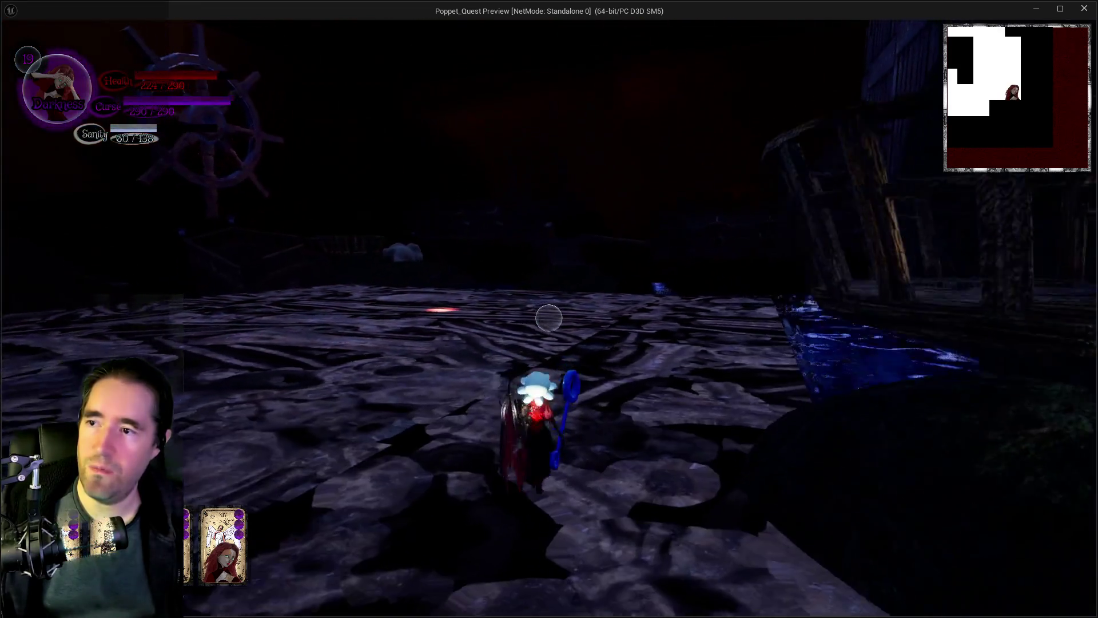
key(w)
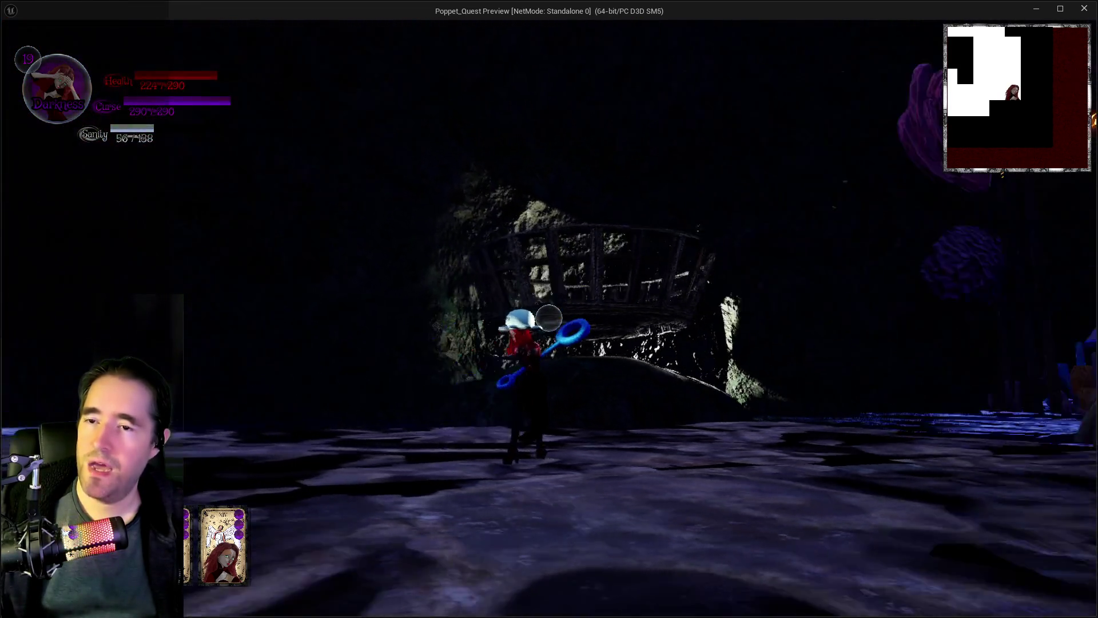
key(w)
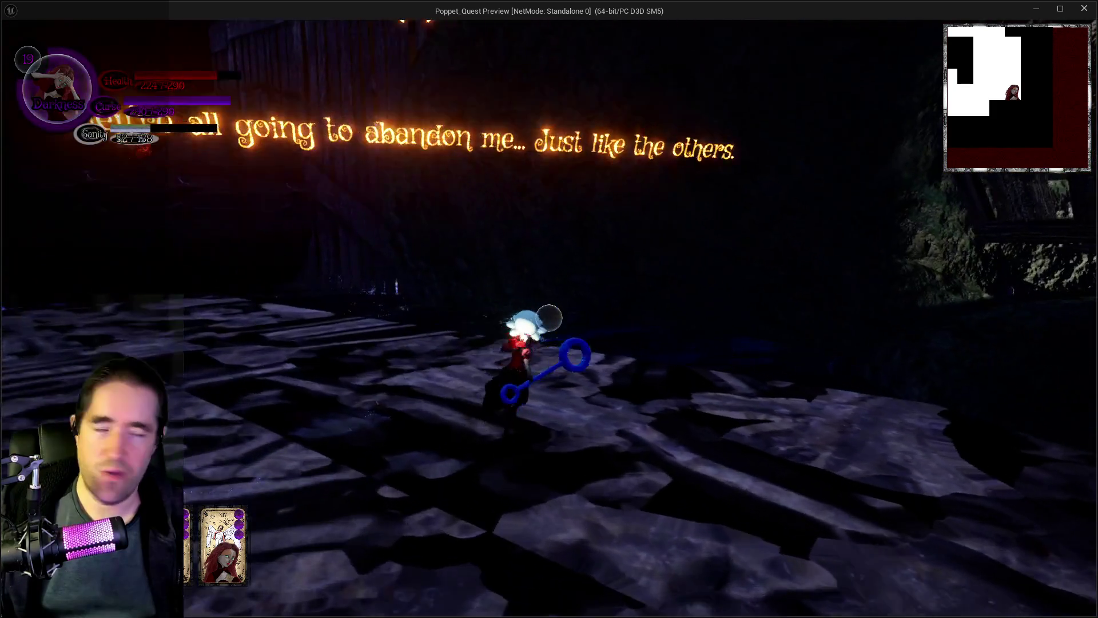
key(w)
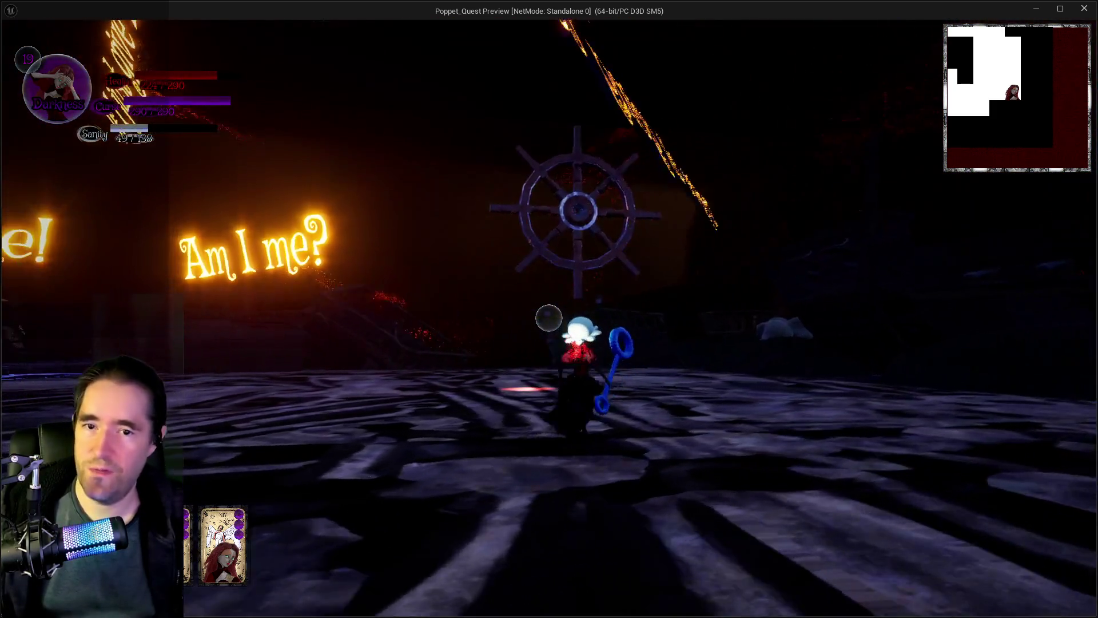
key(w)
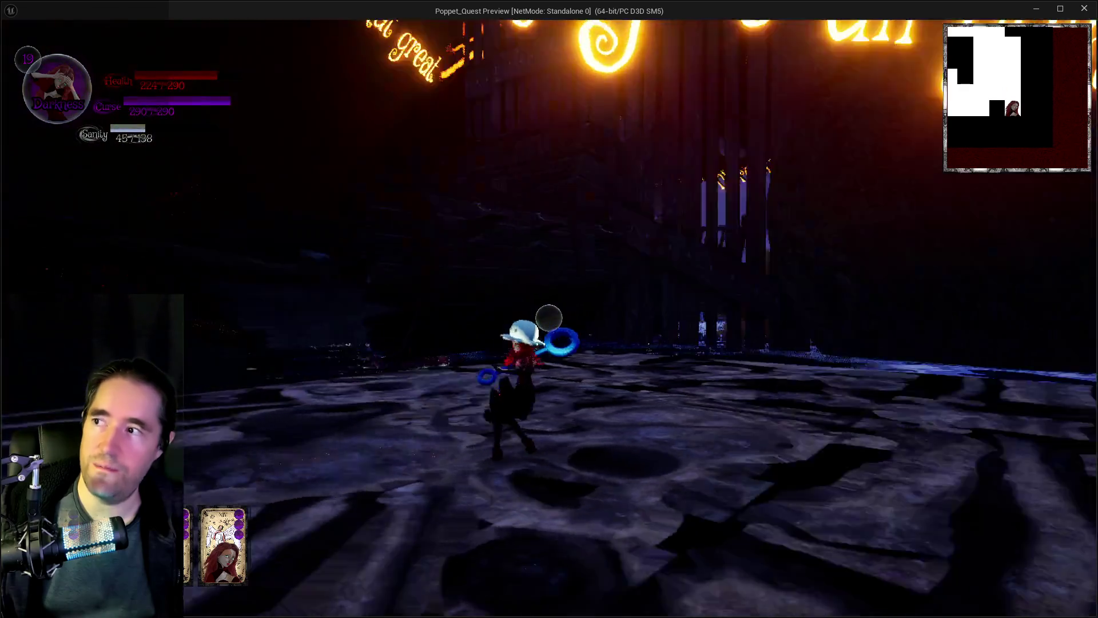
key(w)
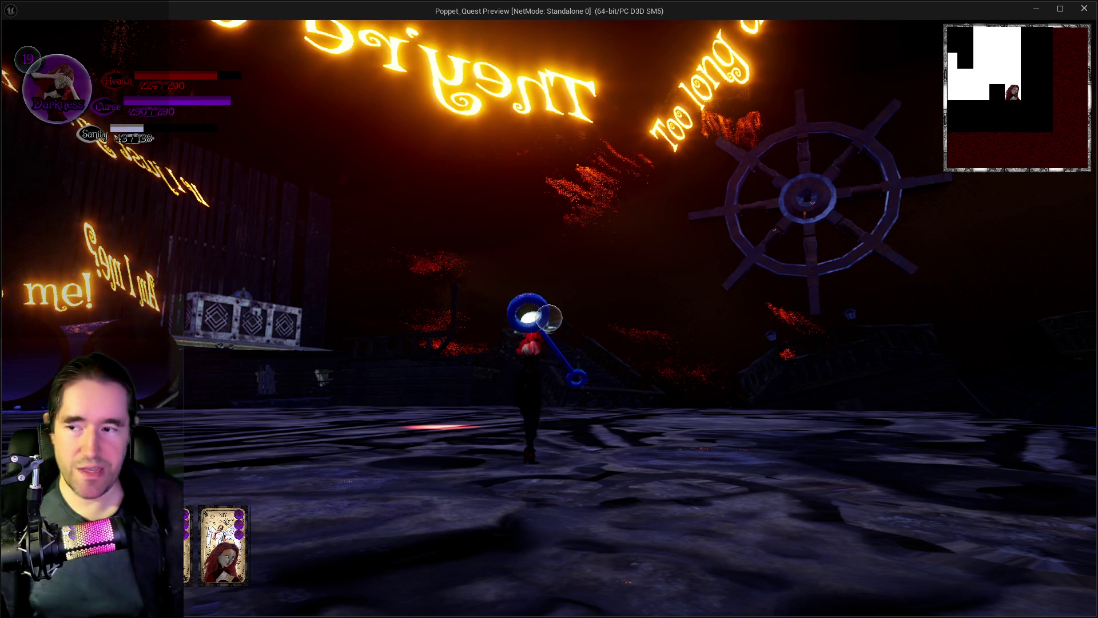
key(alt+Tab)
key(Escape)
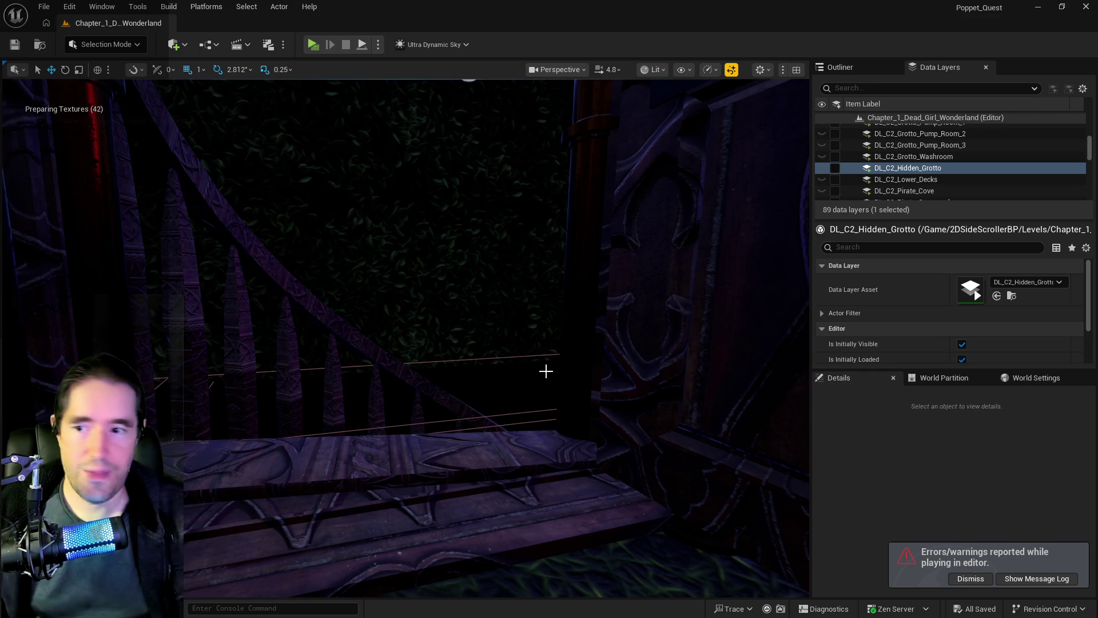
- Load and show the DL_C2_Lower_Decks data layer, then fly over its foggy hall of chairs
mouse_move(546, 372)
mouse_down()
mouse_move(802, 433)
mouse_move(720, 443)
mouse_up()
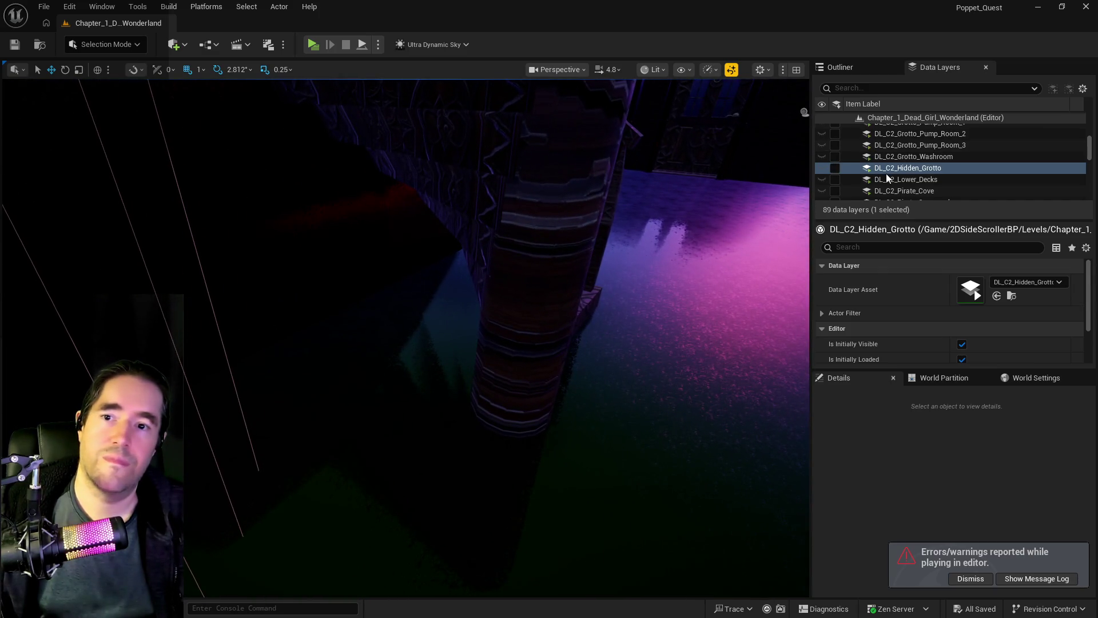
click(869, 180)
click(834, 177)
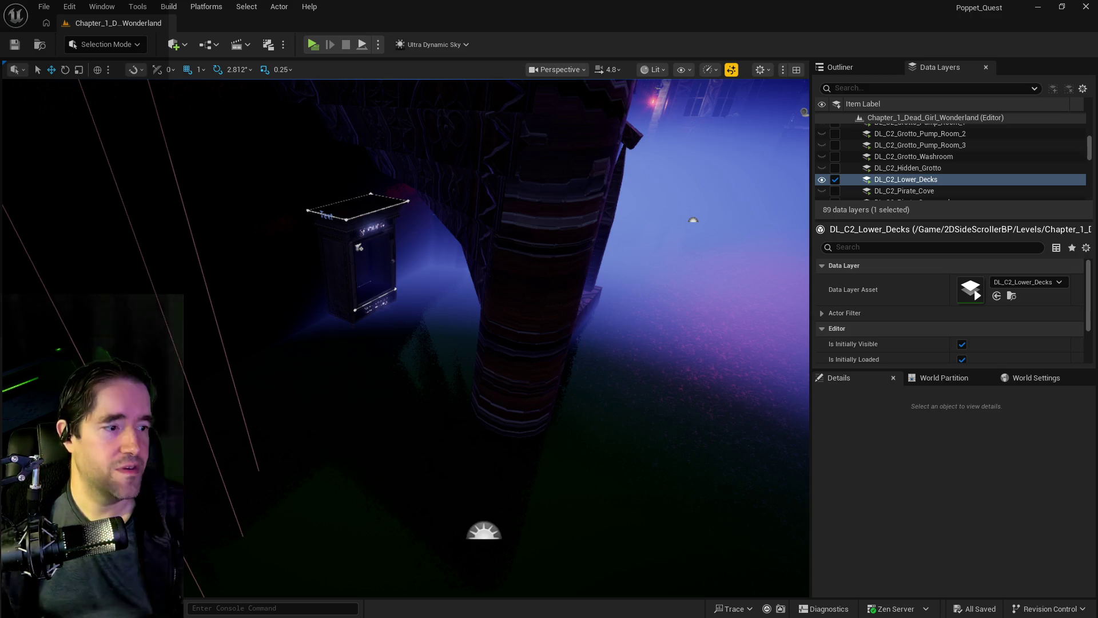
scroll(425, 206, up, 10)
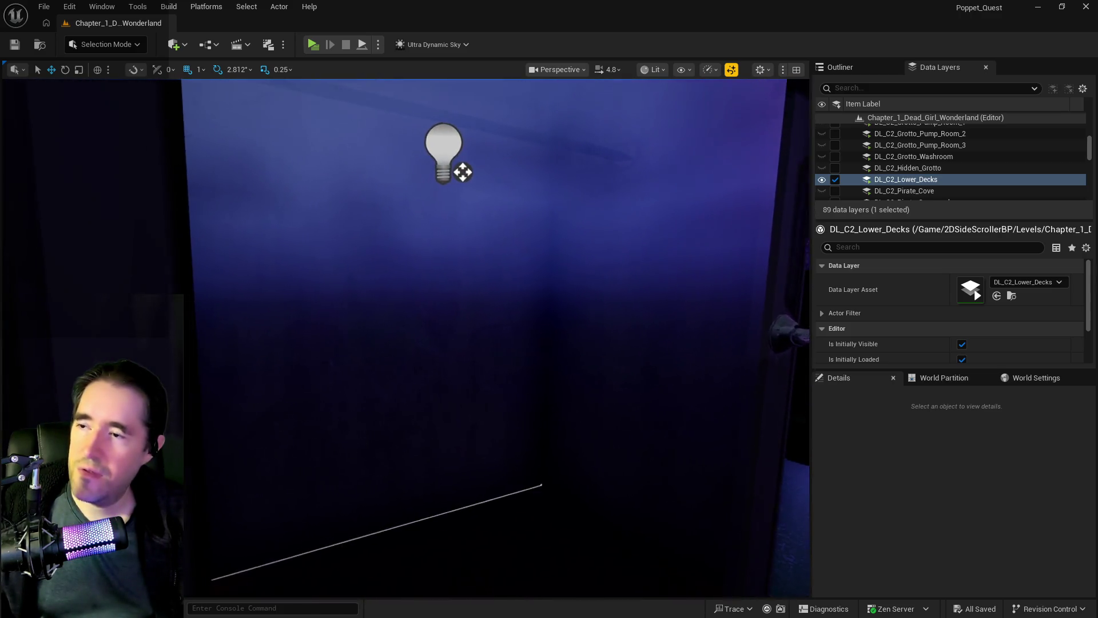
drag(461, 169, 461, 170)
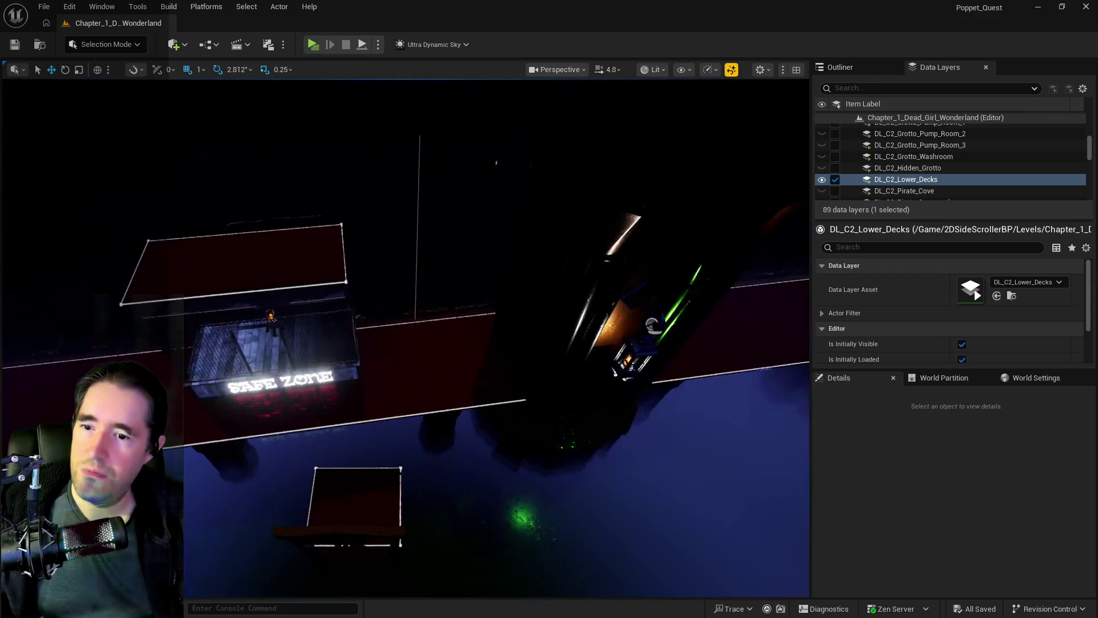
drag(467, 213, 467, 213)
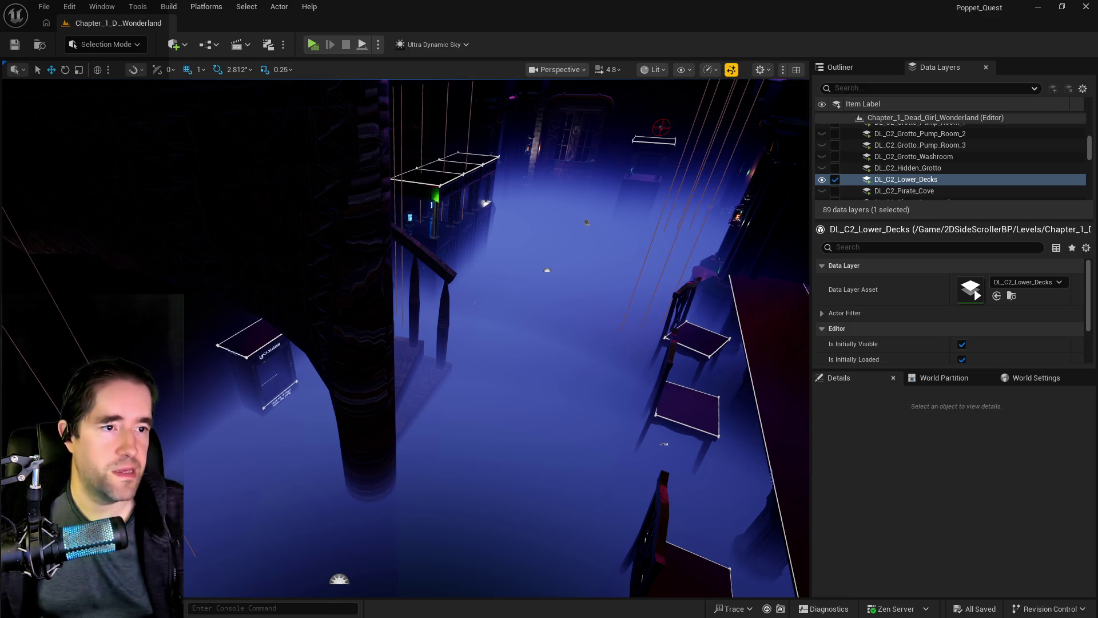
key(alt+Tab)
- Scroll up and down the Chapter 2 notes to the Card Locations list, then return to Unreal
scroll(610, 261, down, 10)
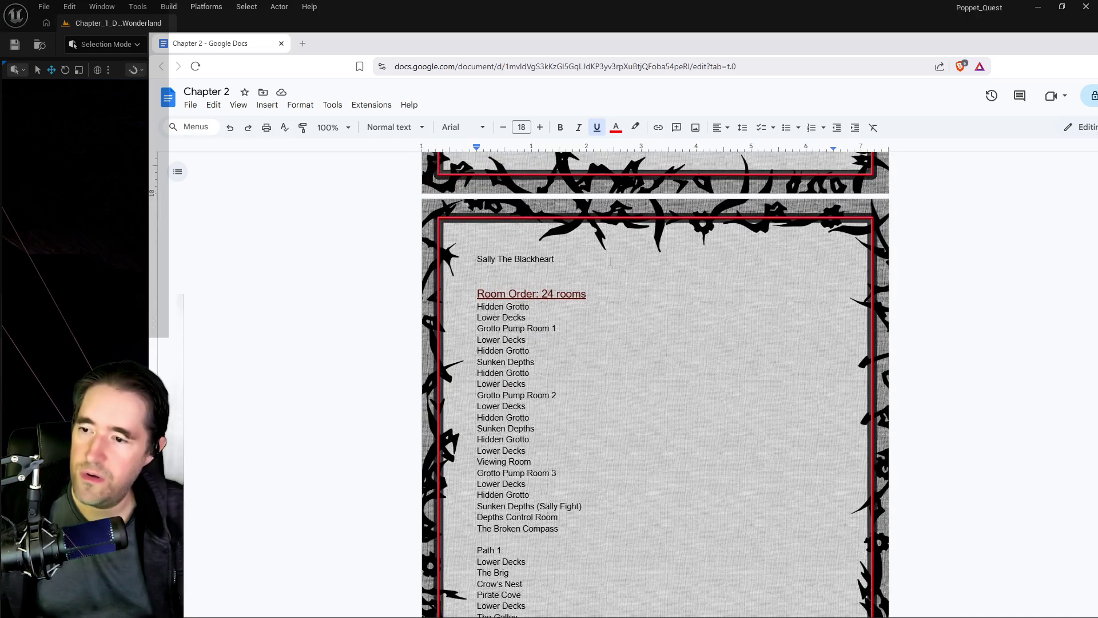
scroll(610, 261, down, 7)
scroll(611, 261, up, 5)
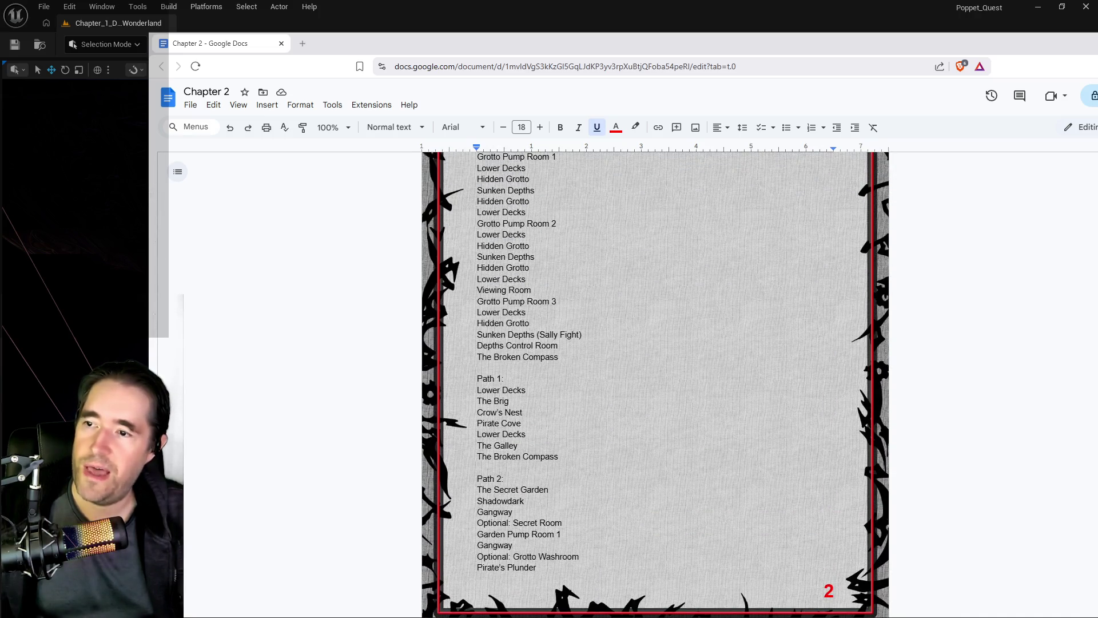
scroll(530, 271, up, 2)
scroll(656, 384, down, 7)
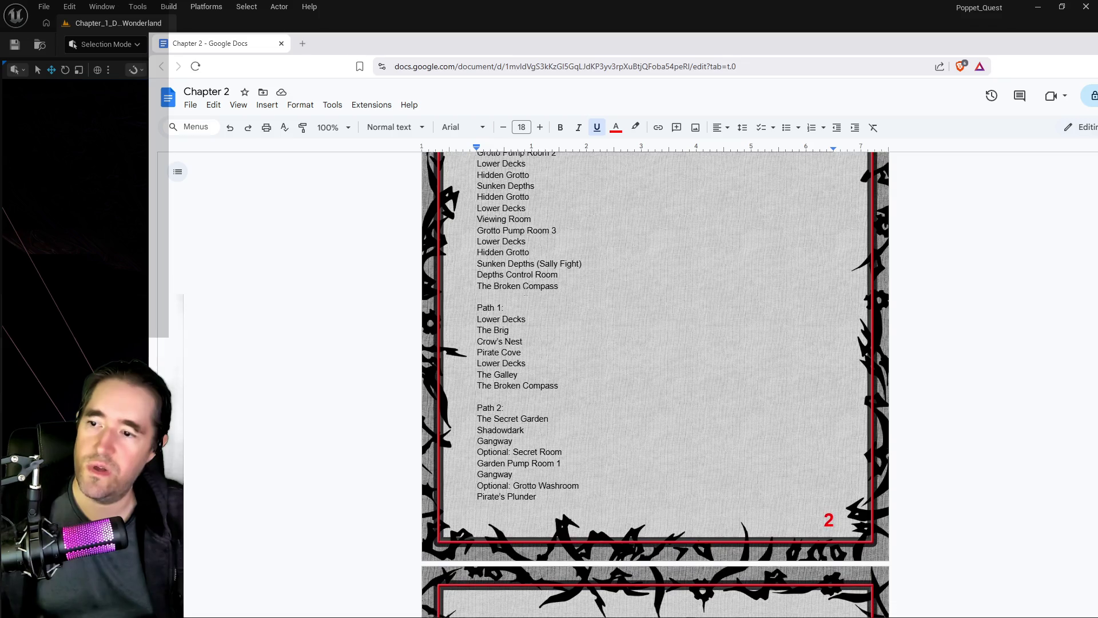
scroll(525, 285, down, 3)
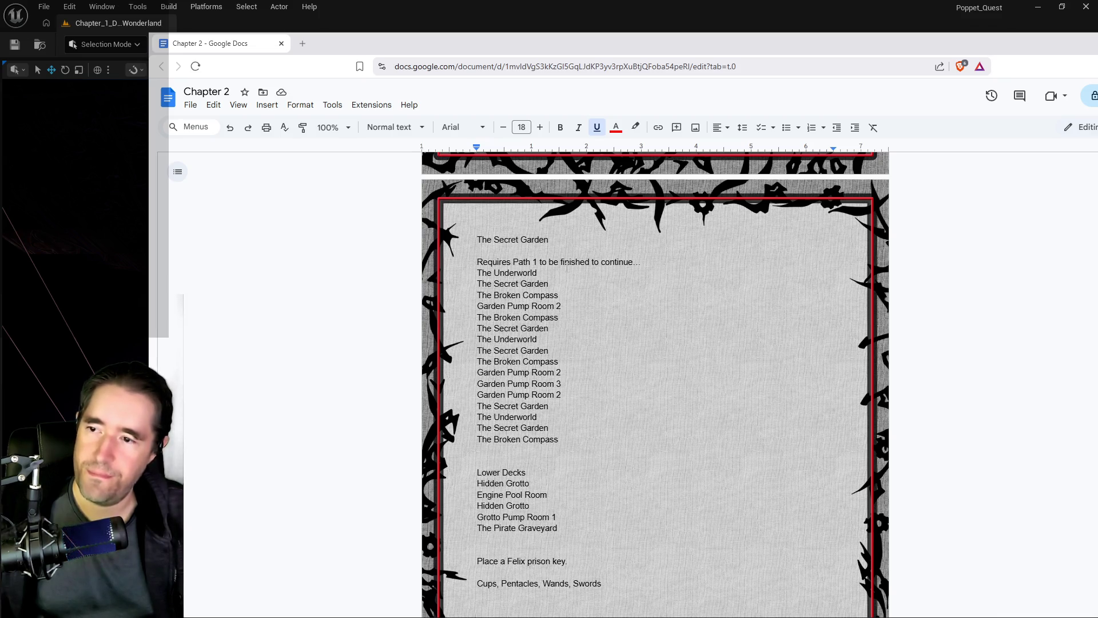
scroll(501, 443, up, 2)
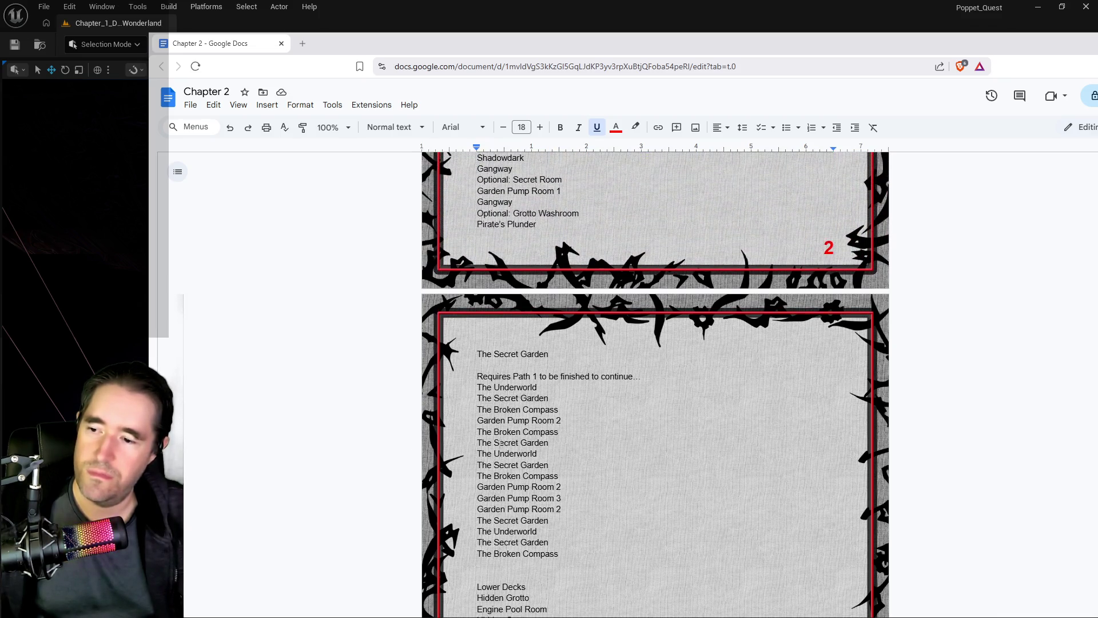
scroll(501, 443, up, 3)
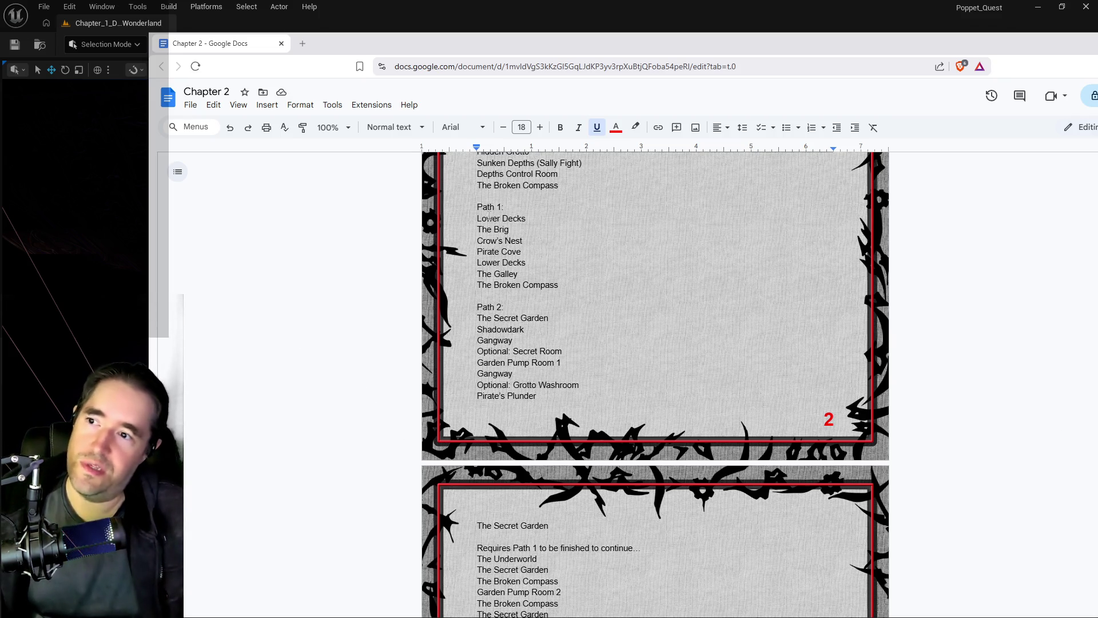
scroll(489, 218, down, 7)
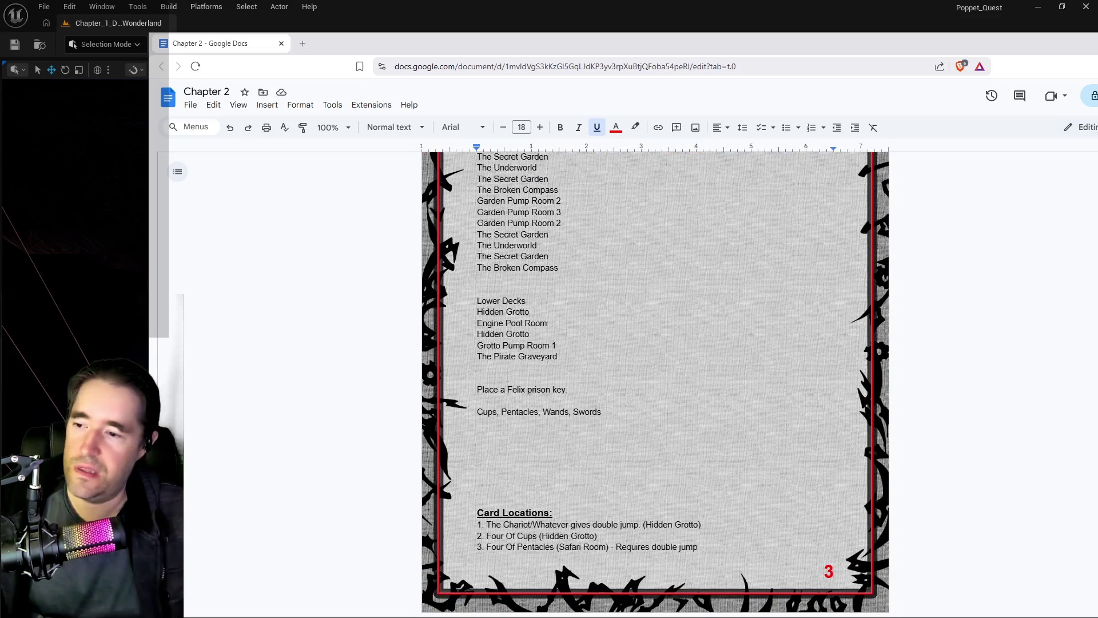
scroll(508, 375, down, 6)
scroll(508, 369, up, 1)
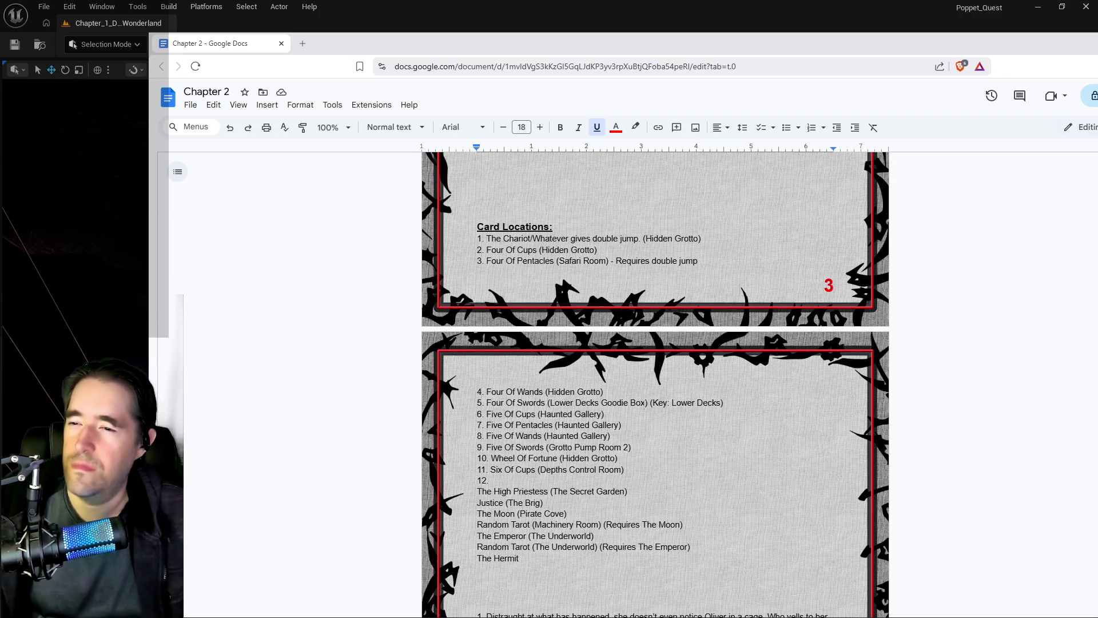
key(alt+Tab)
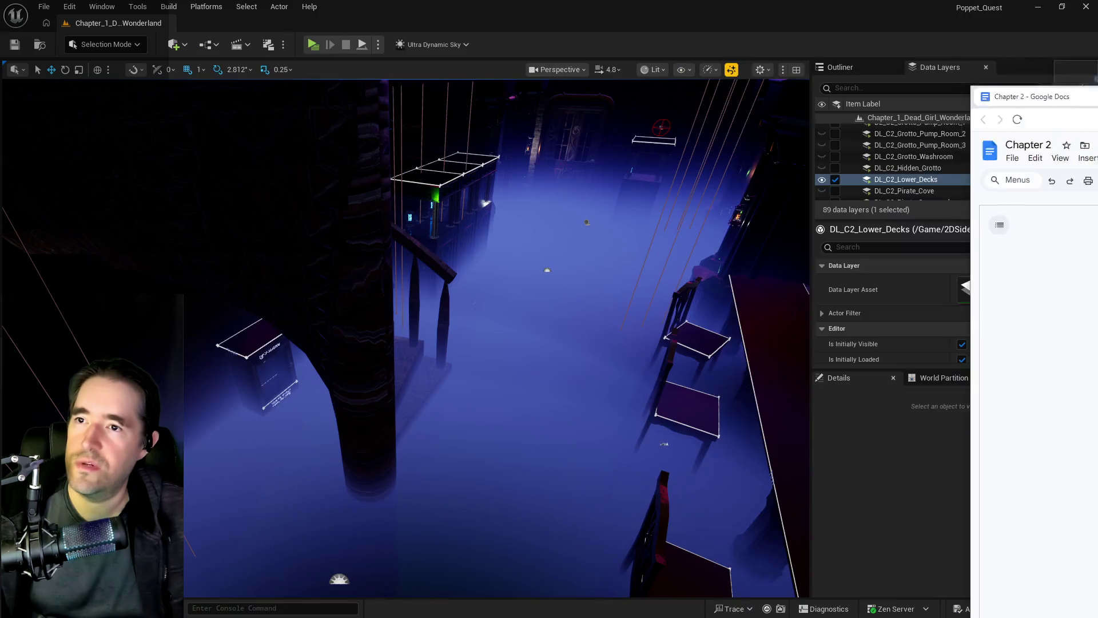
- Search the data layers for 'dept', load DL_C2_Depths_Control_Room, and clear the search
drag(405, 337, 395, 266)
click(883, 89)
text(dept)
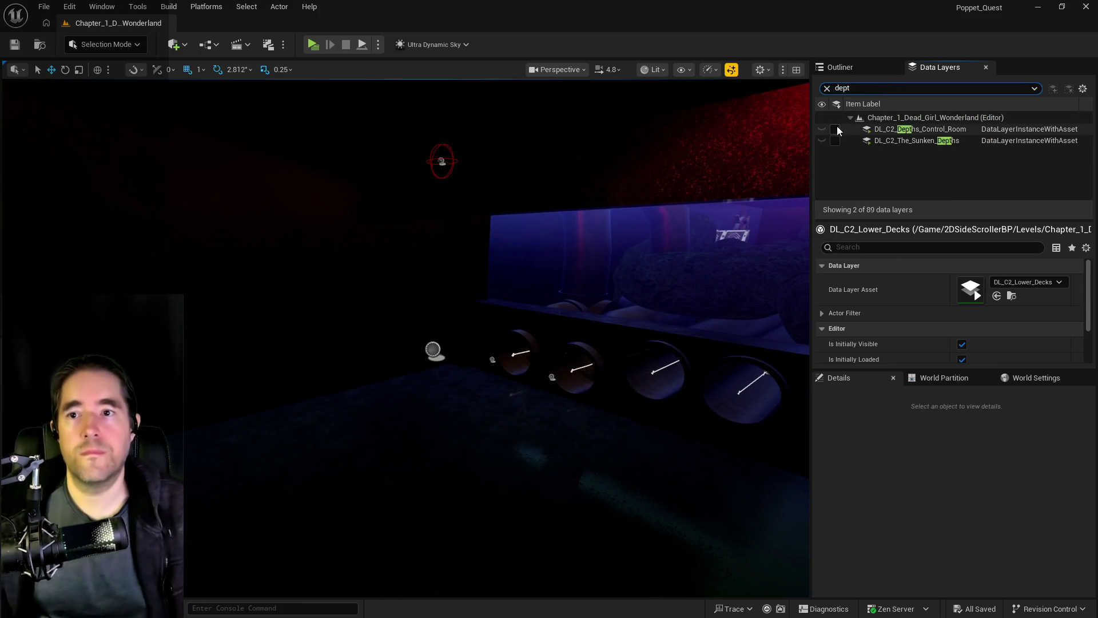
click(836, 129)
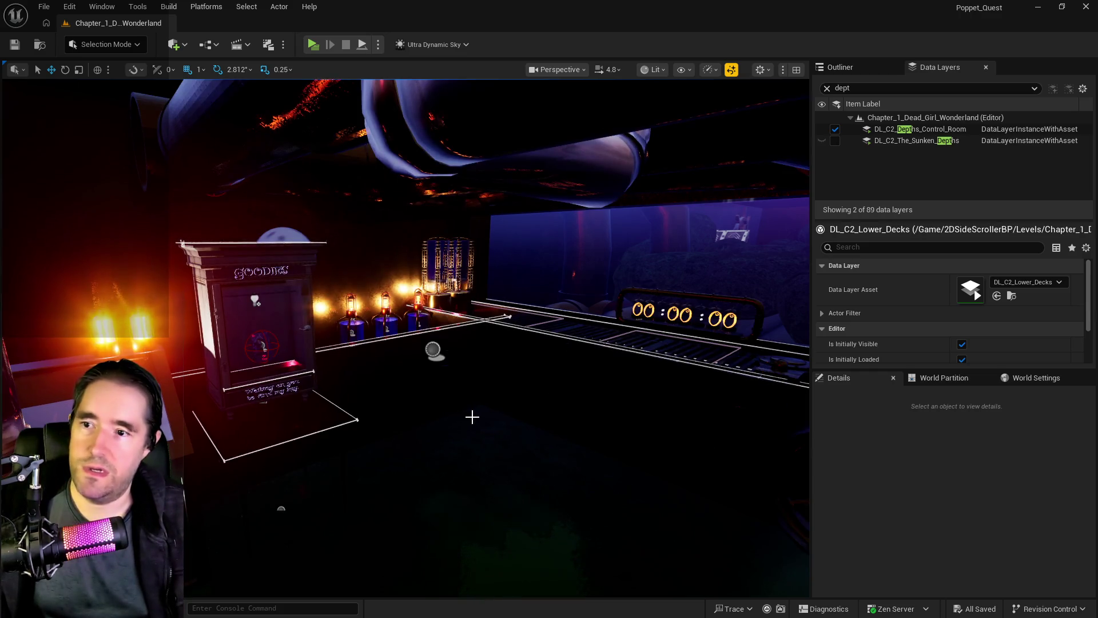
click(828, 88)
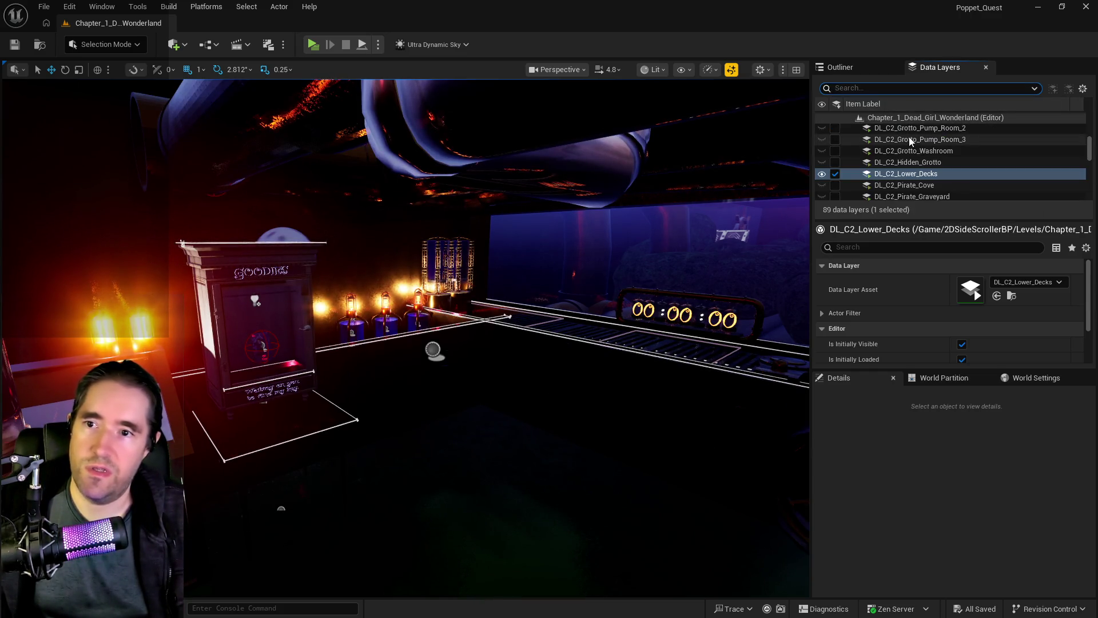
- Scroll the data layer list and fly the view around the Goodies cabinet
scroll(910, 141, down, 10)
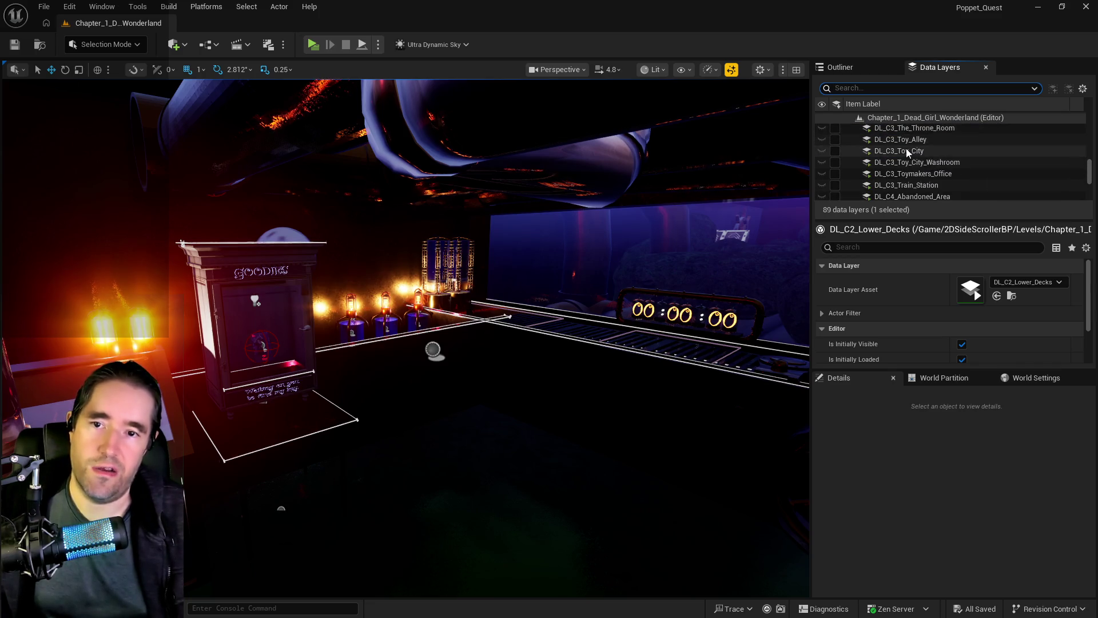
scroll(906, 150, down, 2)
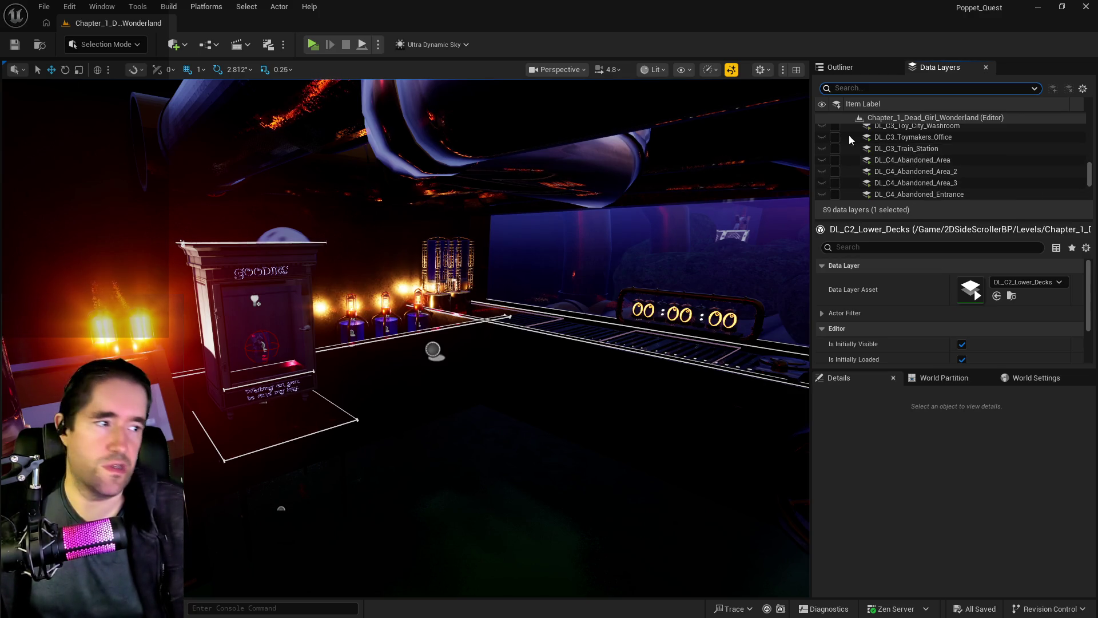
drag(548, 255, 718, 228)
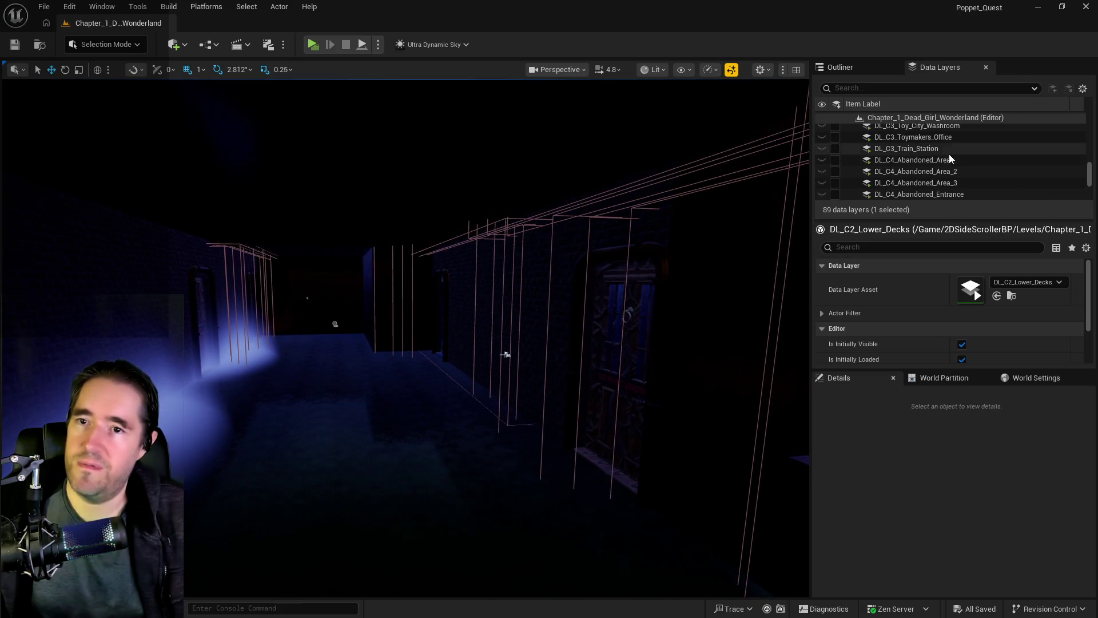
scroll(941, 163, up, 3)
scroll(938, 160, up, 3)
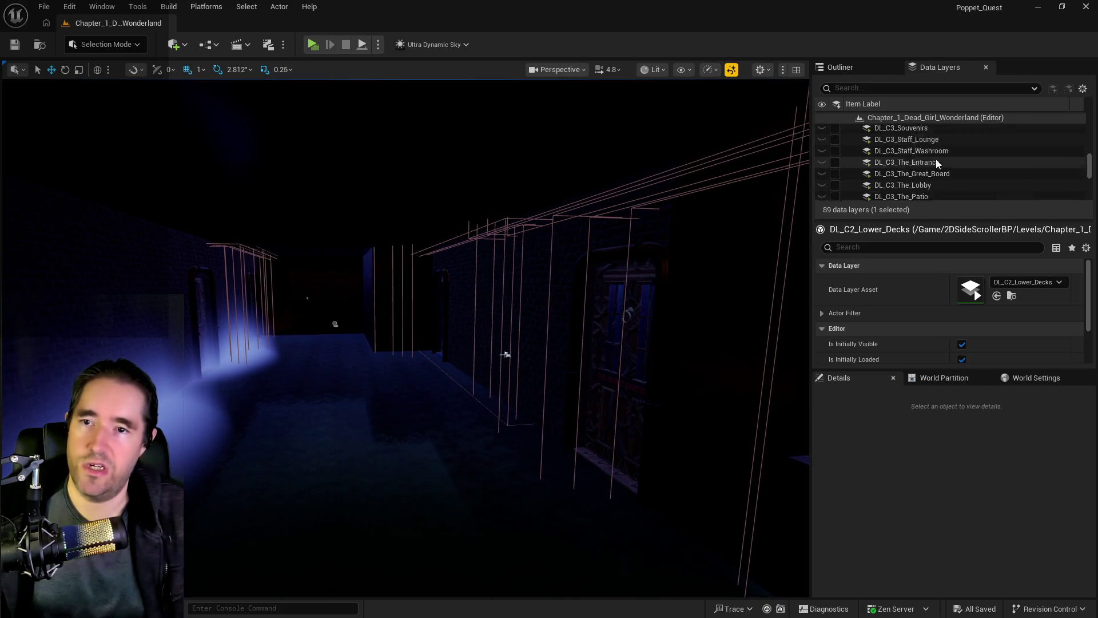
drag(548, 255, 424, 299)
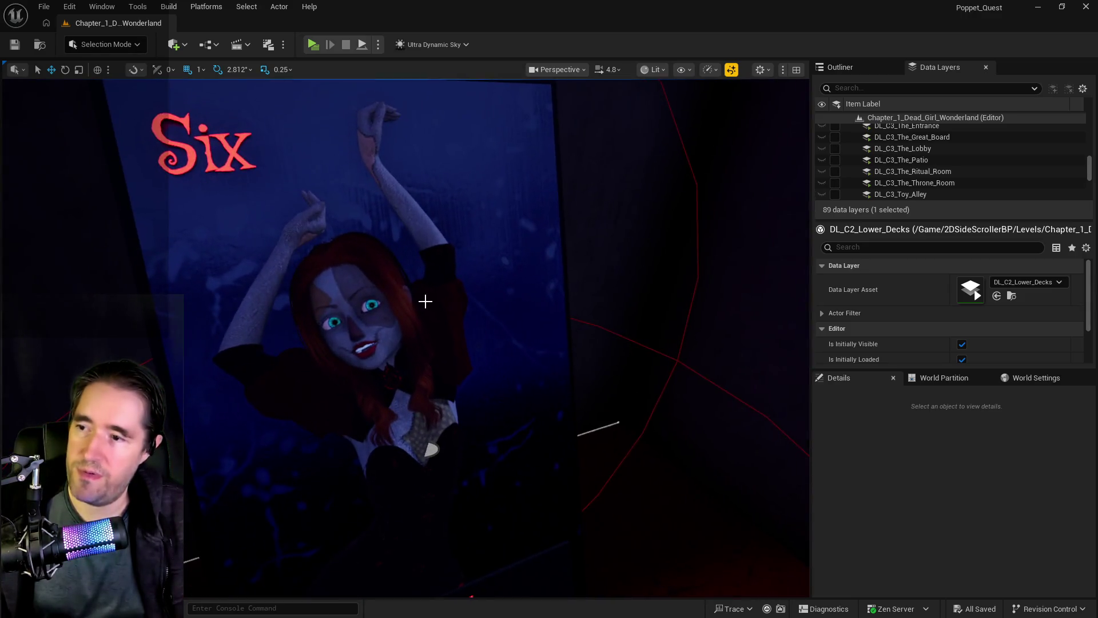
- Select the Six tarot card, show the Outliner actor list, and fly to the Lower Decks Goodie Box
click(630, 399)
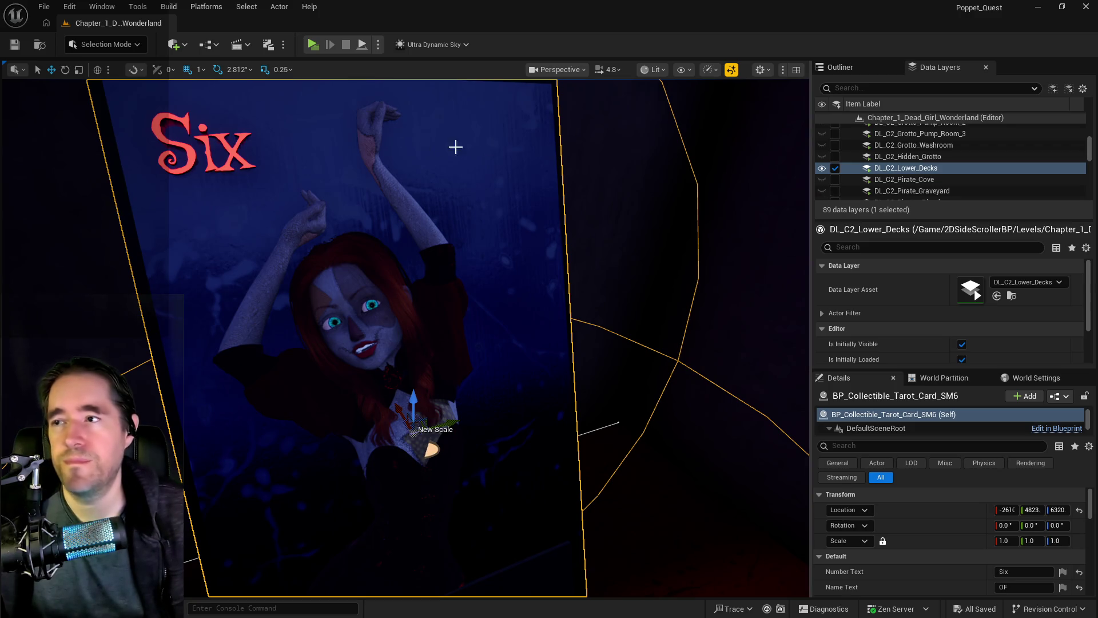
click(845, 71)
drag(549, 255, 498, 290)
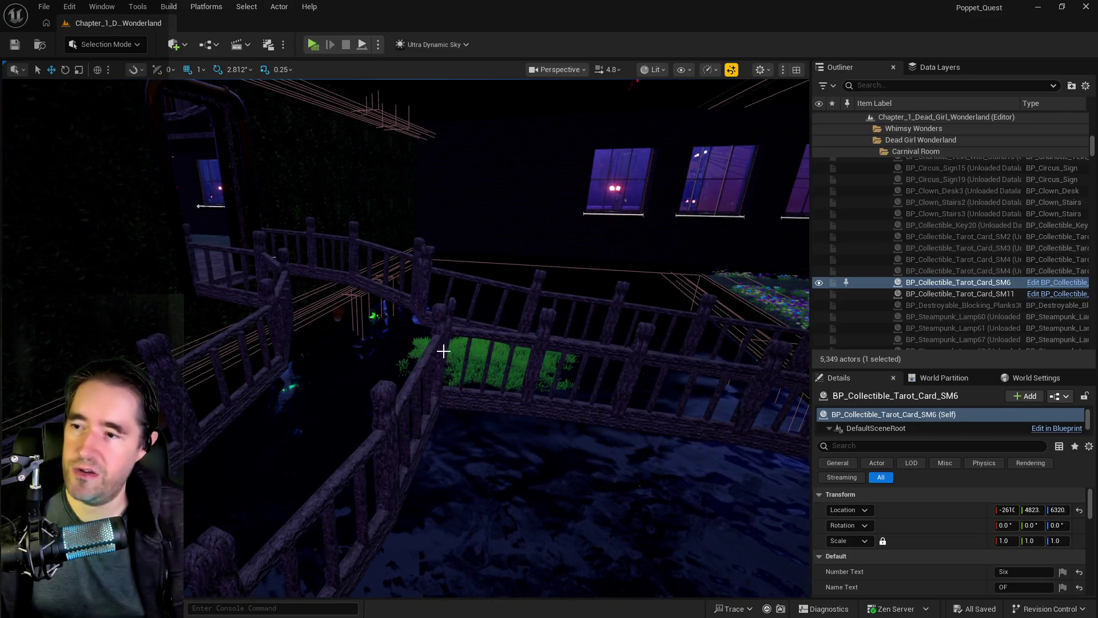
click(443, 350)
drag(444, 351, 444, 350)
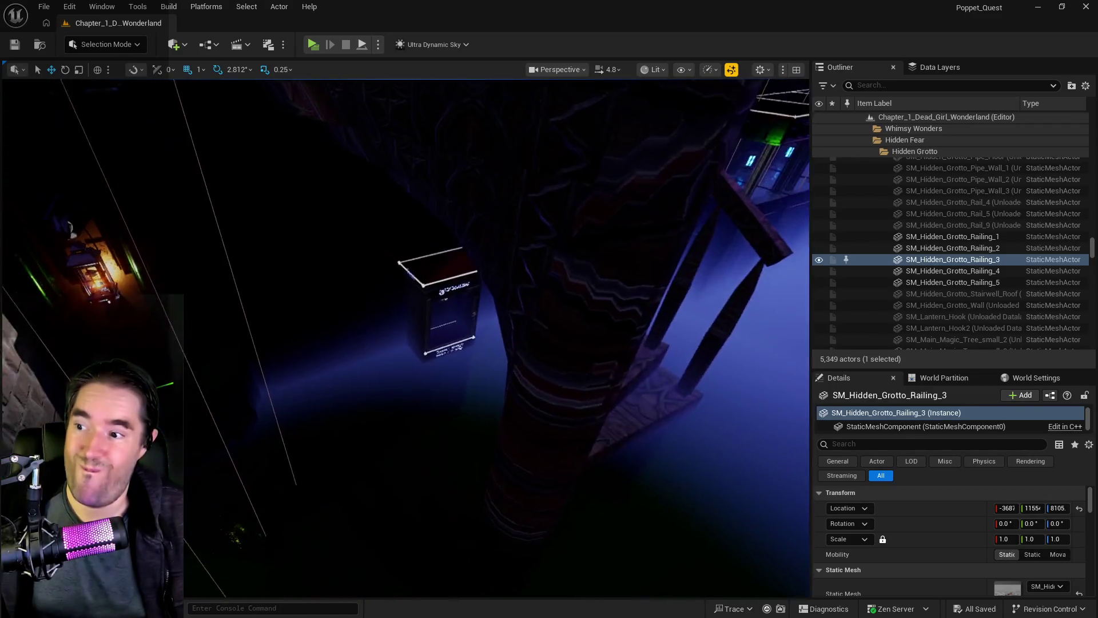
drag(544, 407, 543, 407)
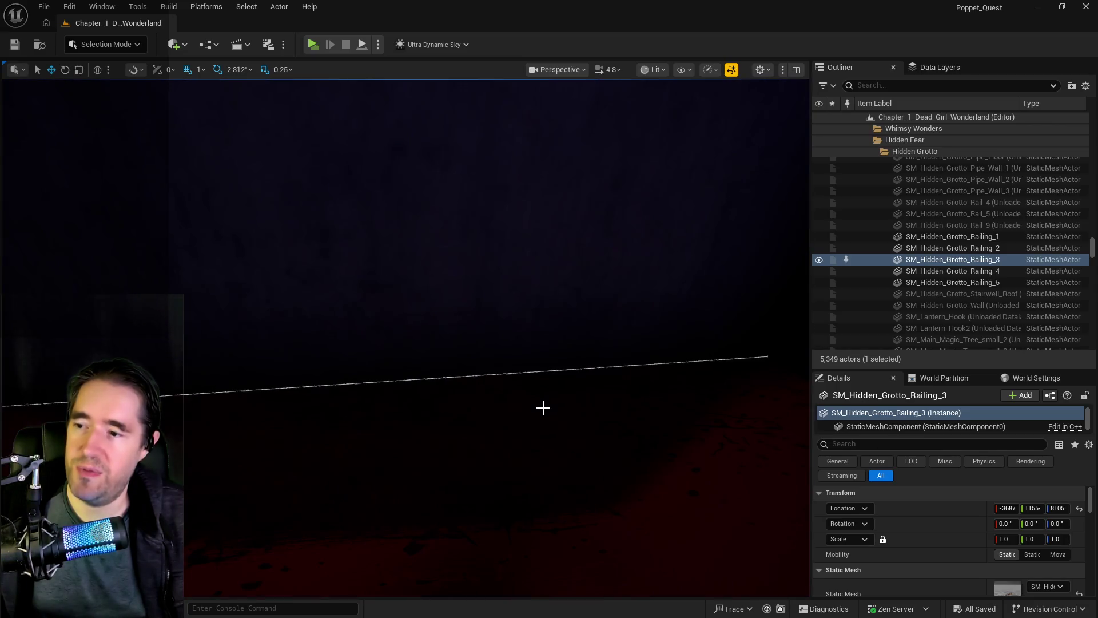
right_click(473, 448)
- Paste a copy of the tarot card, frame it, and raise it slightly
mouse_move(548, 237)
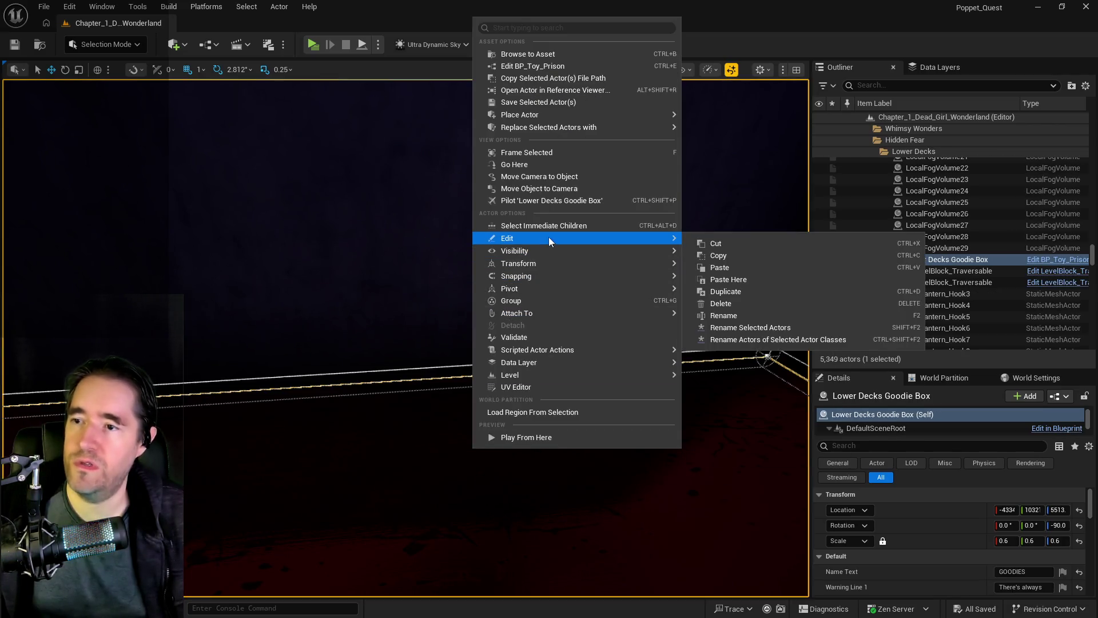
click(737, 272)
key(f)
drag(664, 312, 664, 311)
drag(428, 384, 429, 383)
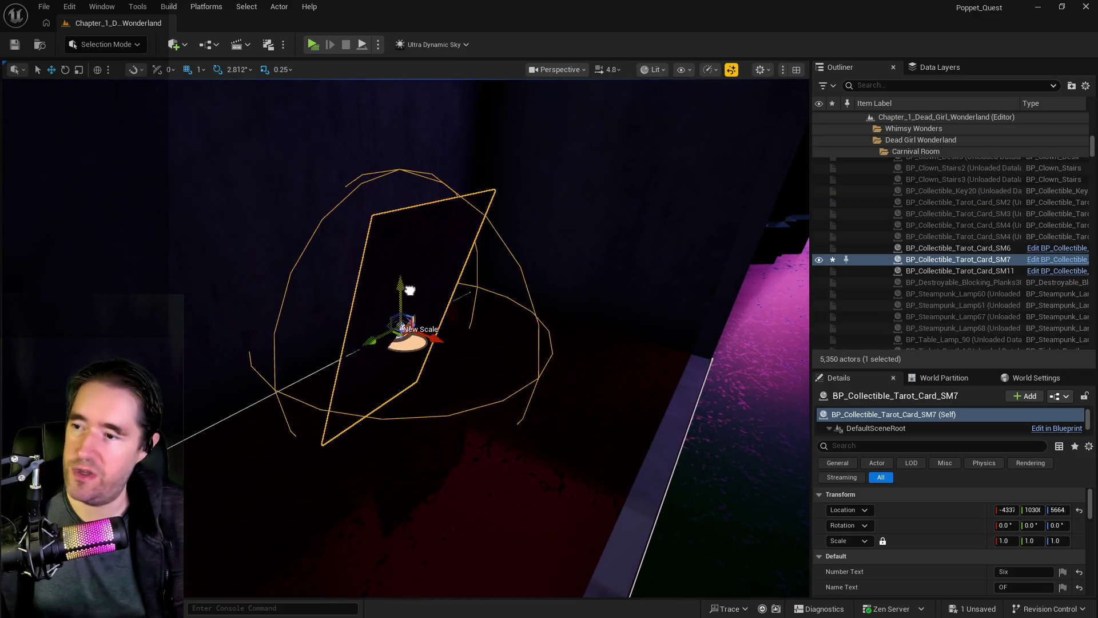
drag(410, 290, 409, 239)
- Set the pasted card's Z rotation to 180 so its face shows
scroll(967, 513, down, 6)
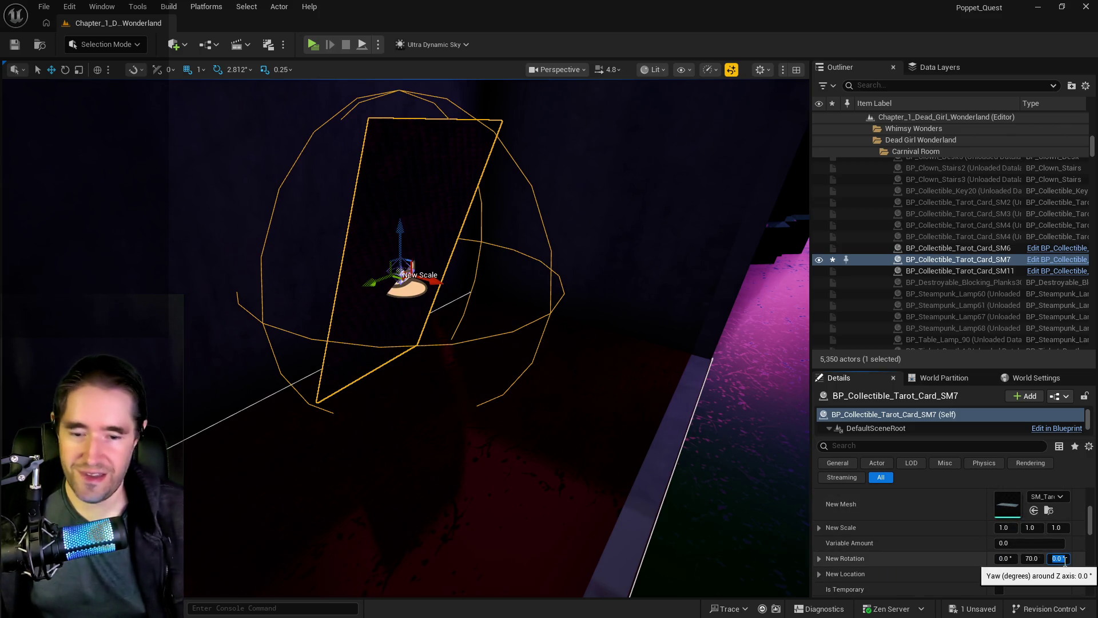
click(1057, 559)
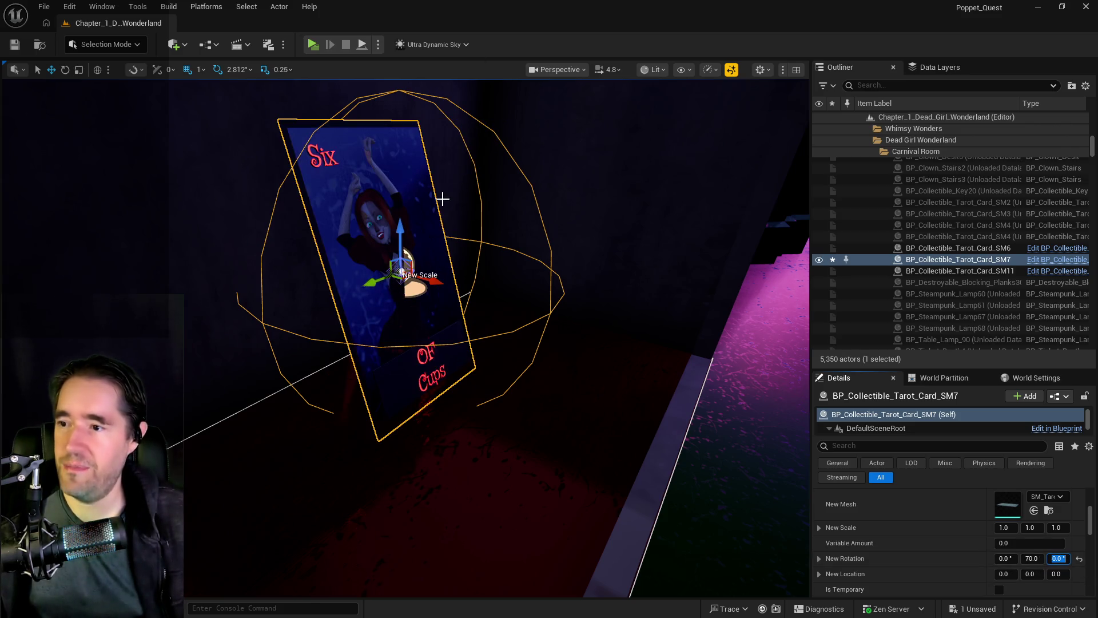
text(180.()
key(Return)
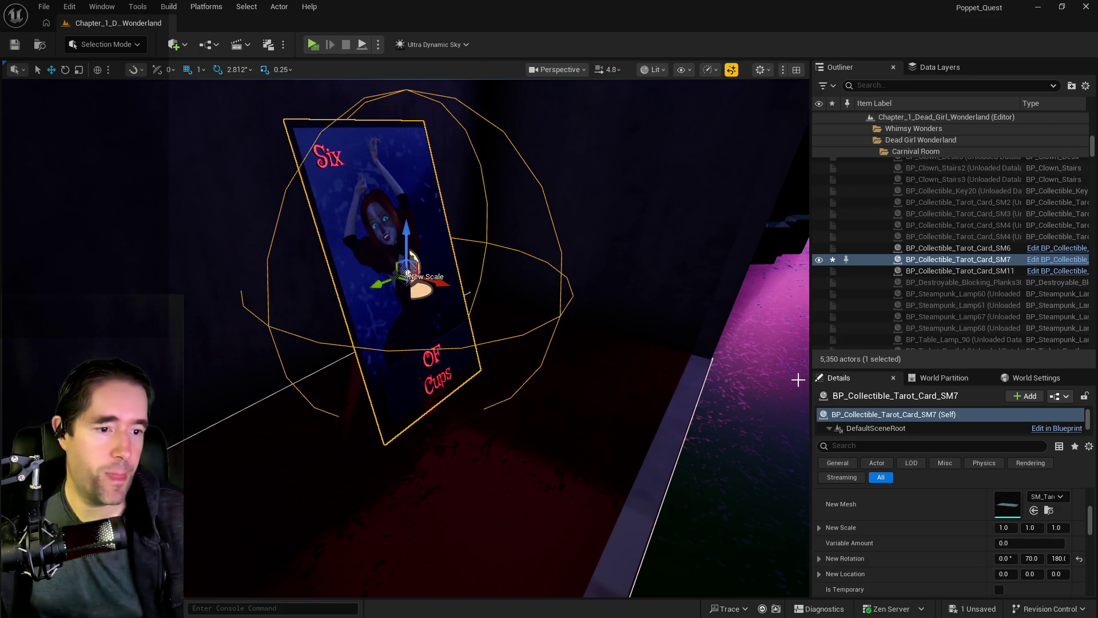
- Orbit and reframe the view around the Six of Cups card beside the door
mouse_move(364, 280)
mouse_down()
mouse_move(343, 275)
mouse_move(400, 280)
mouse_move(354, 277)
mouse_move(364, 280)
mouse_move(362, 263)
mouse_move(318, 294)
mouse_move(222, 247)
mouse_move(240, 258)
mouse_move(221, 294)
mouse_move(393, 311)
mouse_move(406, 300)
mouse_move(349, 342)
mouse_up()
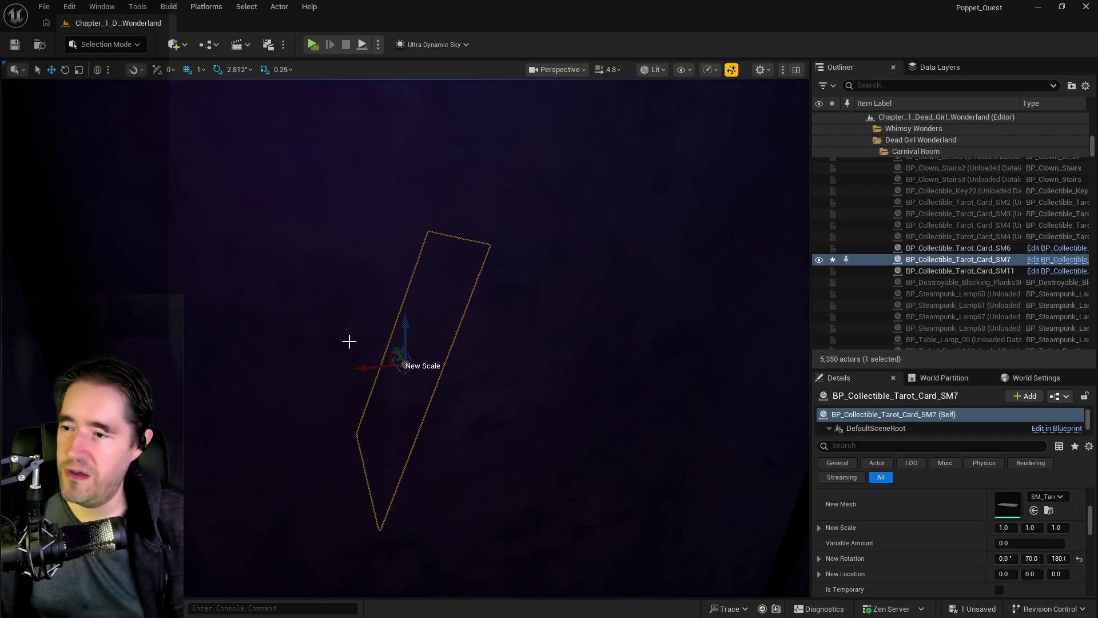
scroll(349, 342, up, 3)
drag(366, 388, 343, 390)
drag(389, 339, 527, 187)
click(609, 69)
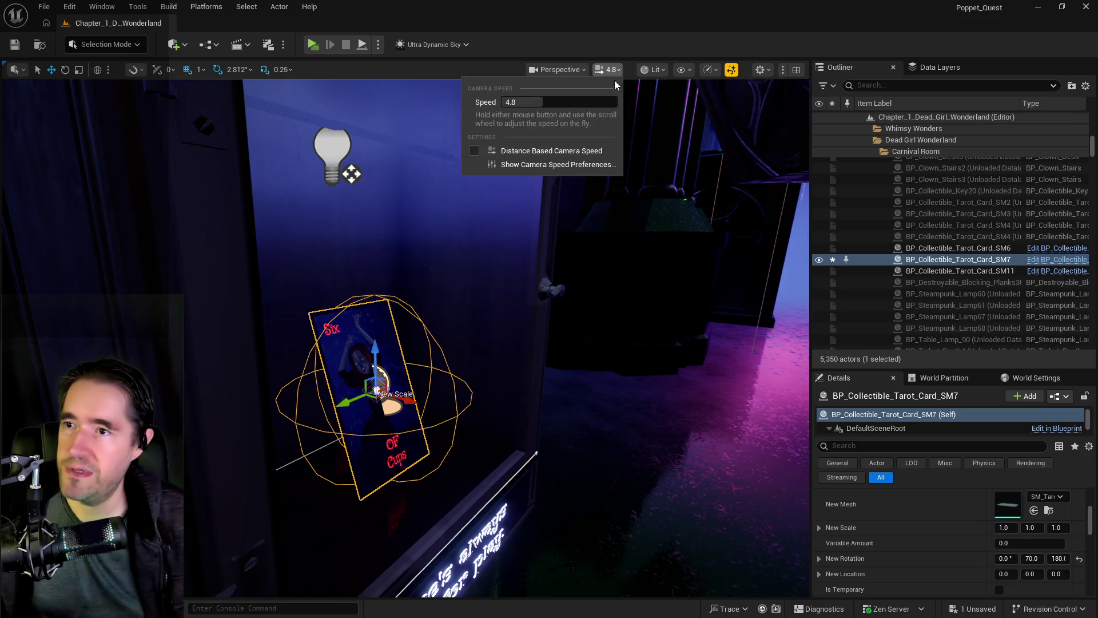
drag(376, 391, 274, 346)
key(f)
scroll(1000, 532, down, 5)
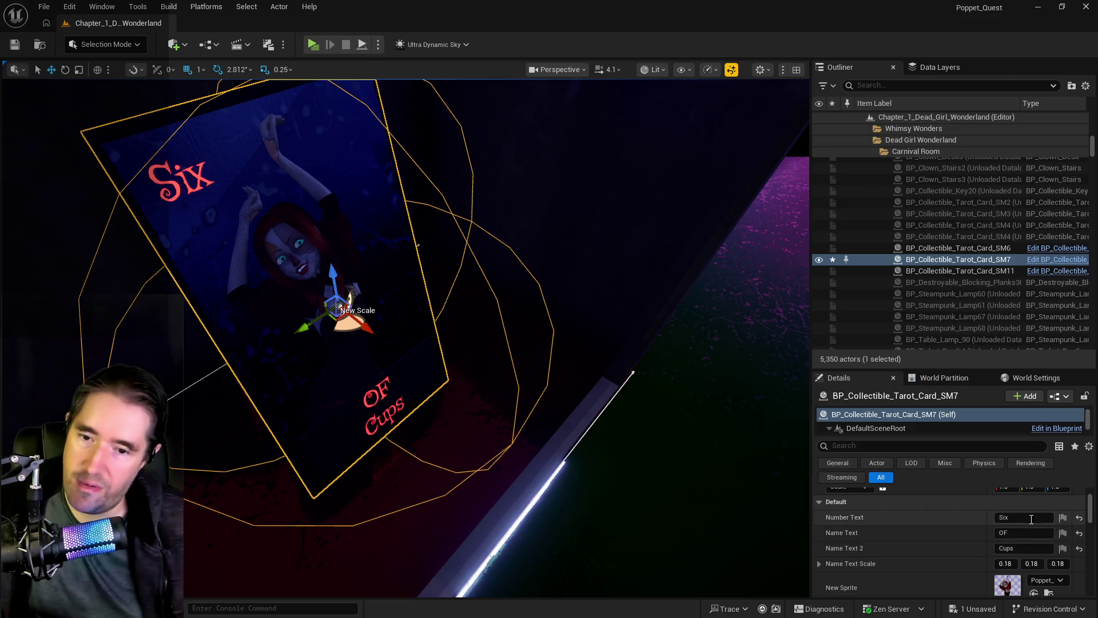
mouse_move(340, 306)
mouse_down()
mouse_move(366, 320)
mouse_move(425, 286)
mouse_up()
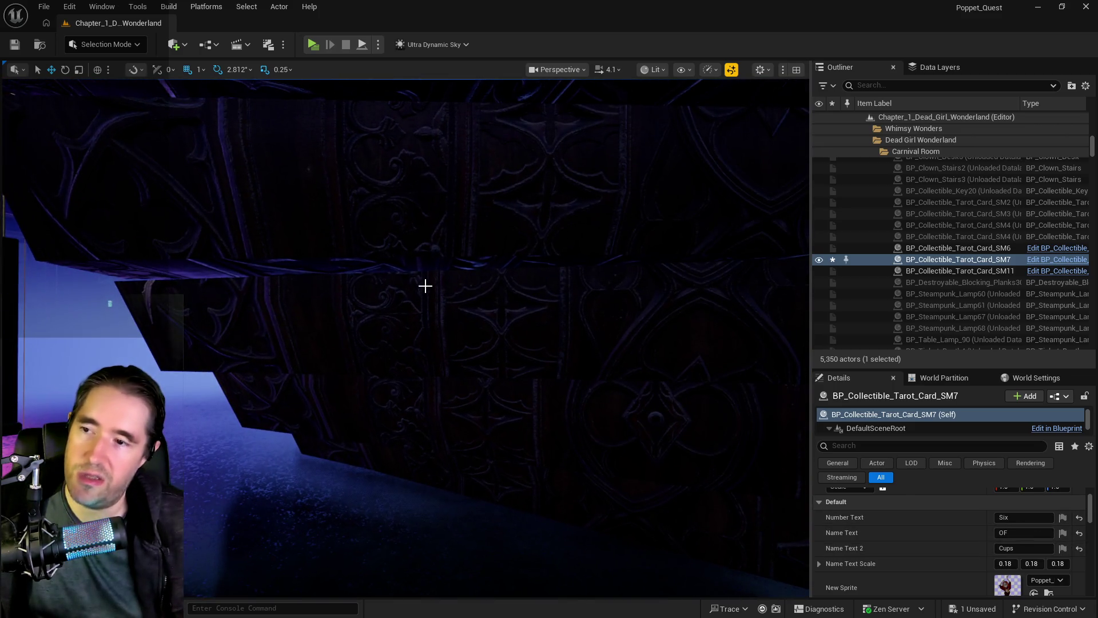
key(f)
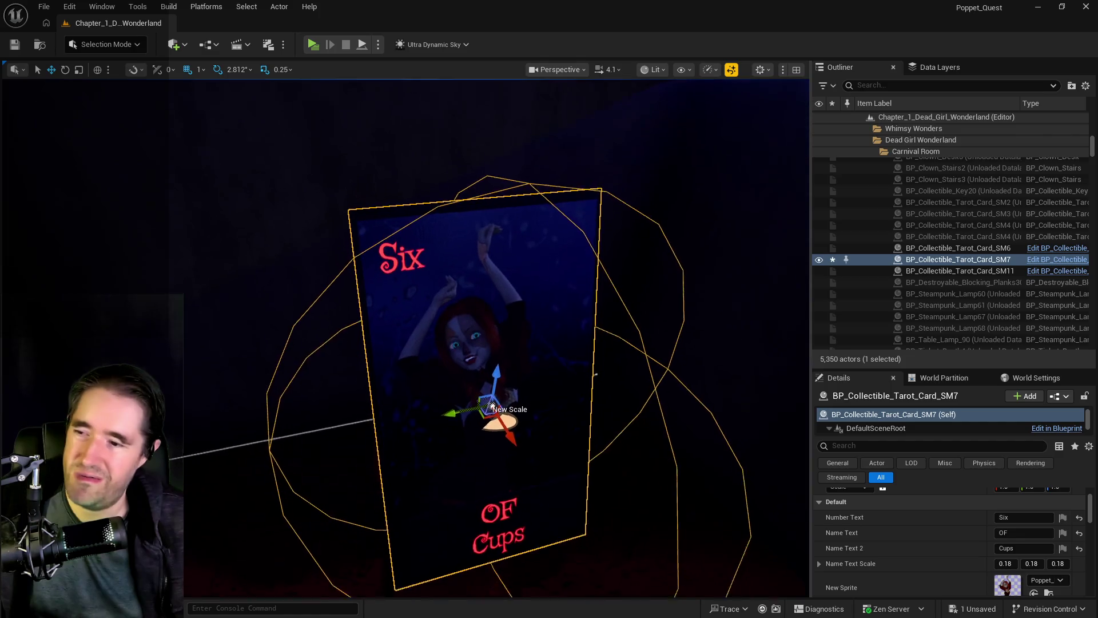
drag(593, 438, 549, 458)
- Change the SM7 card's face text to Four, Of and Swords
key(f)
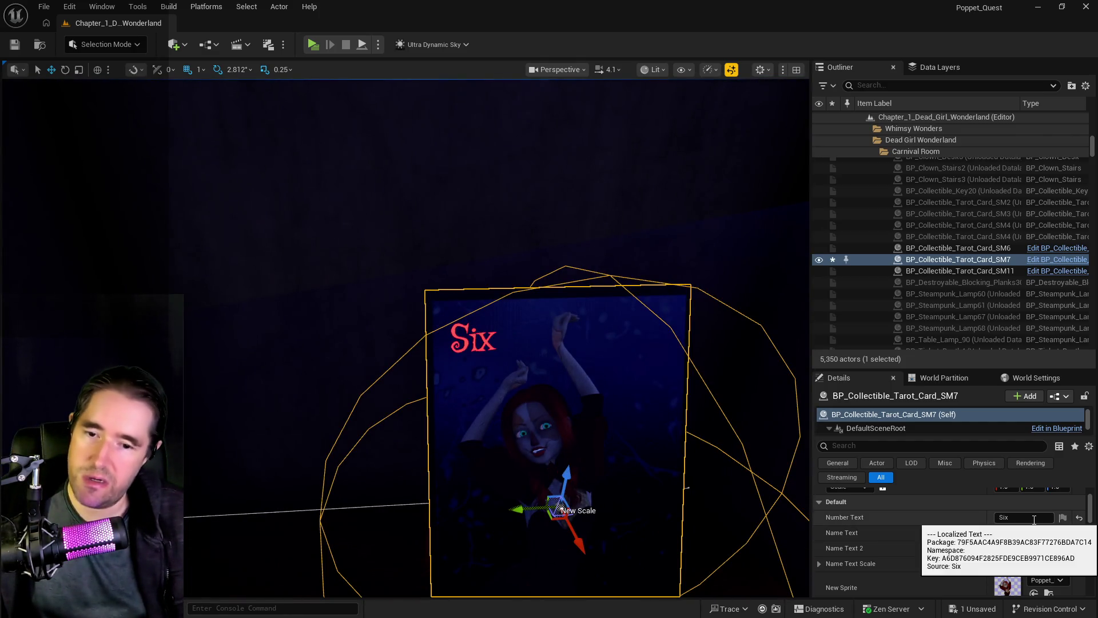
click(1025, 517)
text(Four)
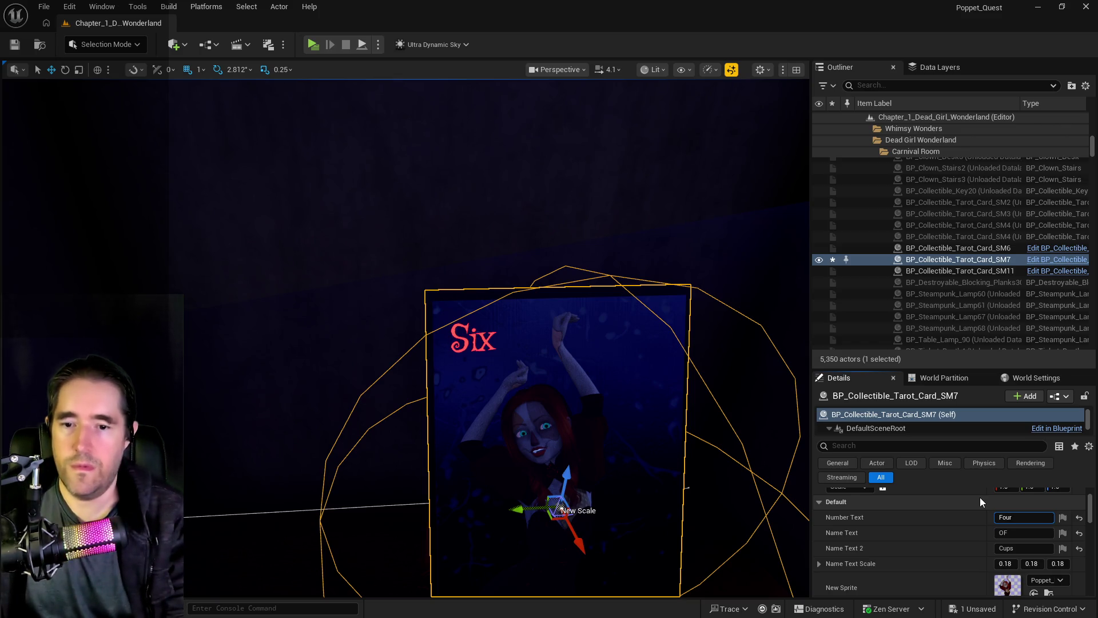
click(1022, 534)
text(f)
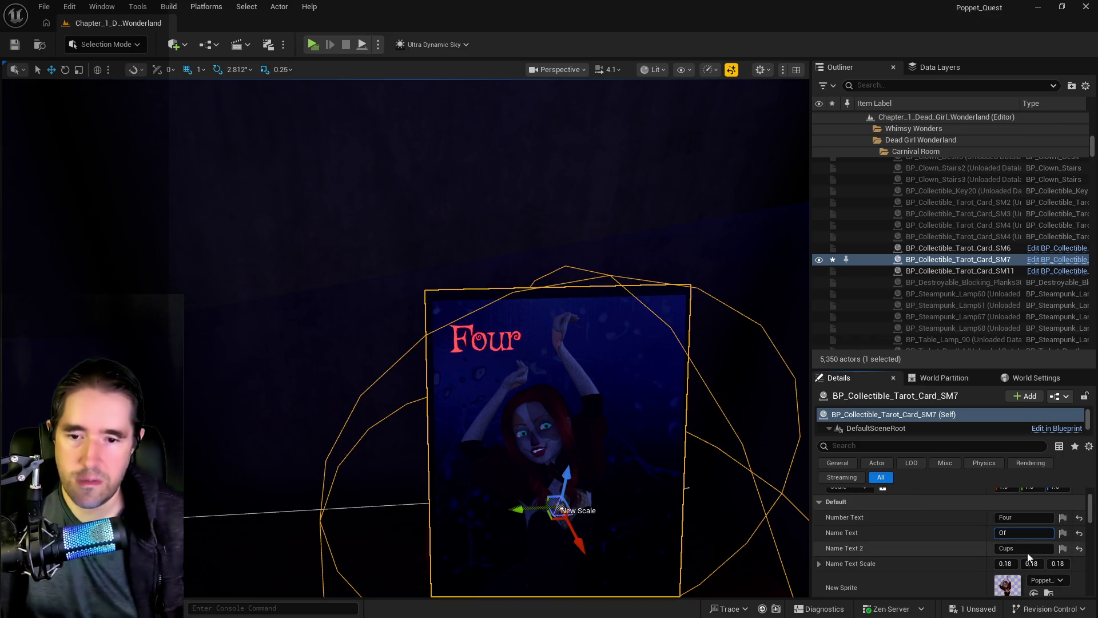
click(1007, 546)
text(Cups)
double_click(1007, 547)
text(Swords)
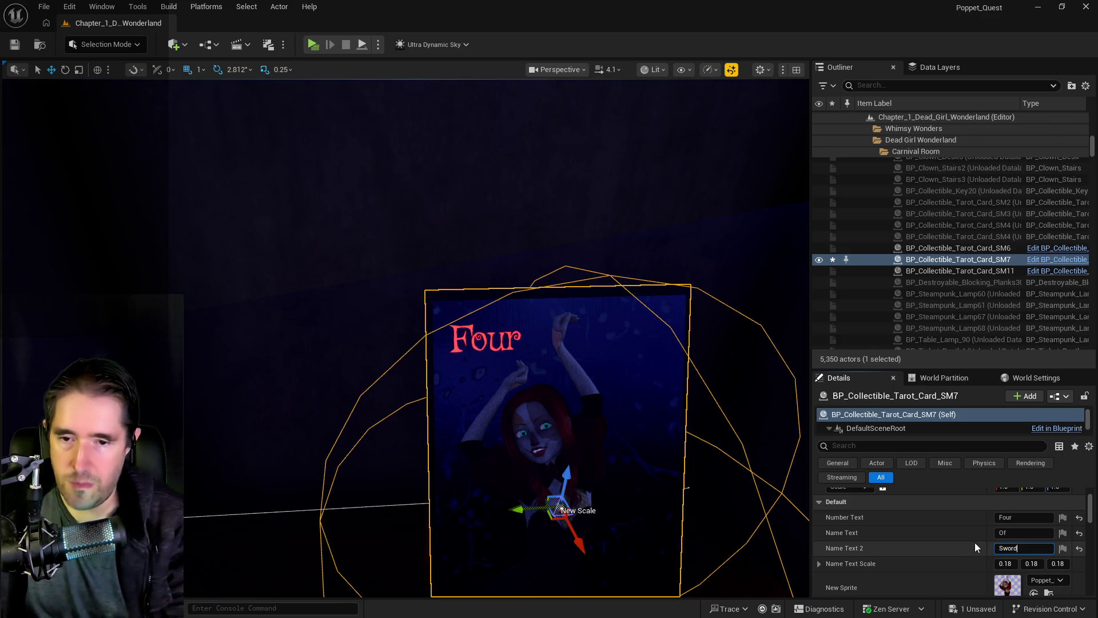
- Set the card's Item Name to Four Of Swords
scroll(918, 543, down, 3)
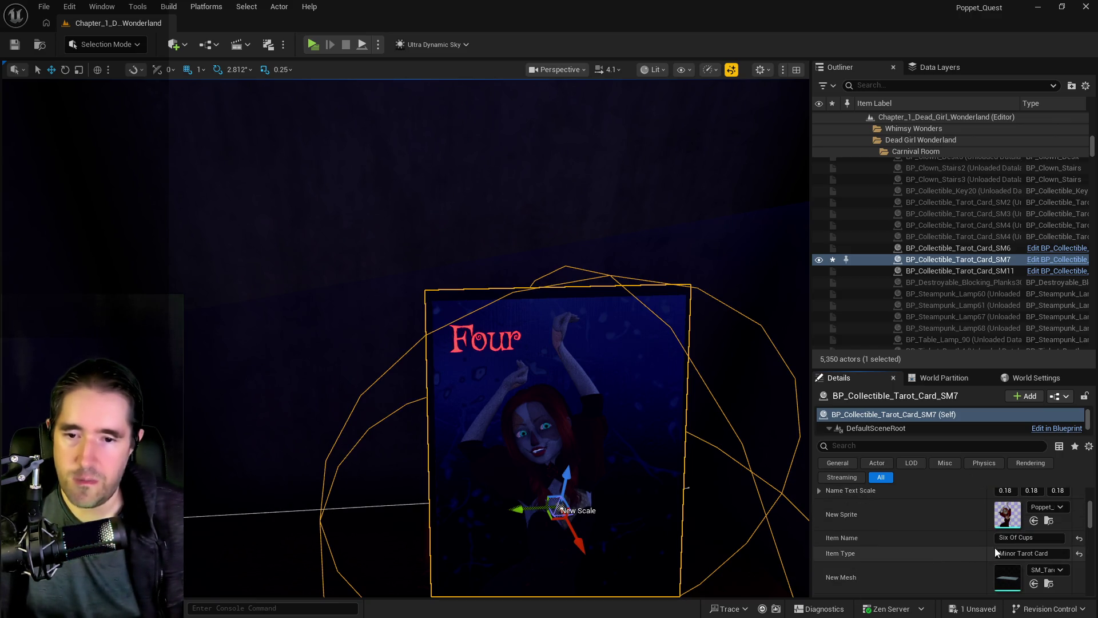
drag(1017, 537, 996, 537)
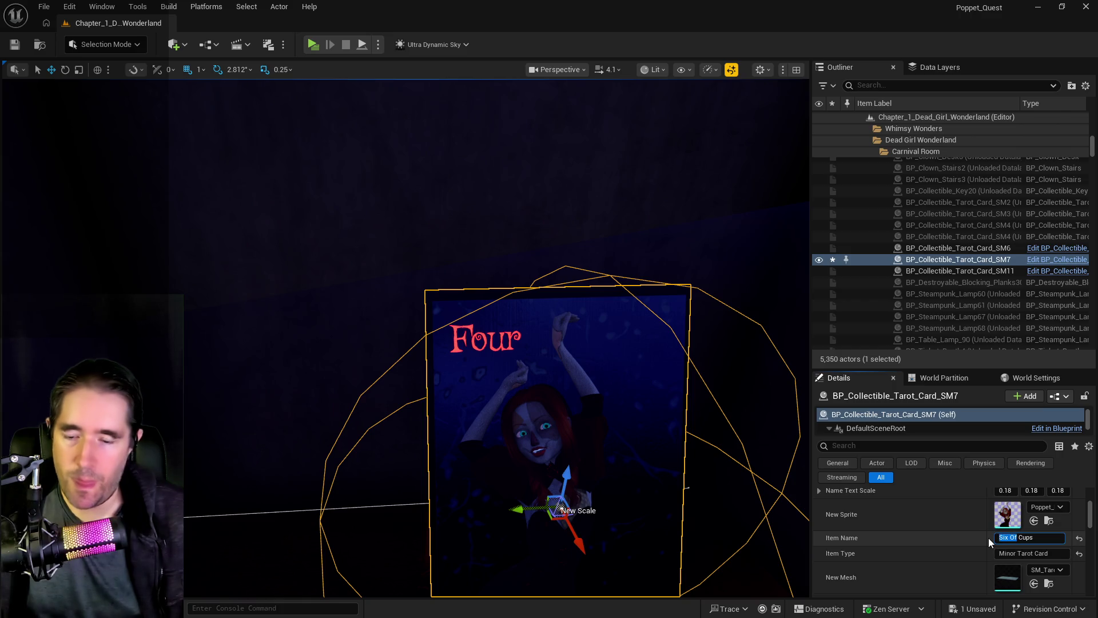
text(Fo)
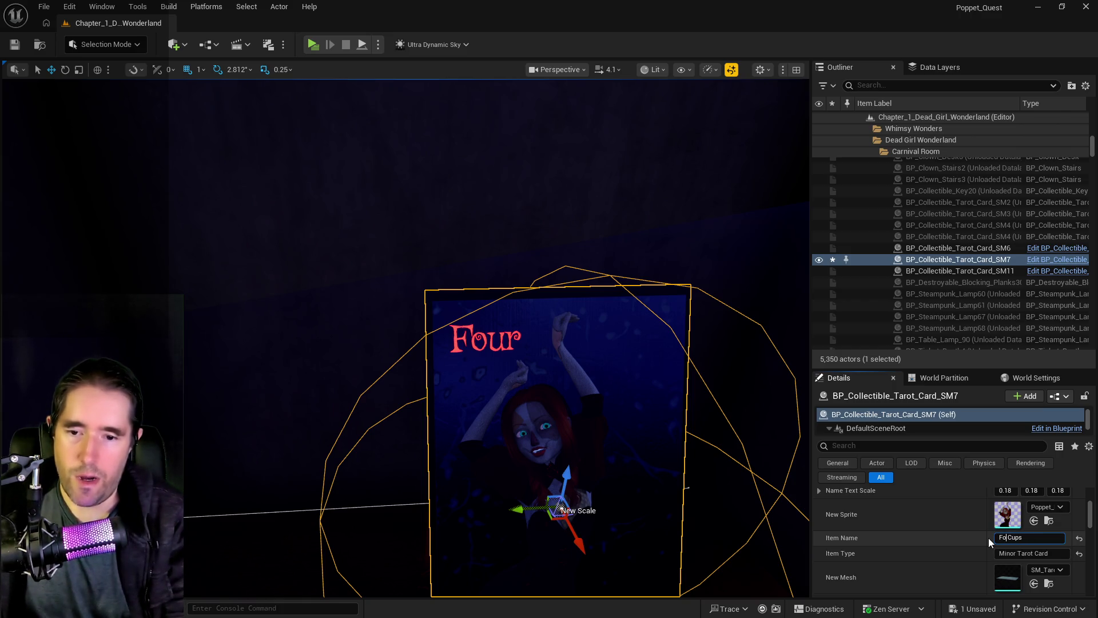
text(ur of)
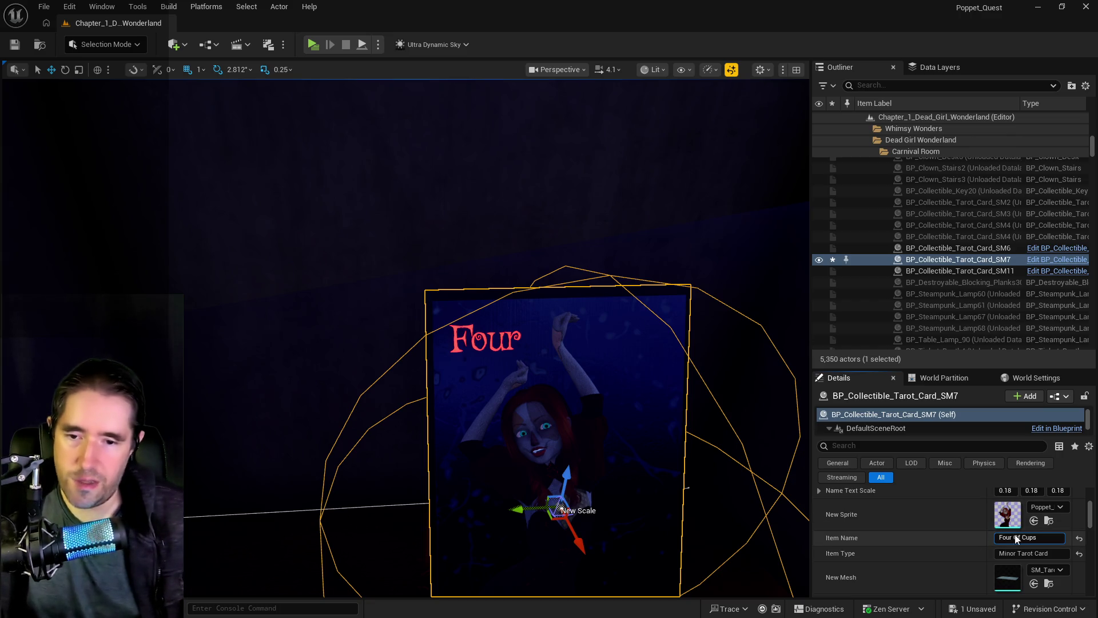
key(BackSpace)
key(BackSpace)
text(Of)
key(shift+End)
text(Sw)
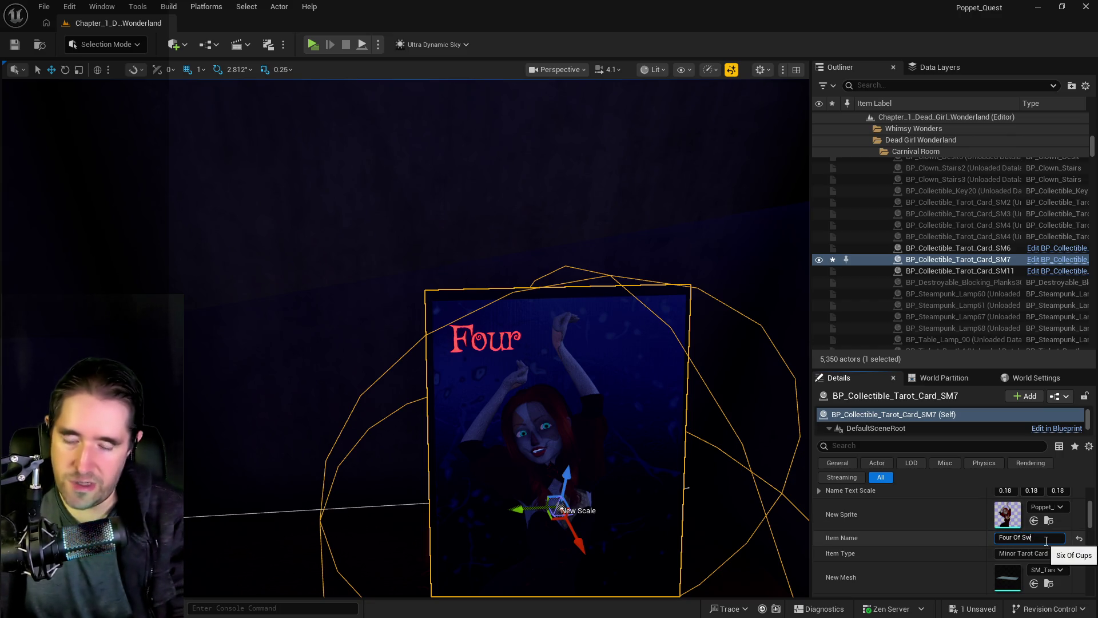
key(Return)
key(f)
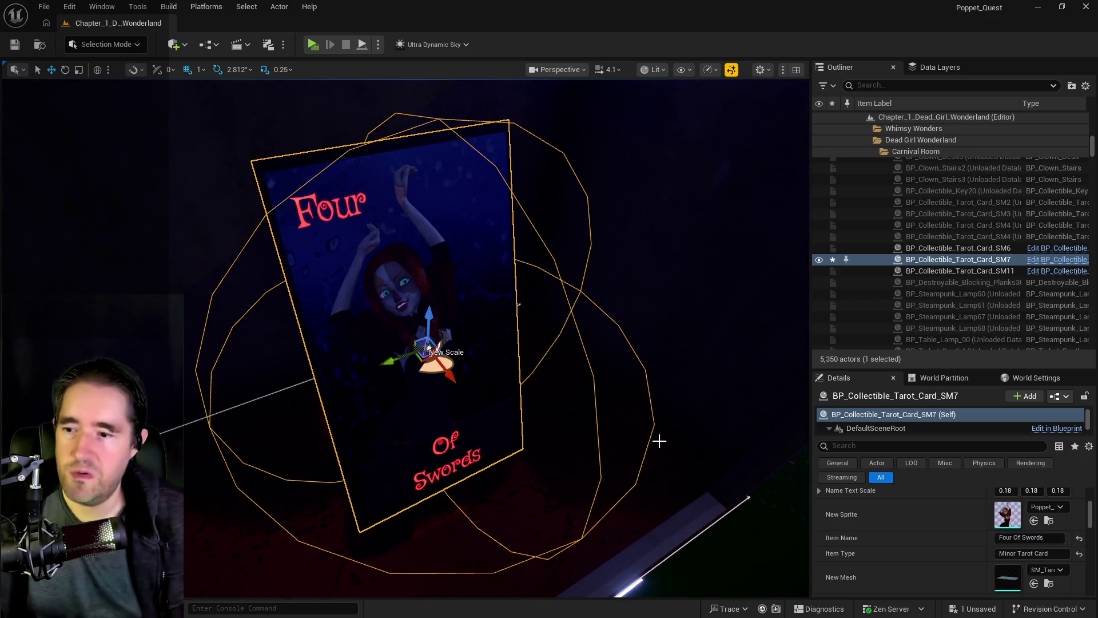
right_click(927, 258)
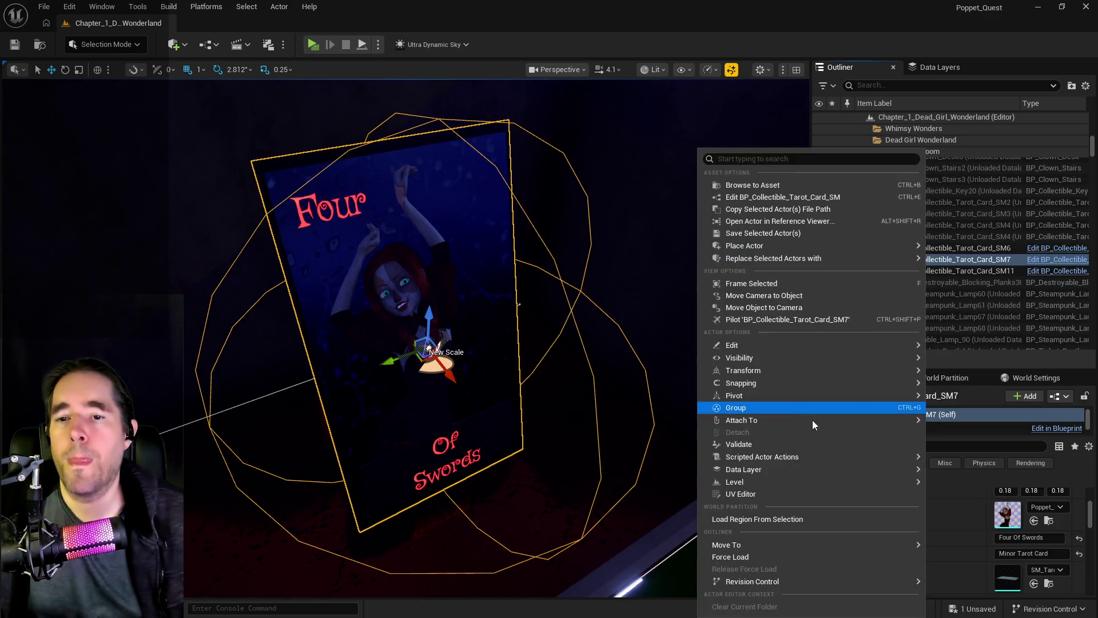
- Move the Four Of Swords card into the Lower Decks outliner folder
mouse_move(767, 547)
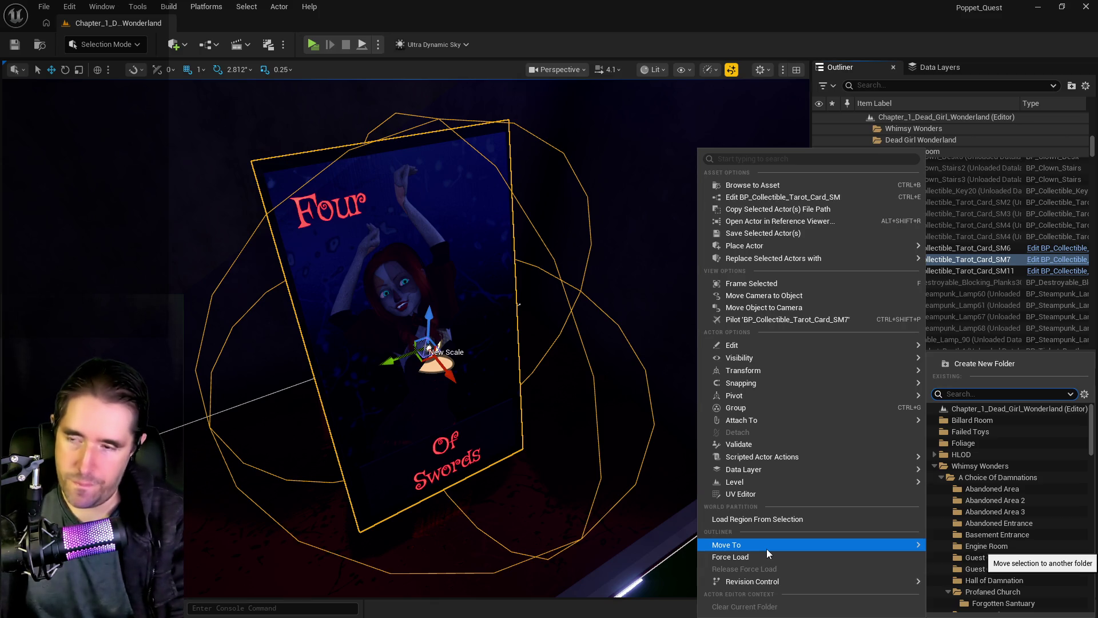
text(lower)
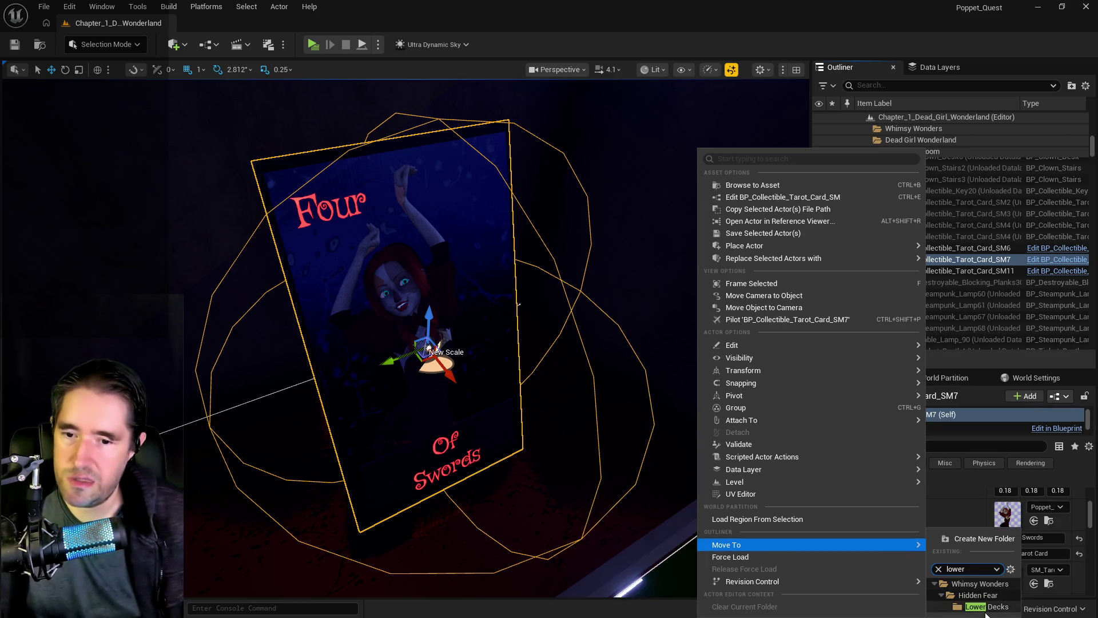
click(987, 606)
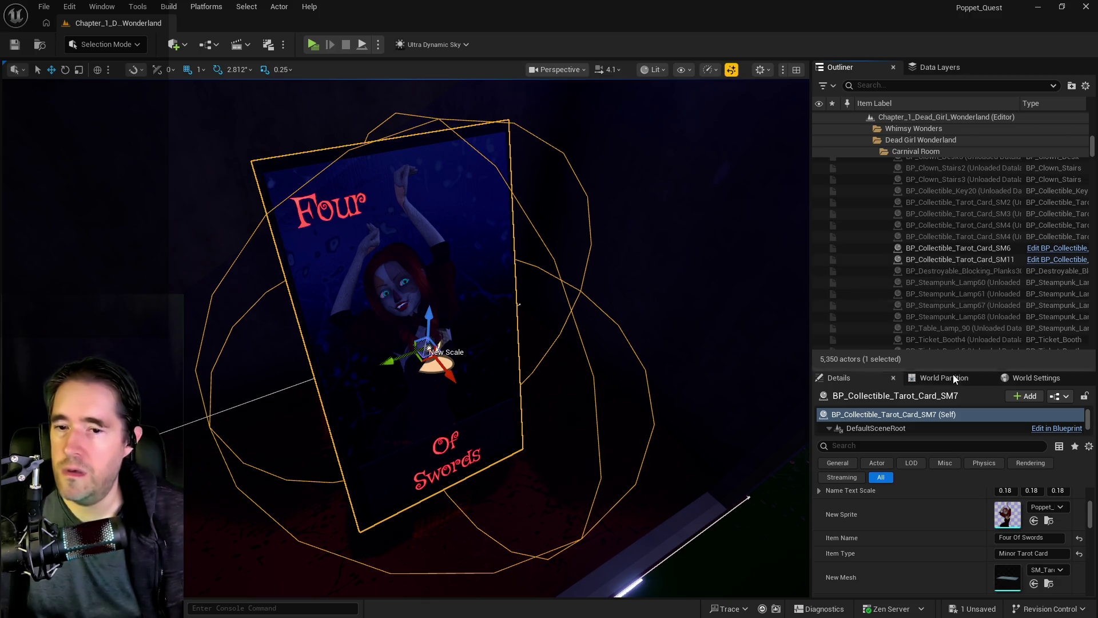
- Add the card to the DL_C2_Lower_Decks data layer, then select and frame the SM6 card
click(938, 67)
right_click(913, 174)
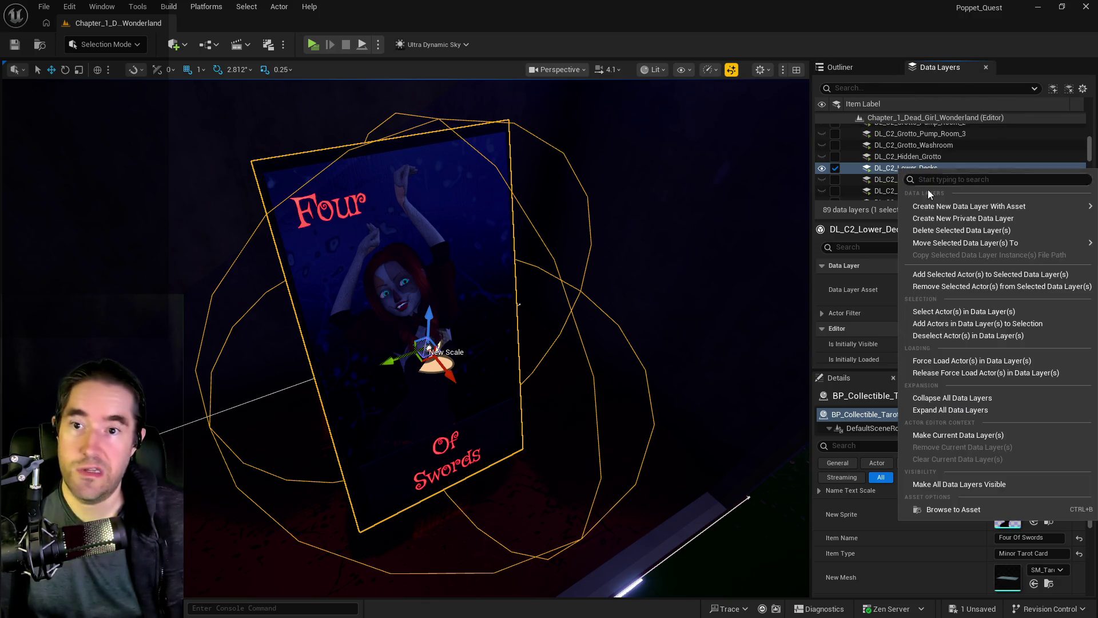
click(929, 272)
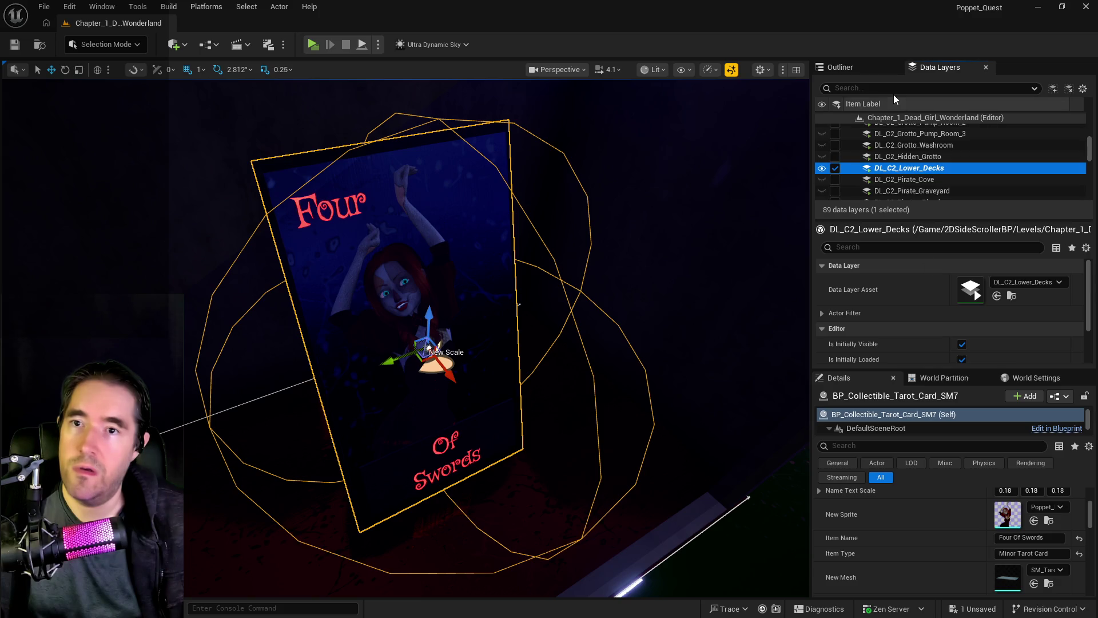
click(840, 66)
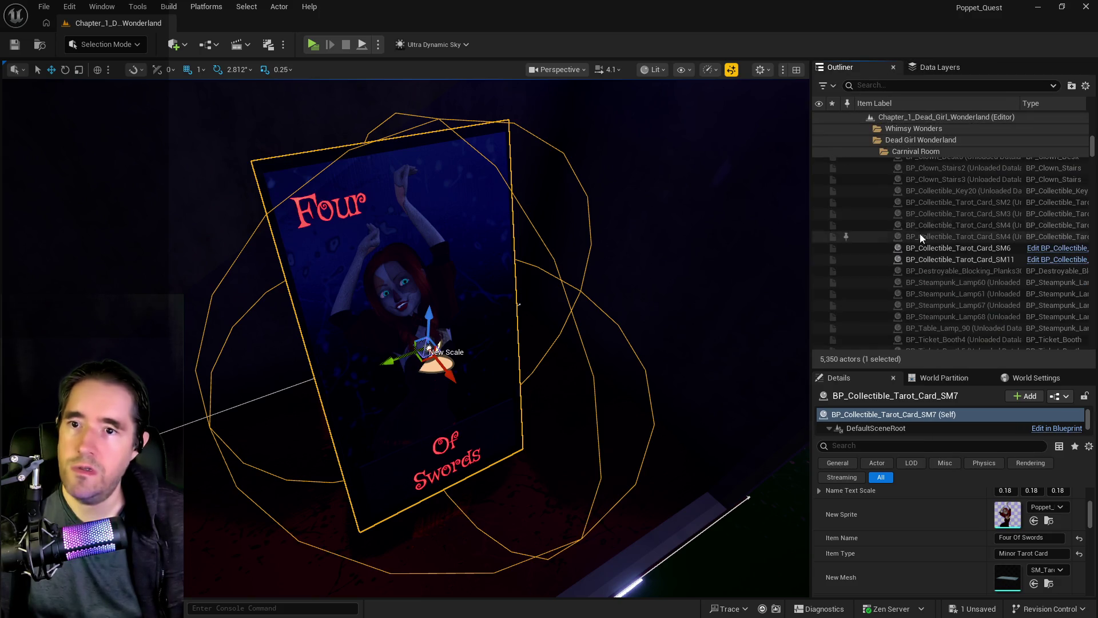
click(949, 248)
key(f)
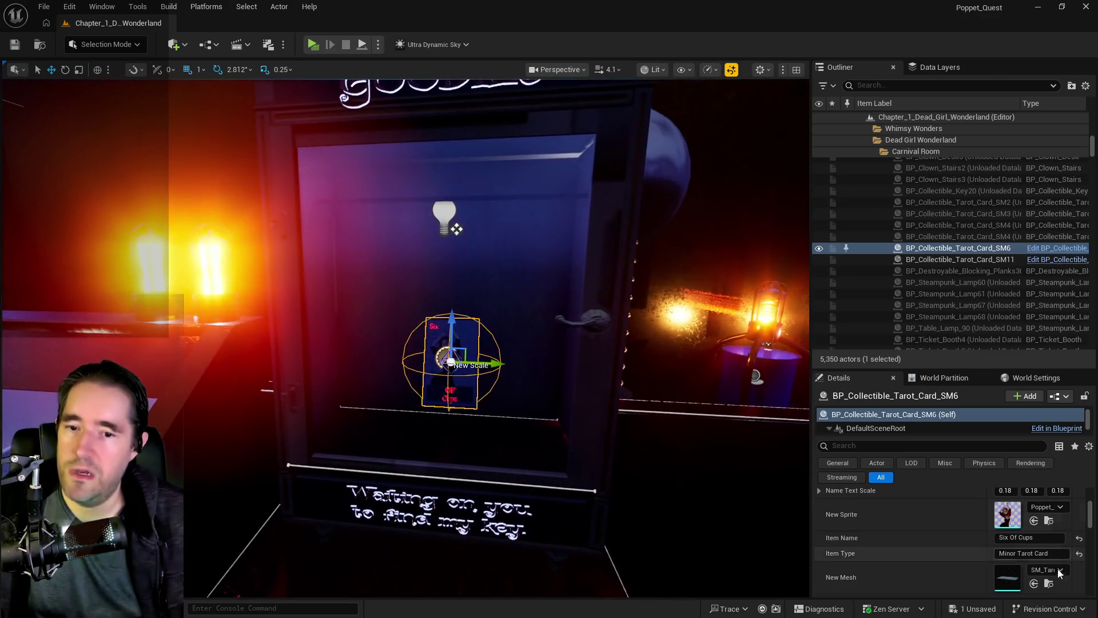
- Move the SM6 Six Of Cups card into the Depths Control Room folder
scroll(1014, 515, up, 3)
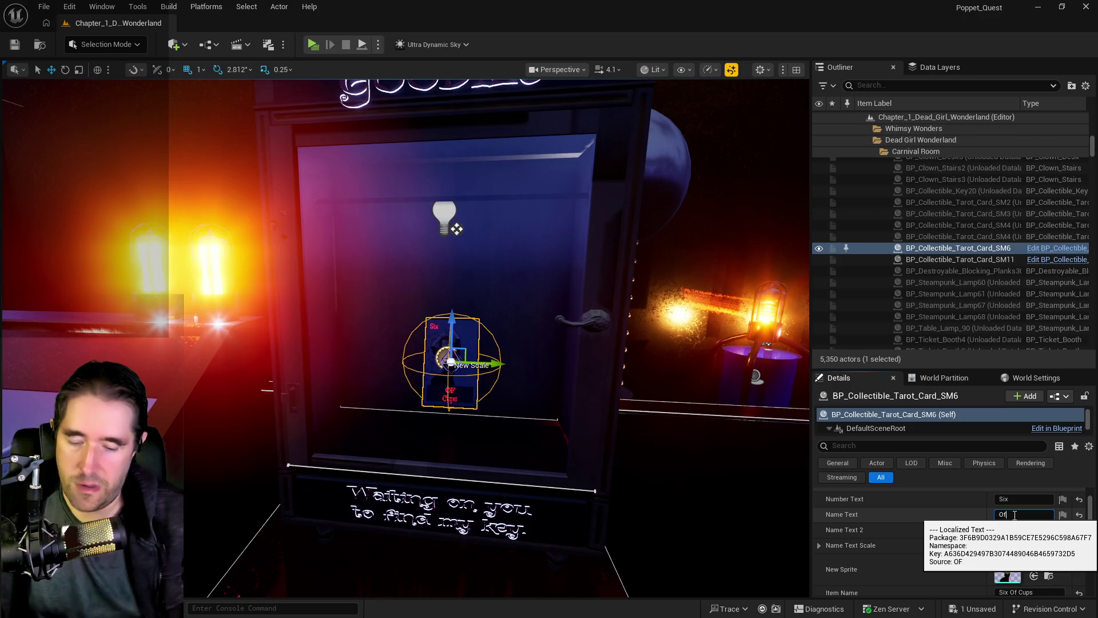
right_click(931, 251)
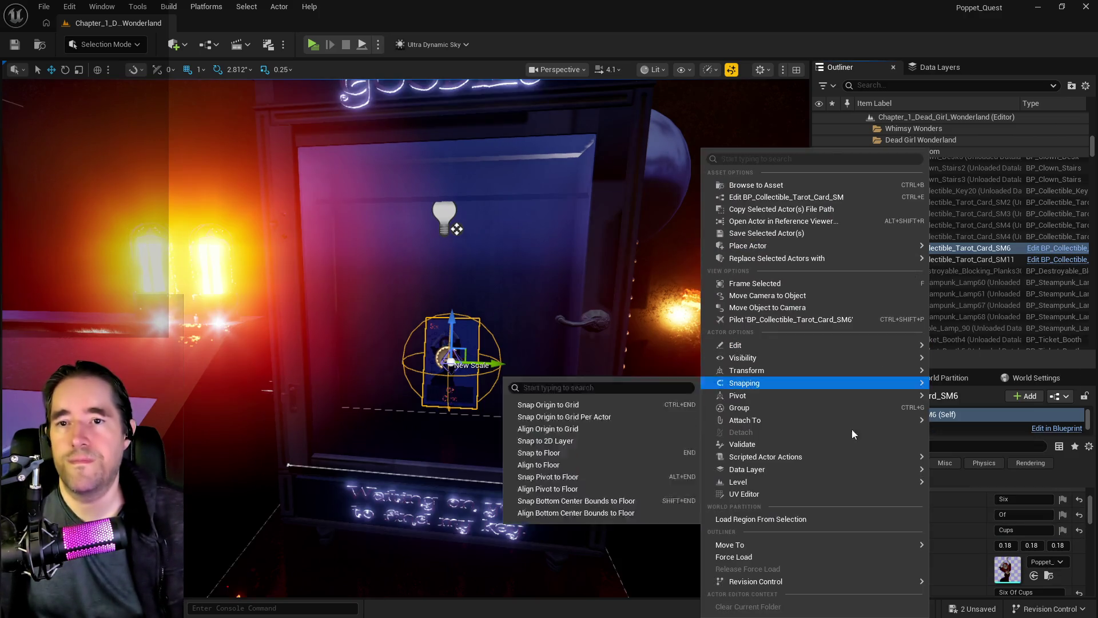
mouse_move(786, 542)
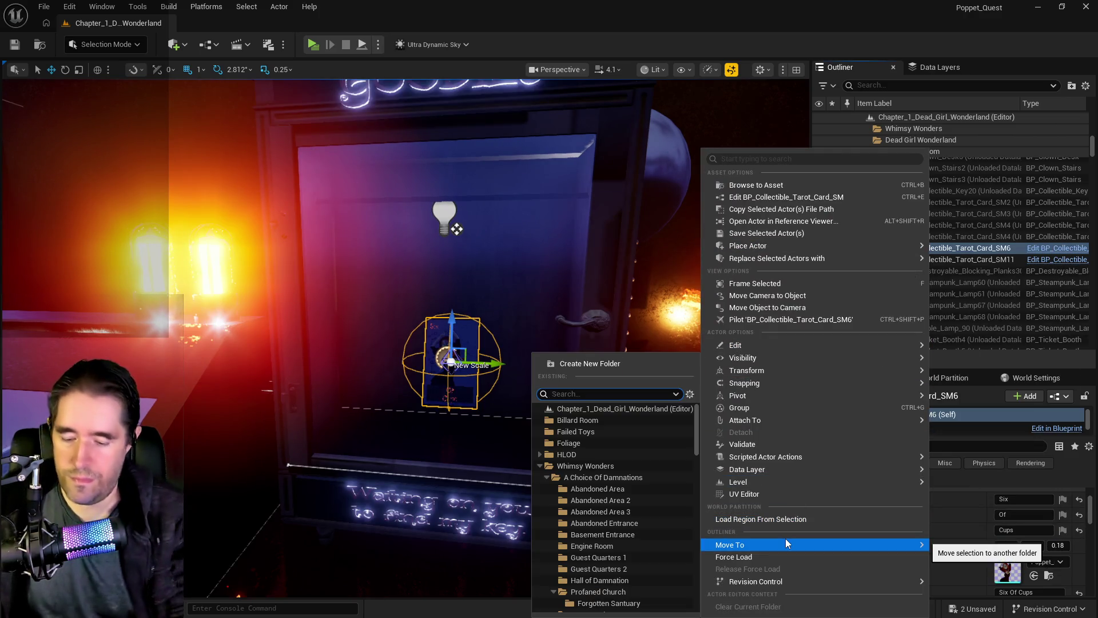
text(depth)
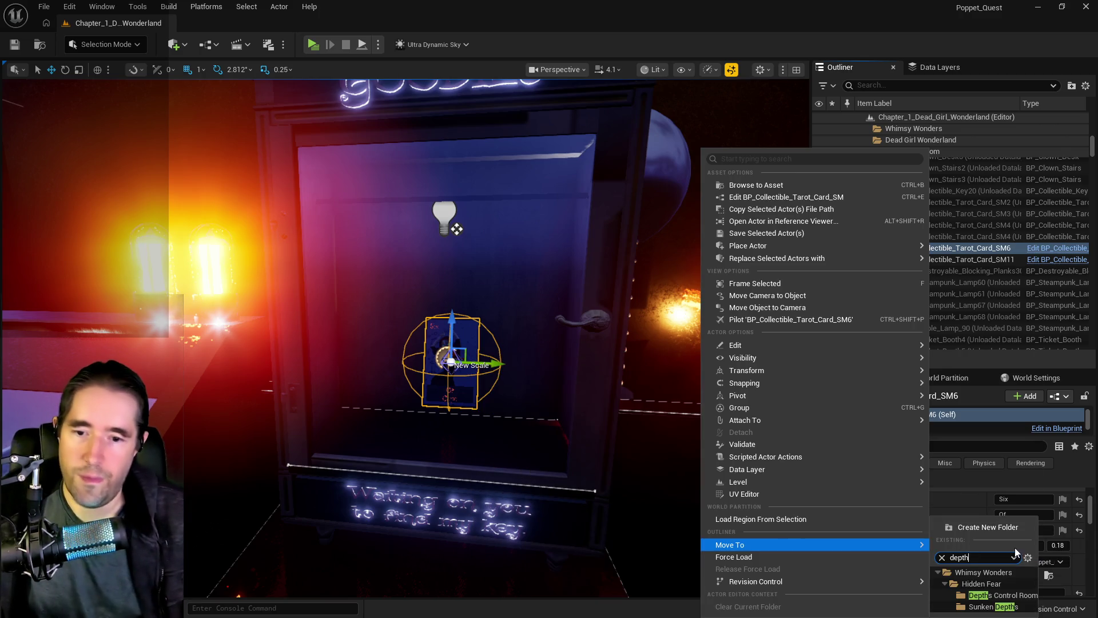
click(998, 594)
- Check the data layer list, then focus the viewport on BP_Collectible_Tarot_Card_SM11
click(935, 67)
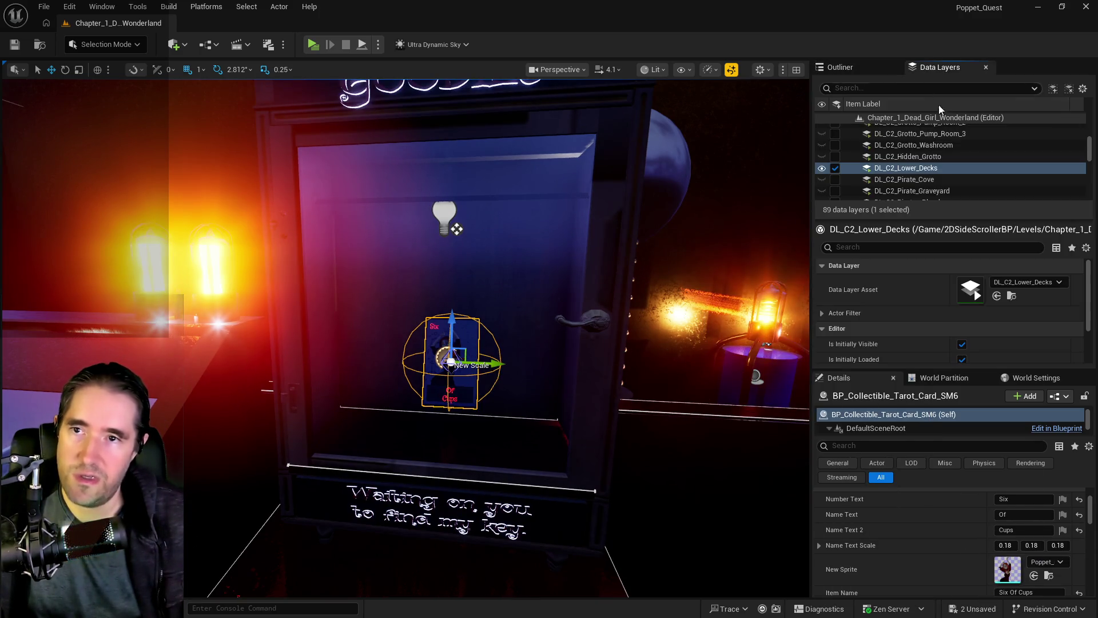
scroll(912, 172, up, 3)
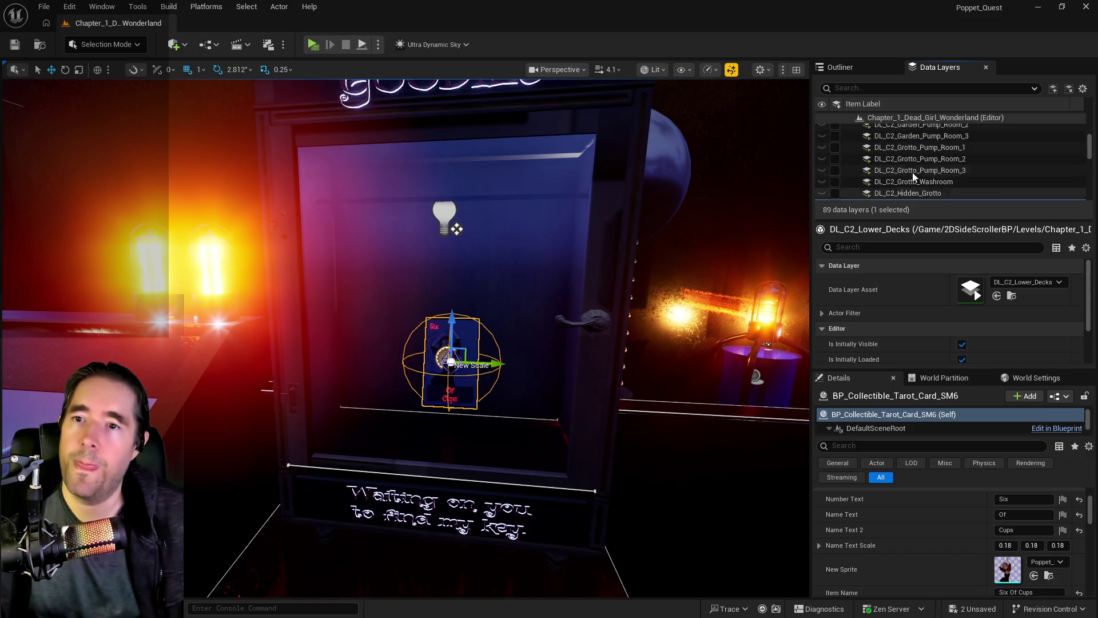
scroll(911, 173, up, 10)
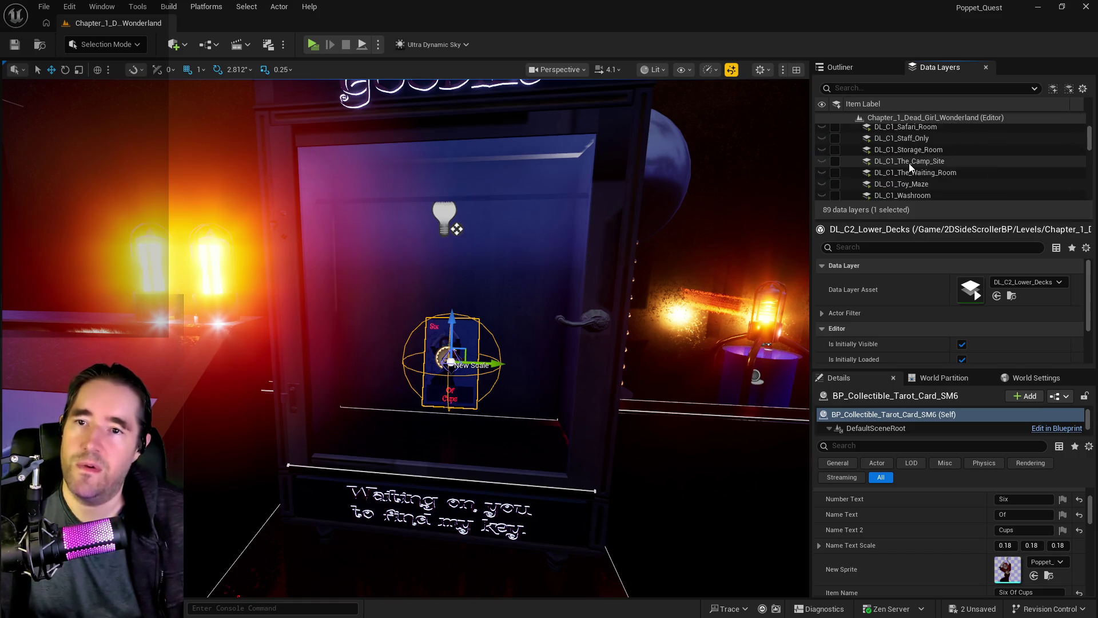
scroll(907, 175, up, 5)
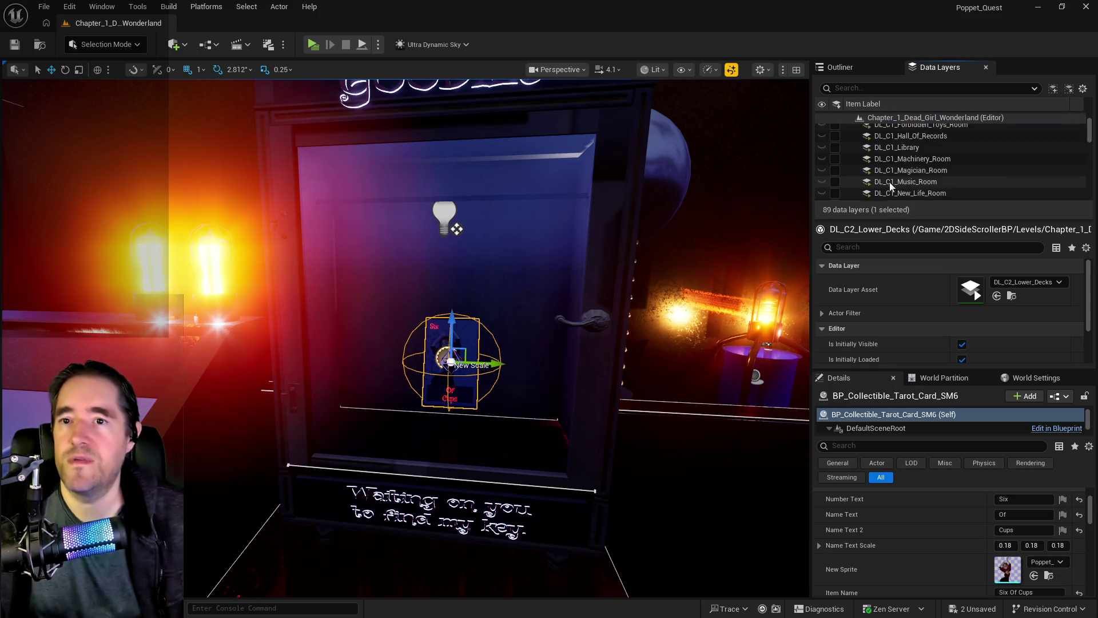
click(861, 68)
double_click(912, 248)
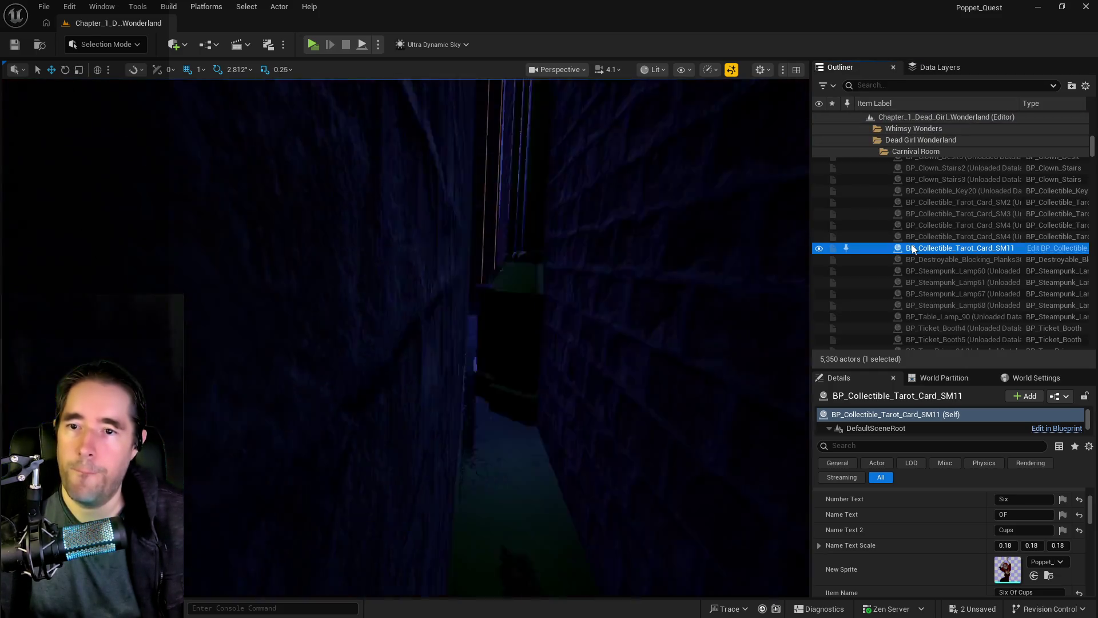
- Frame the SM11 card, glance at its Attach To options, then switch to the Chapter 2 doc
key(f)
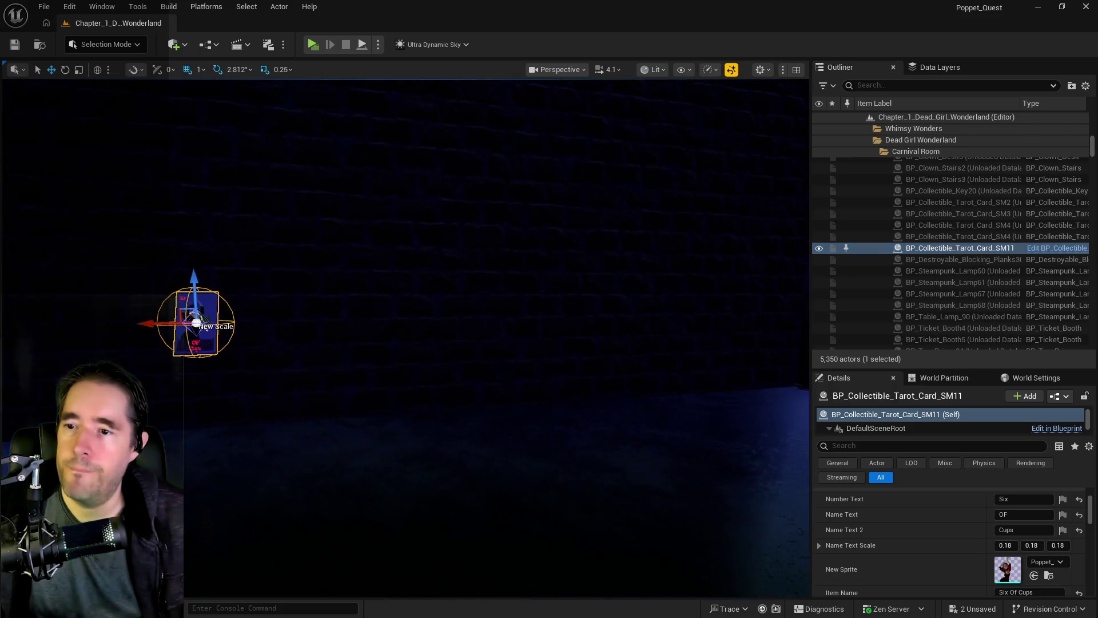
drag(803, 252, 804, 252)
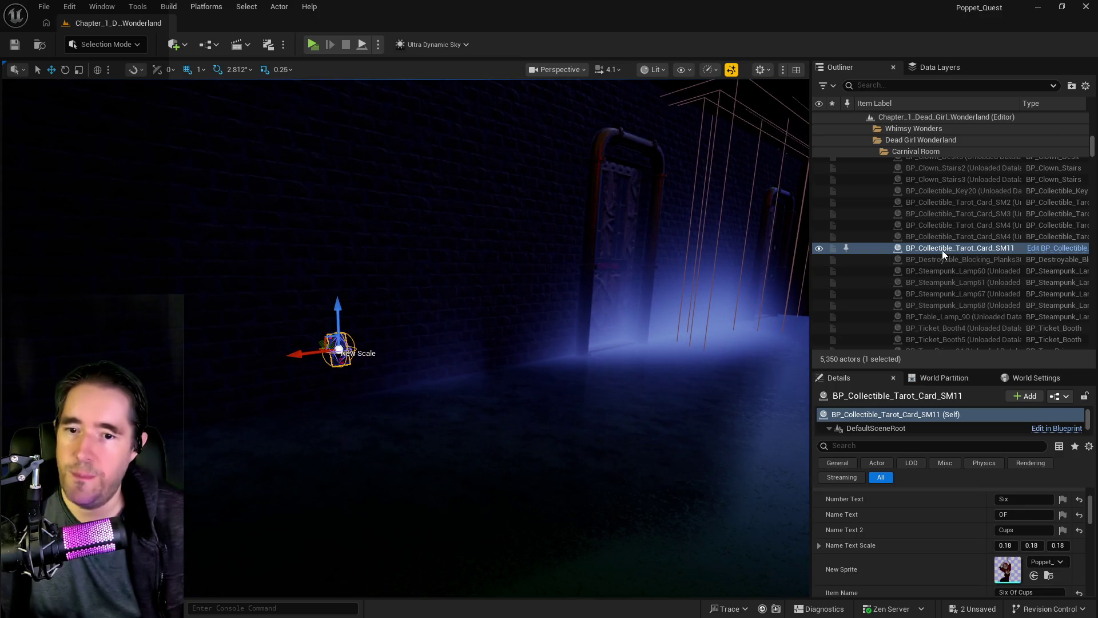
right_click(942, 249)
mouse_move(814, 420)
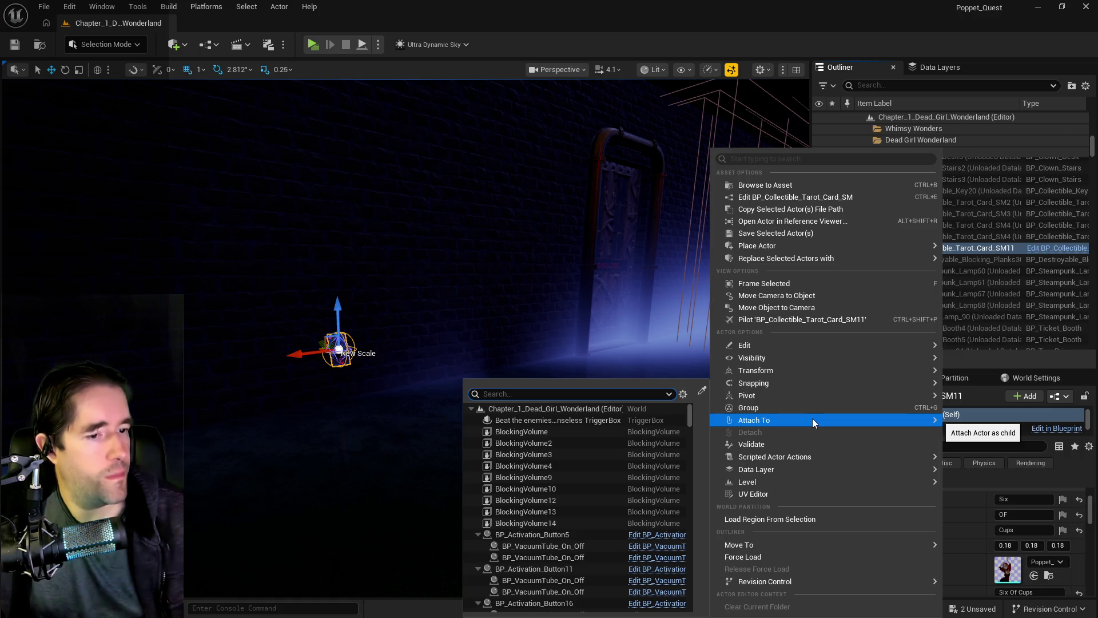
key(Escape)
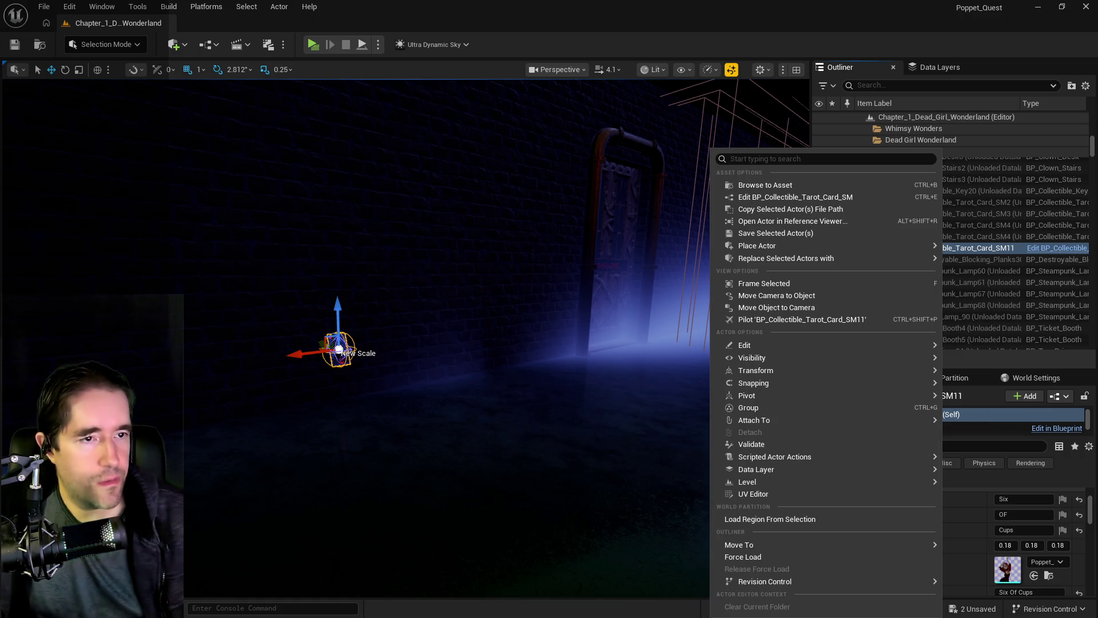
key(alt+Tab)
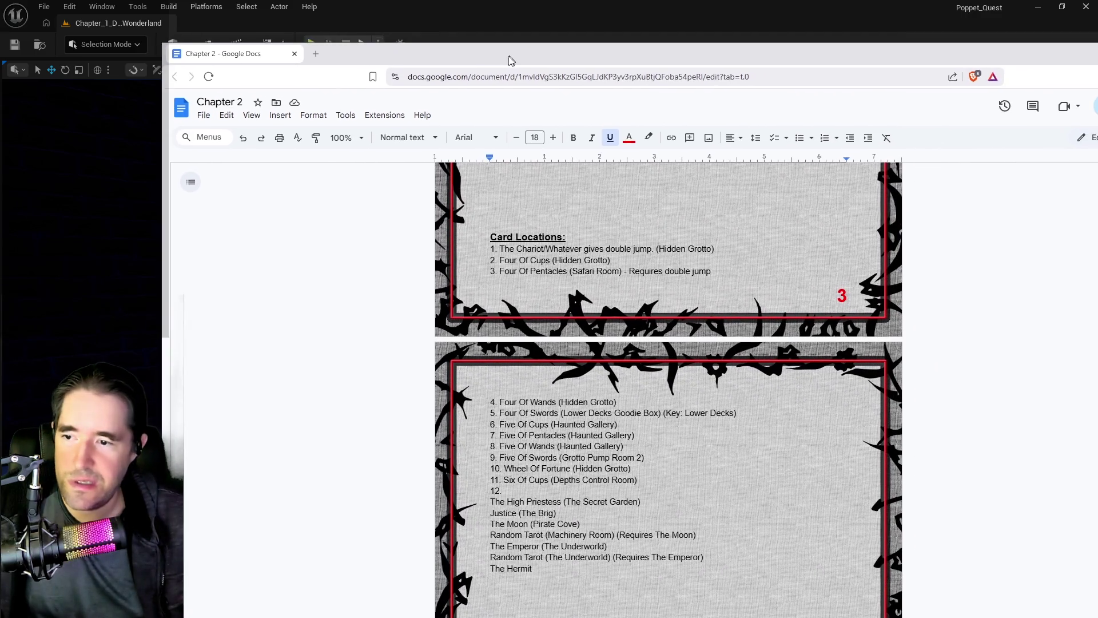
- Go back to Unreal Engine after checking the Chapter 2 card locations
key(alt+Tab)
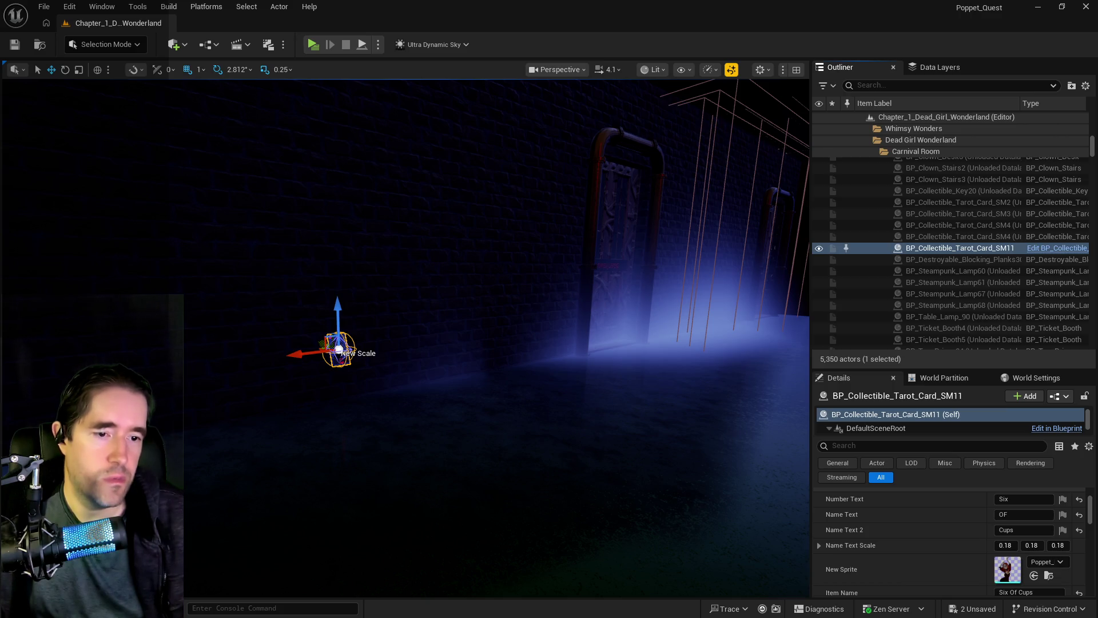
- Change the SM11 card's Name Text 2 from Cups to Pentacles
click(1014, 529)
double_click(1011, 529)
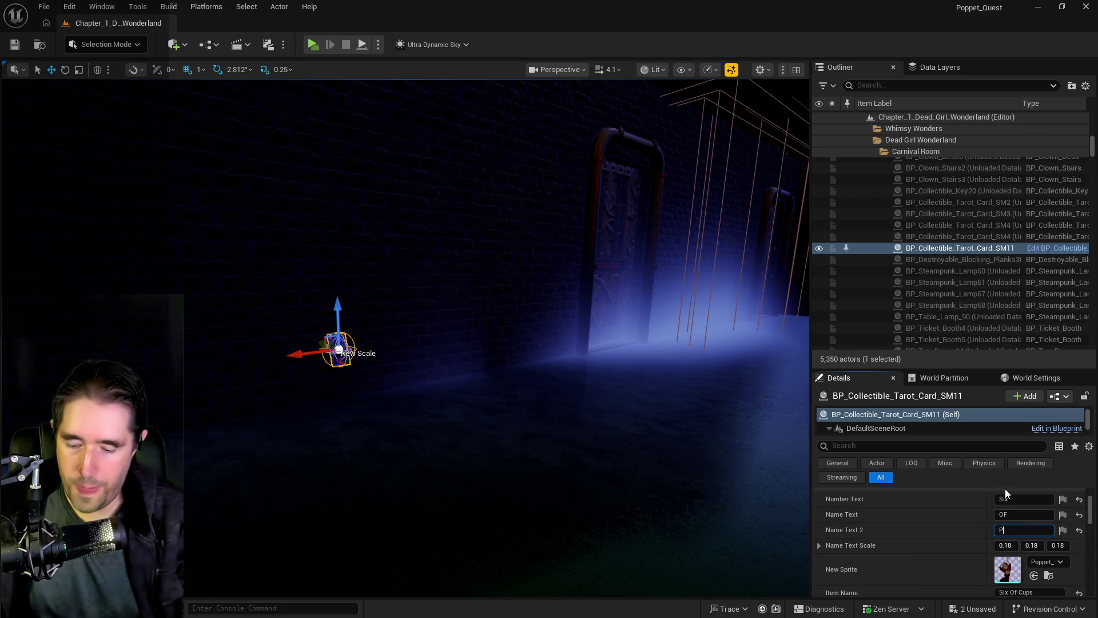
text(Pennta)
key(BackSpace)
key(BackSpace)
key(BackSpace)
text(tacles)
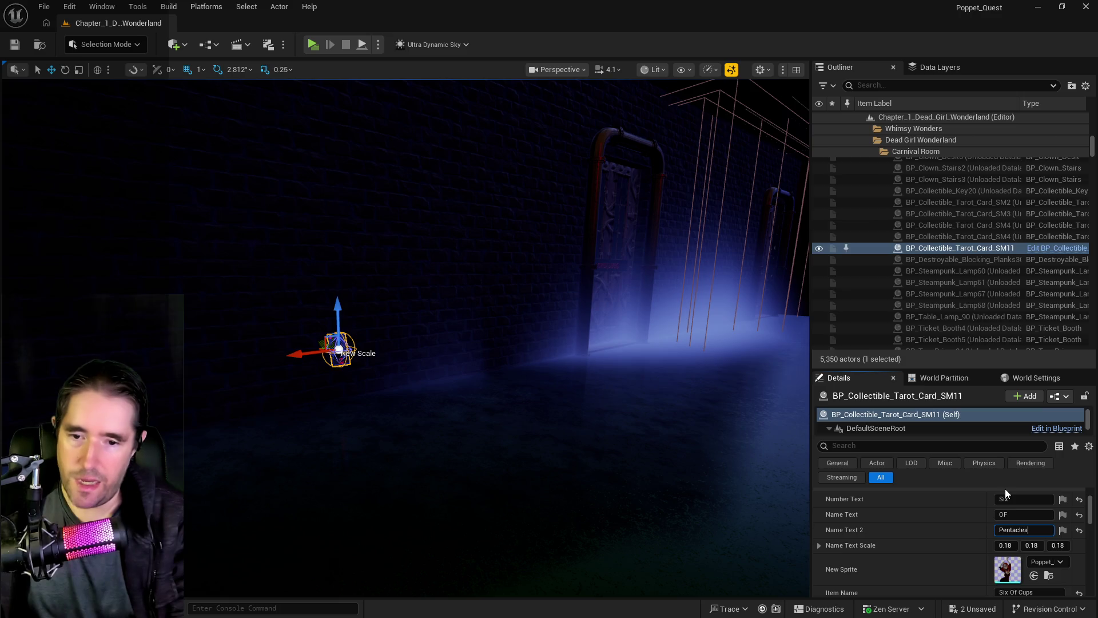
- Update the Item Name to Six Of Pentacles and reselect the SM11 actor
double_click(1028, 592)
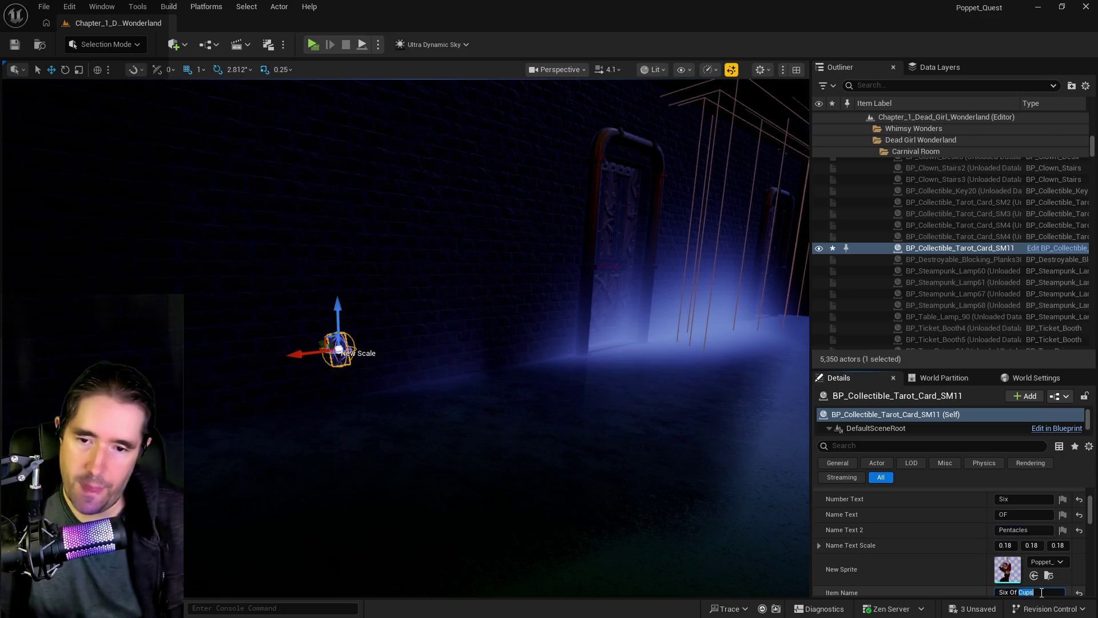
text(Penn)
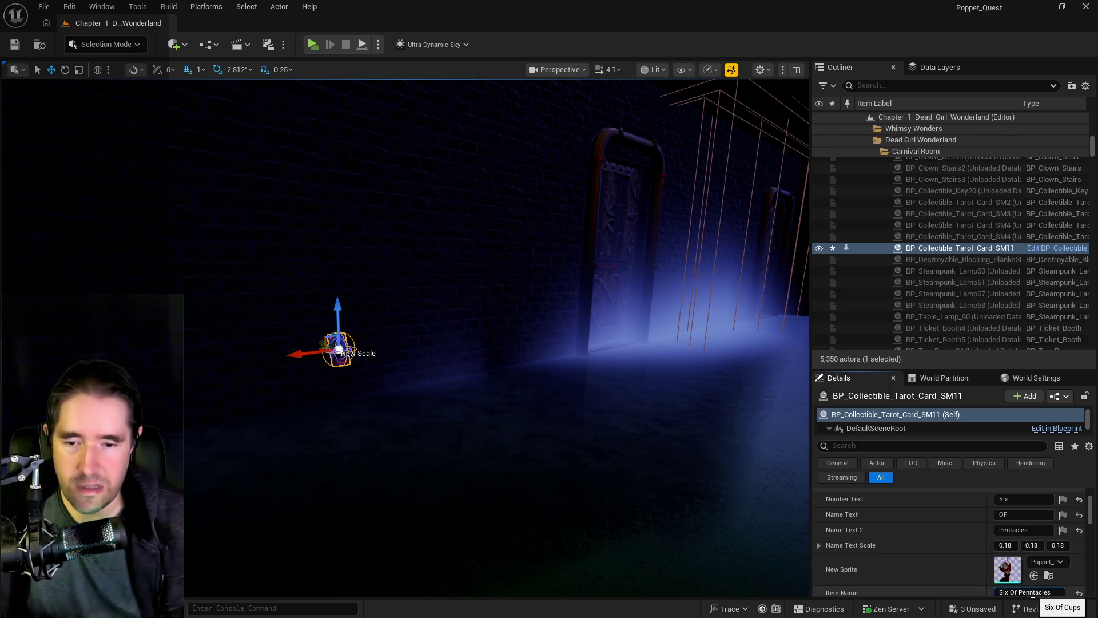
scroll(936, 556, down, 2)
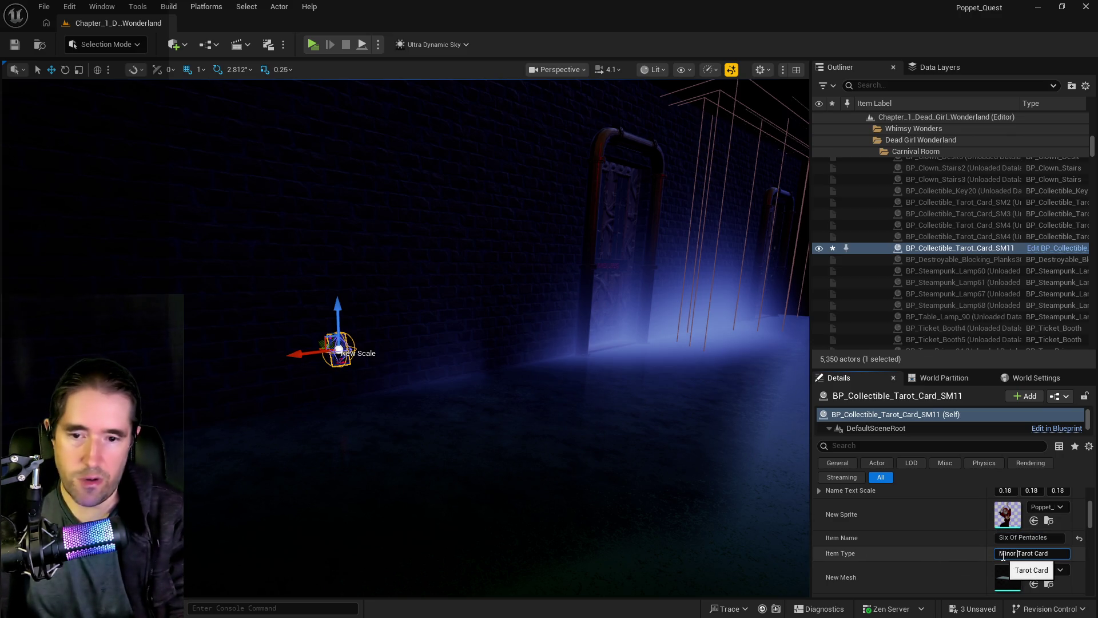
key(f)
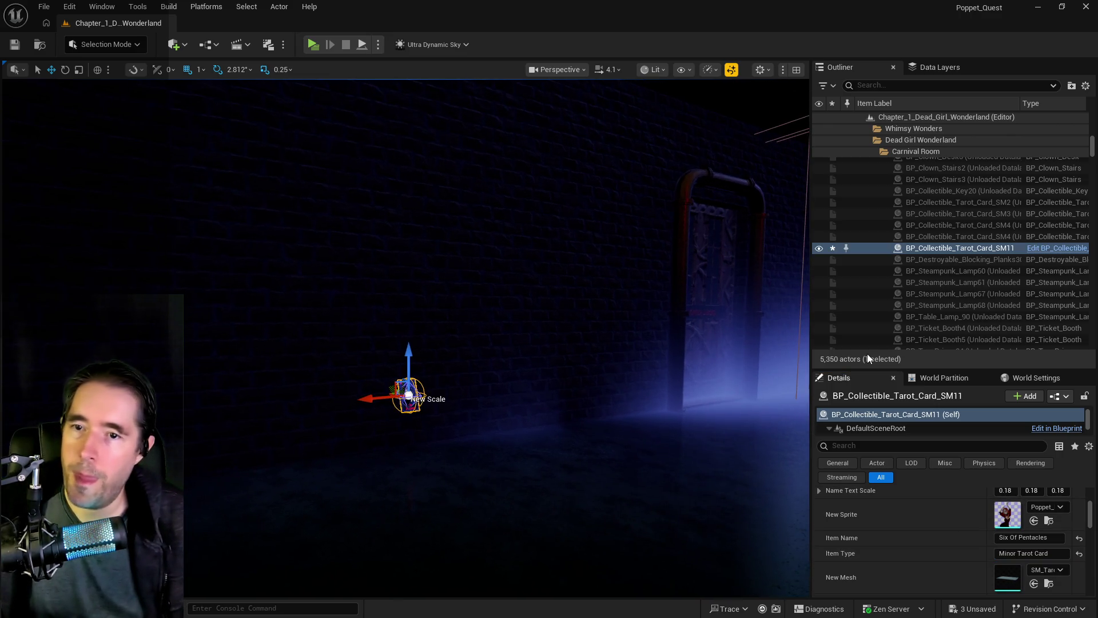
click(951, 245)
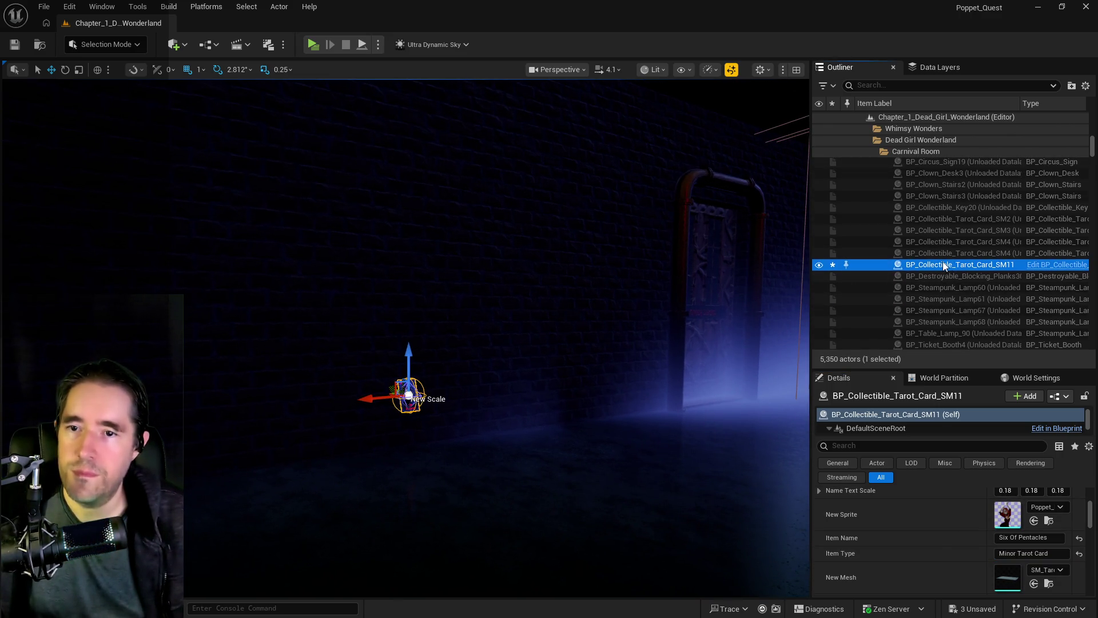
- Move the SM11 card into The Broken Compass outliner folder
right_click(942, 263)
mouse_move(750, 545)
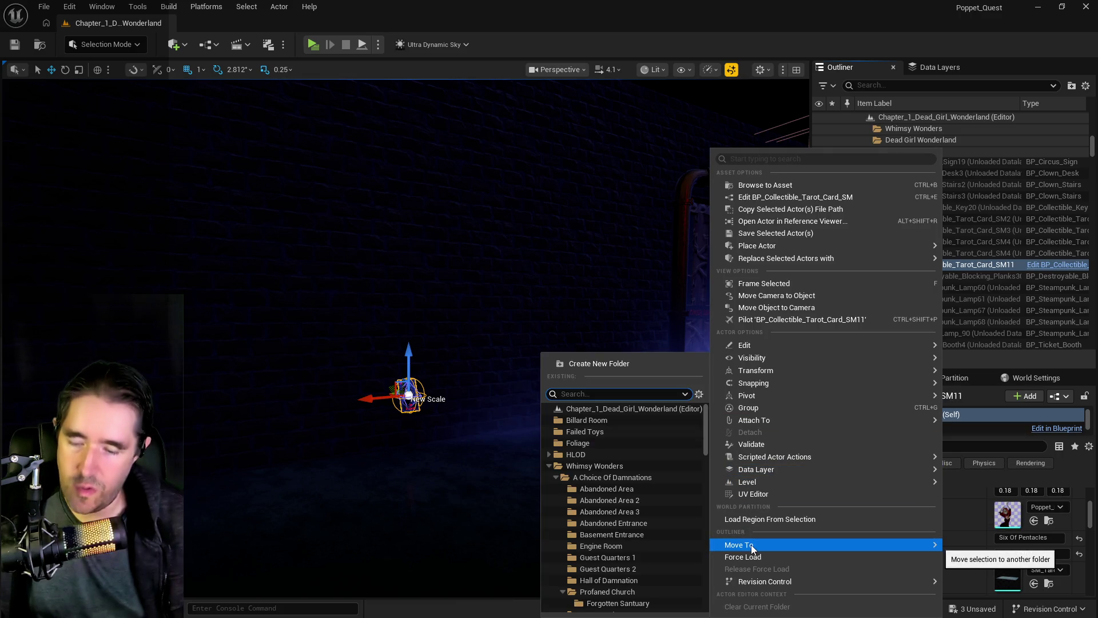
text(broke)
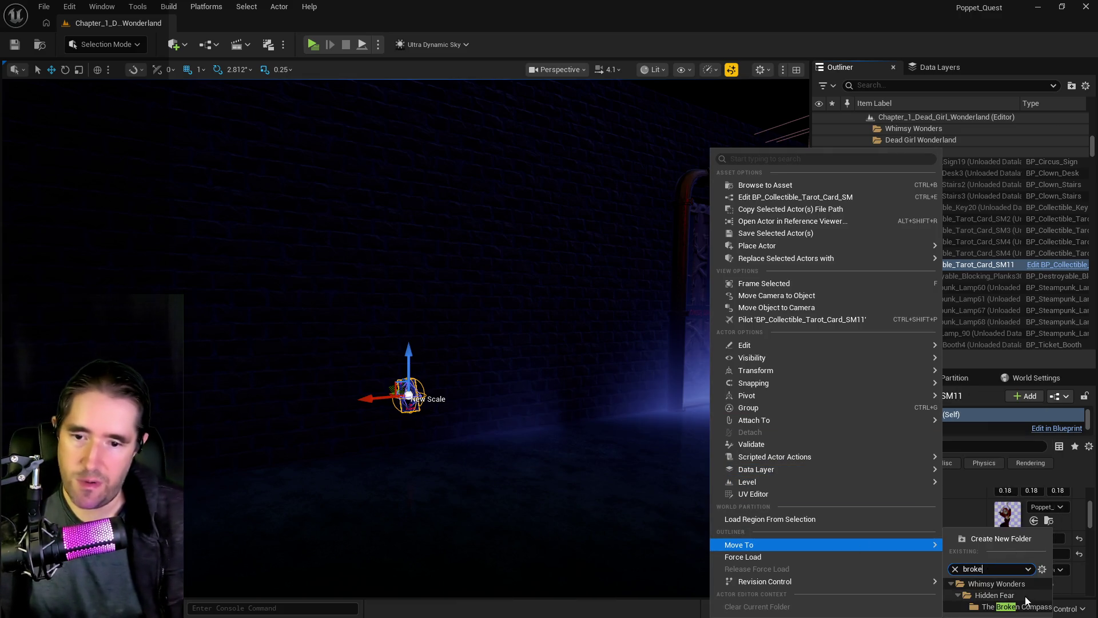
click(1024, 605)
- Add the card to the DL_C2_The_Broken_Compass data layer and save the level
click(941, 67)
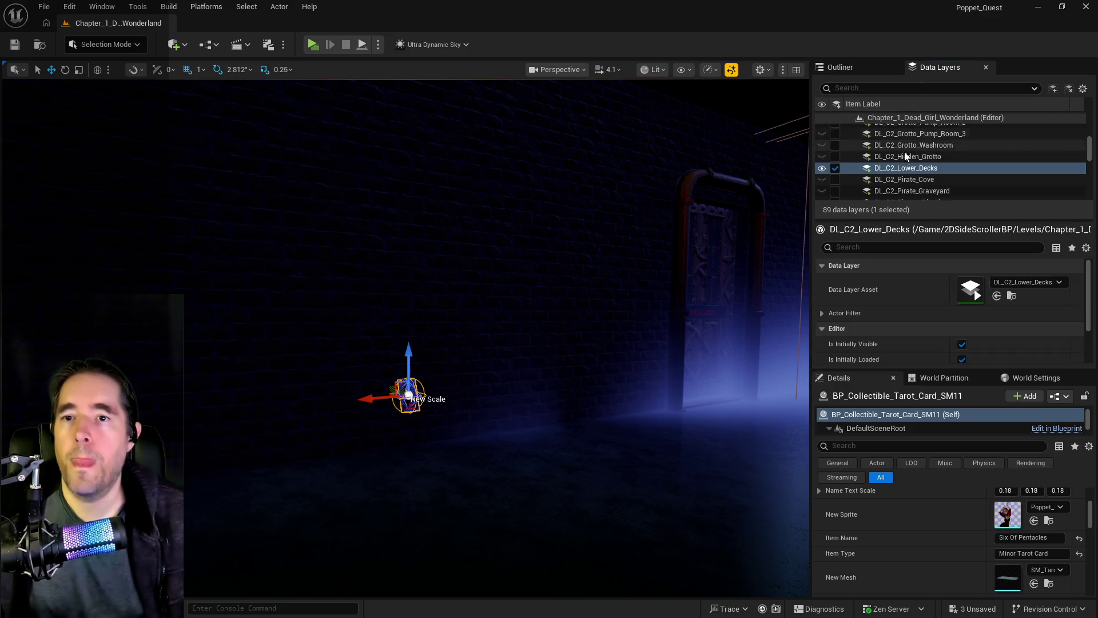
scroll(922, 174, down, 3)
right_click(919, 183)
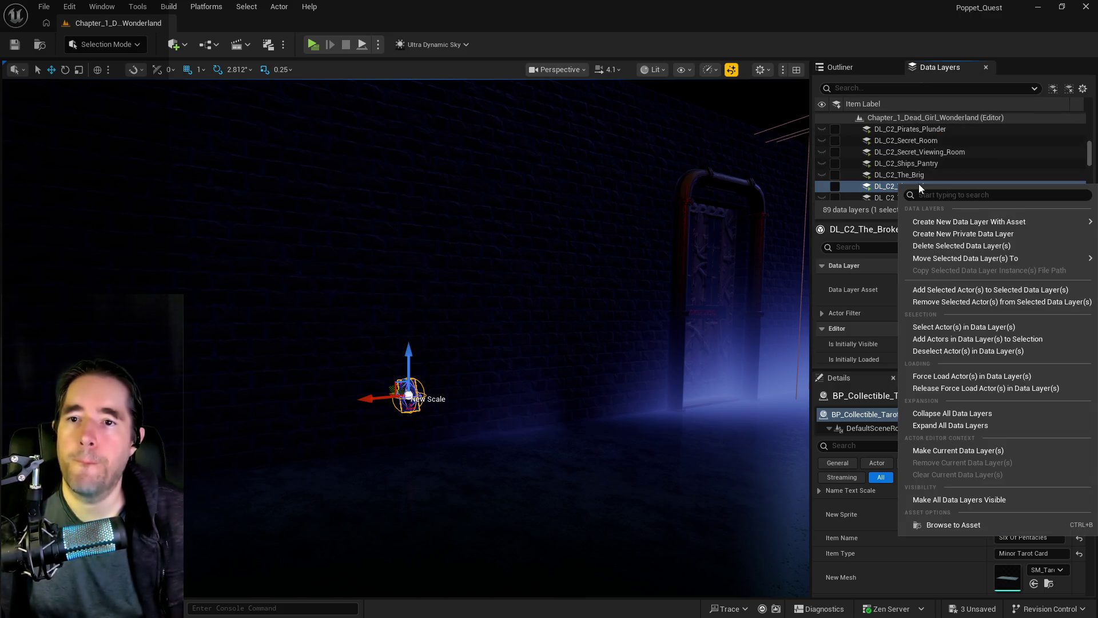
click(972, 289)
key(ctrl+s)
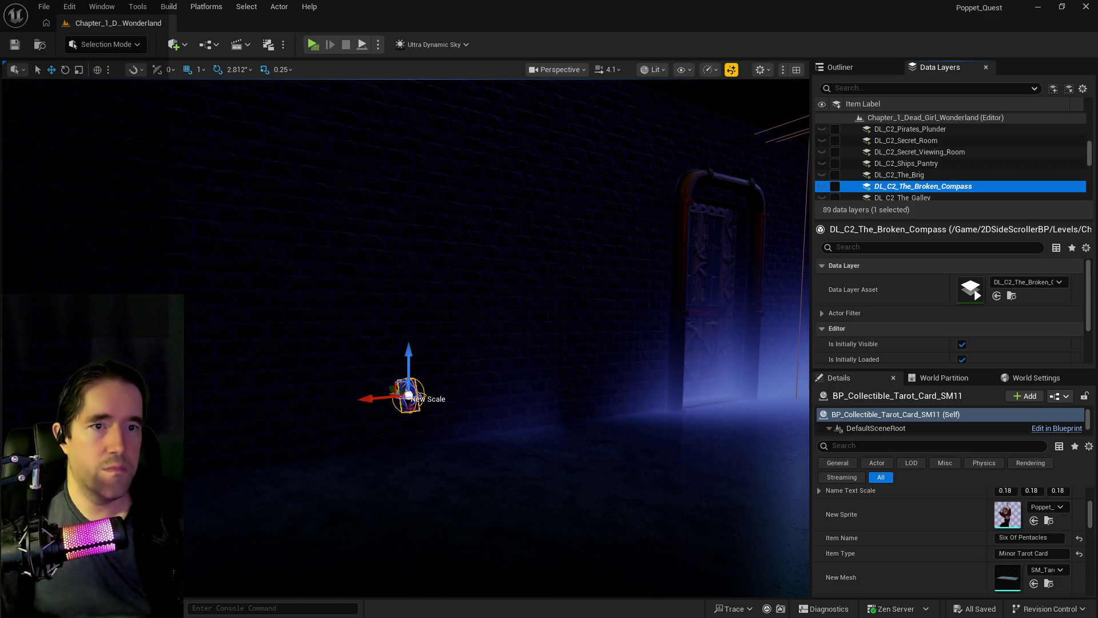
drag(444, 244, 736, 224)
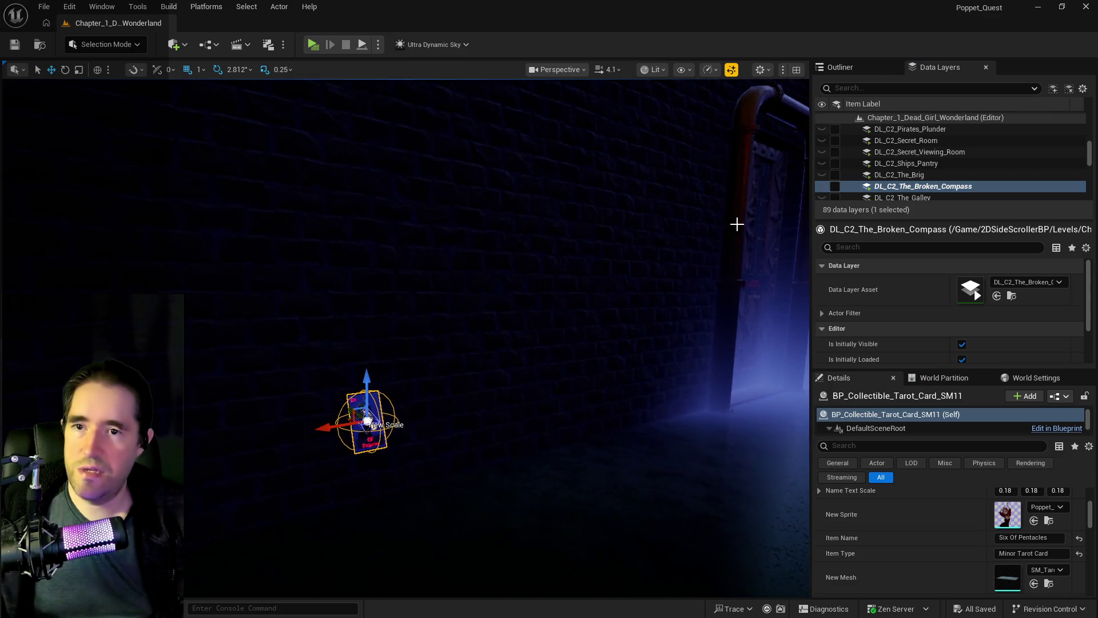
click(835, 190)
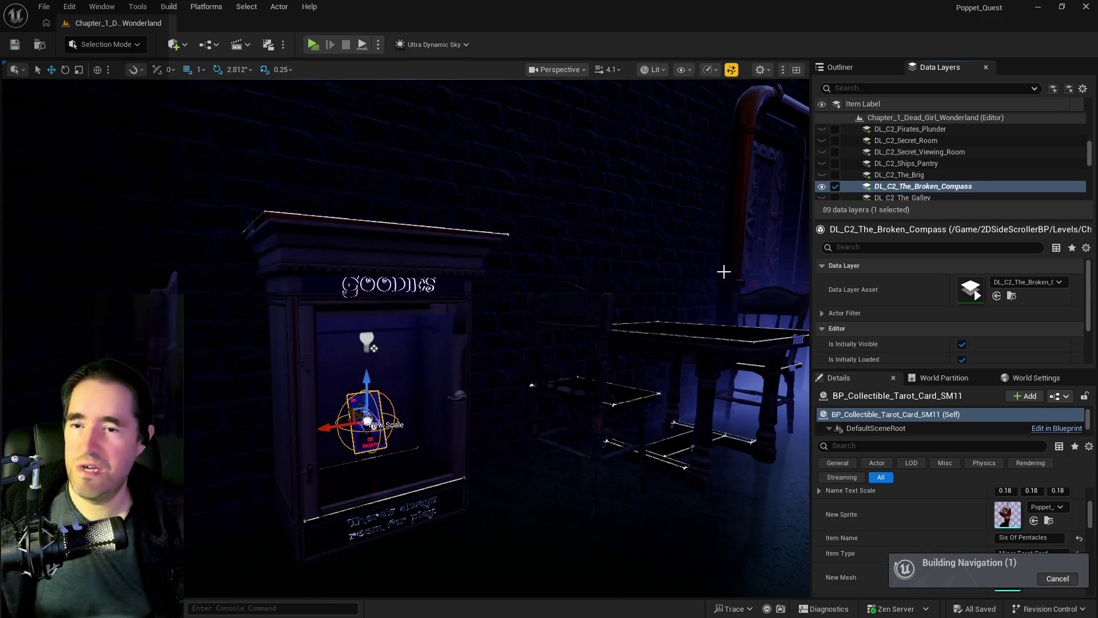
mouse_move(588, 321)
mouse_down()
mouse_move(486, 317)
mouse_move(705, 275)
mouse_up()
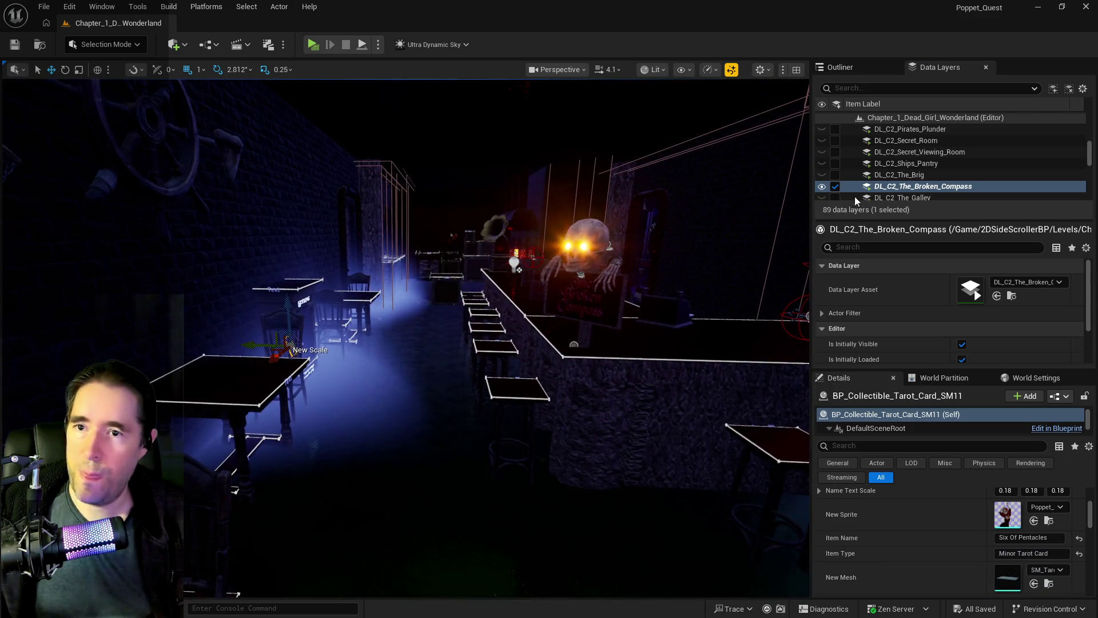
click(835, 187)
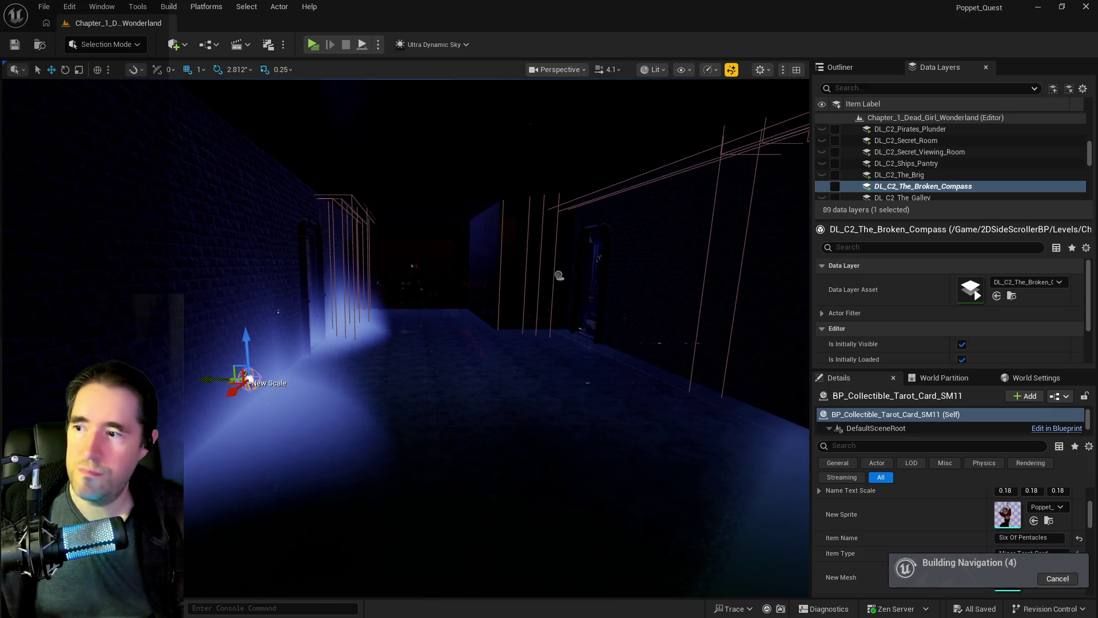
mouse_move(558, 275)
mouse_down()
mouse_move(514, 269)
mouse_move(672, 247)
mouse_move(549, 263)
mouse_up()
scroll(944, 143, down, 2)
scroll(941, 149, up, 5)
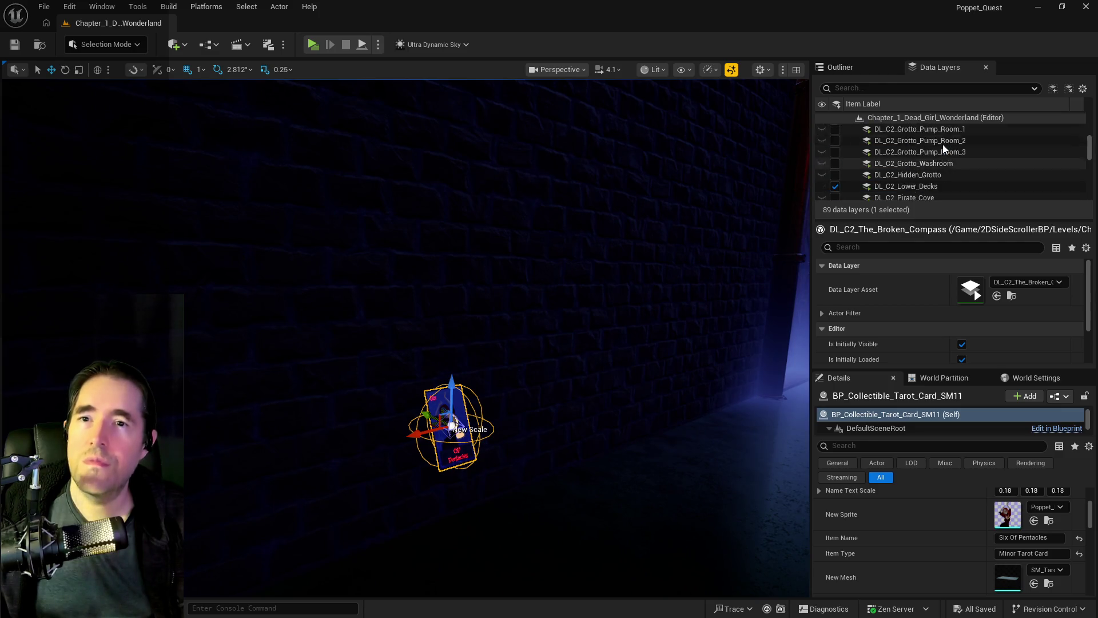
scroll(917, 166, up, 4)
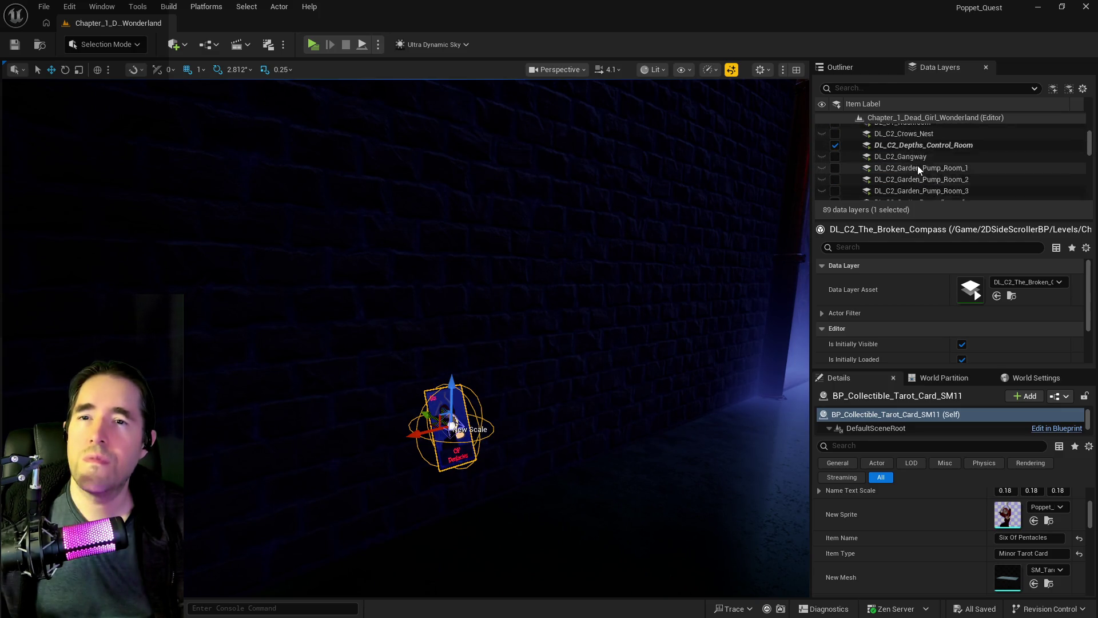
- Remove the SM11 card from DL_C2_Depths_Control_Room and save the level
click(915, 164)
right_click(915, 164)
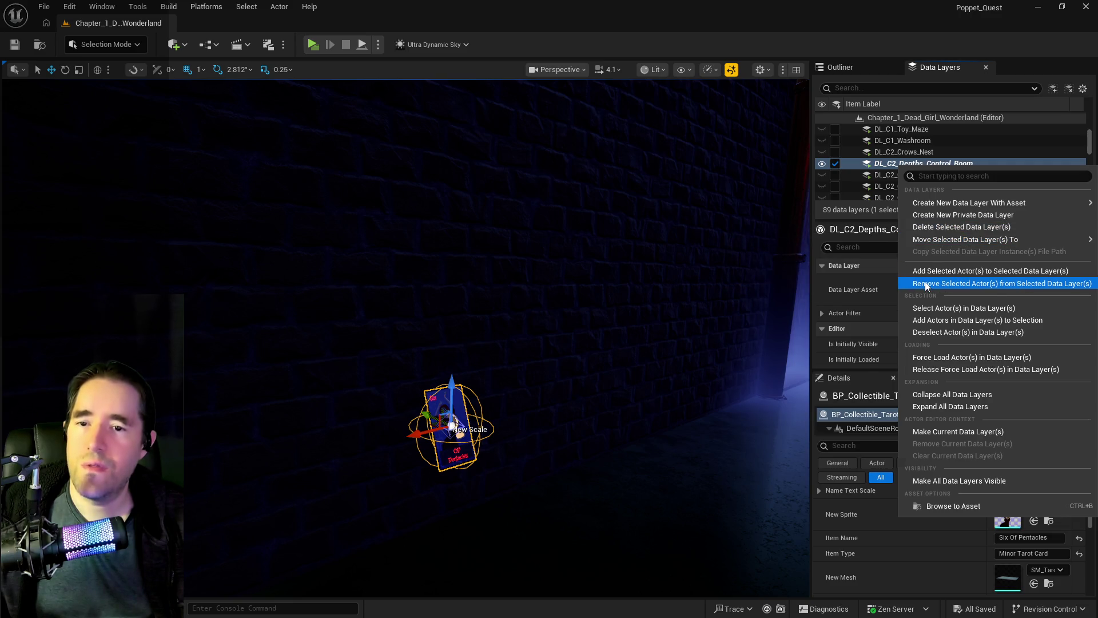
click(927, 283)
key(ctrl+s)
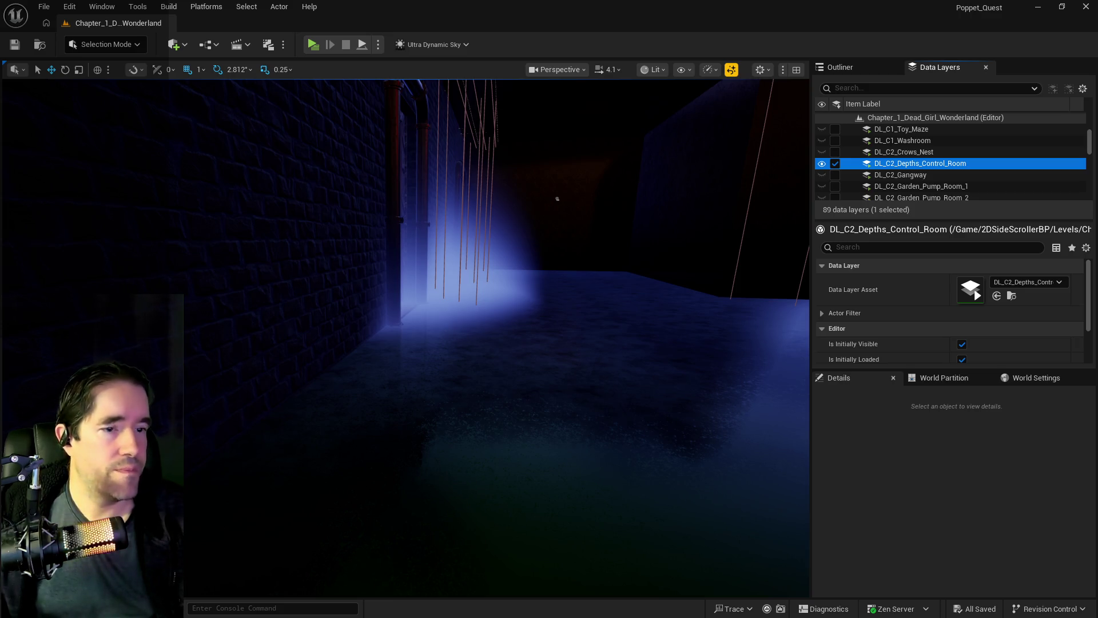
mouse_move(627, 358)
mouse_down()
mouse_move(615, 264)
mouse_move(623, 354)
mouse_up()
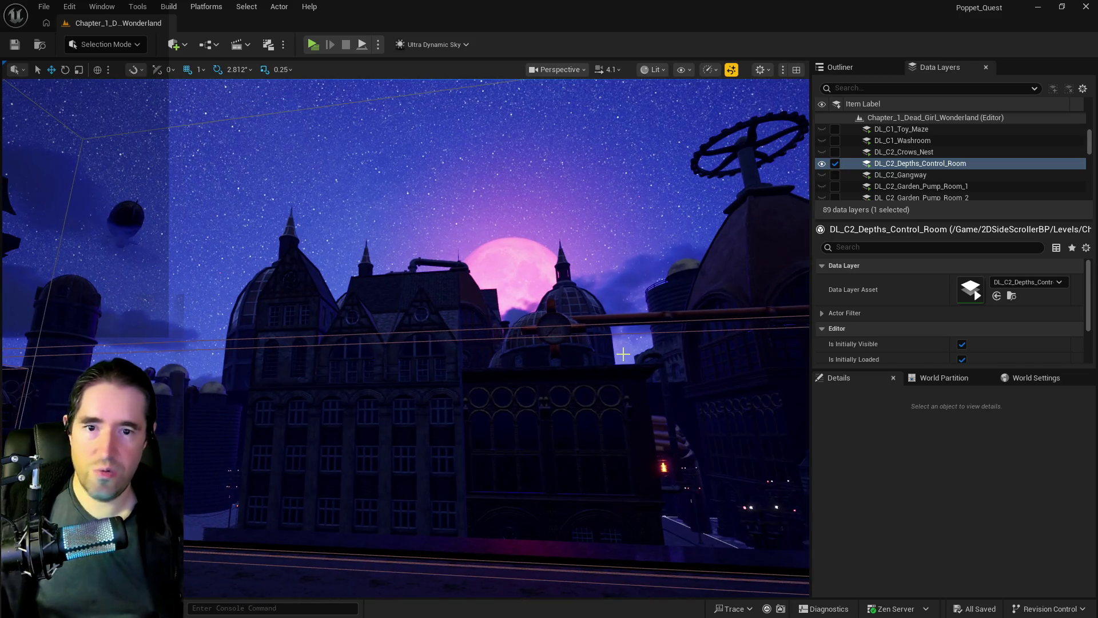
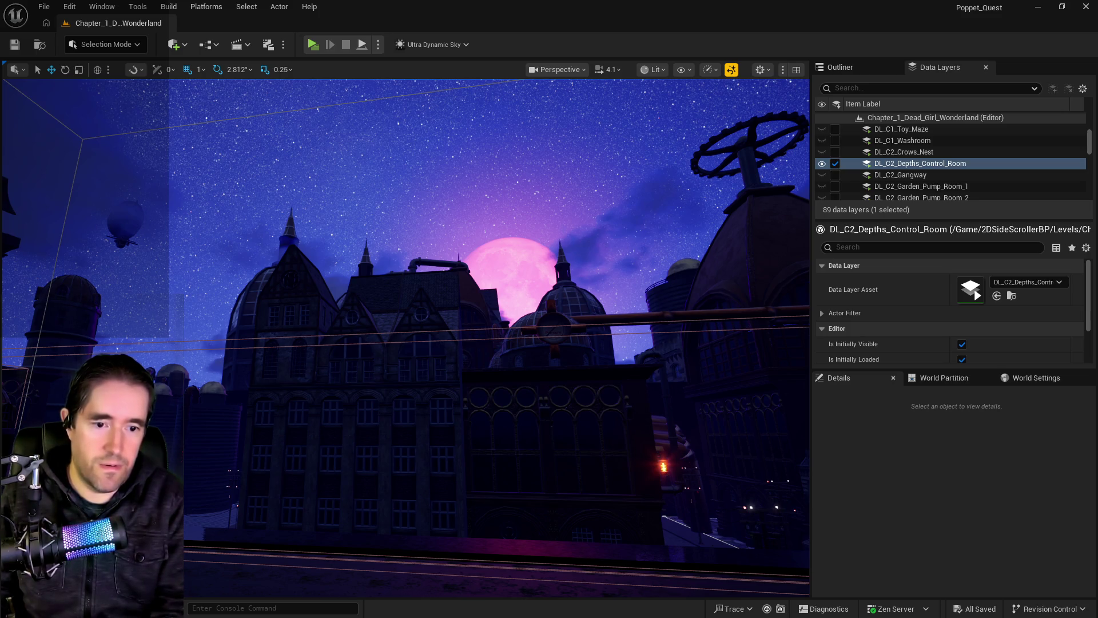
- Clear the text of bug item 10 in the Chapter 1 doc
key(alt+Tab)
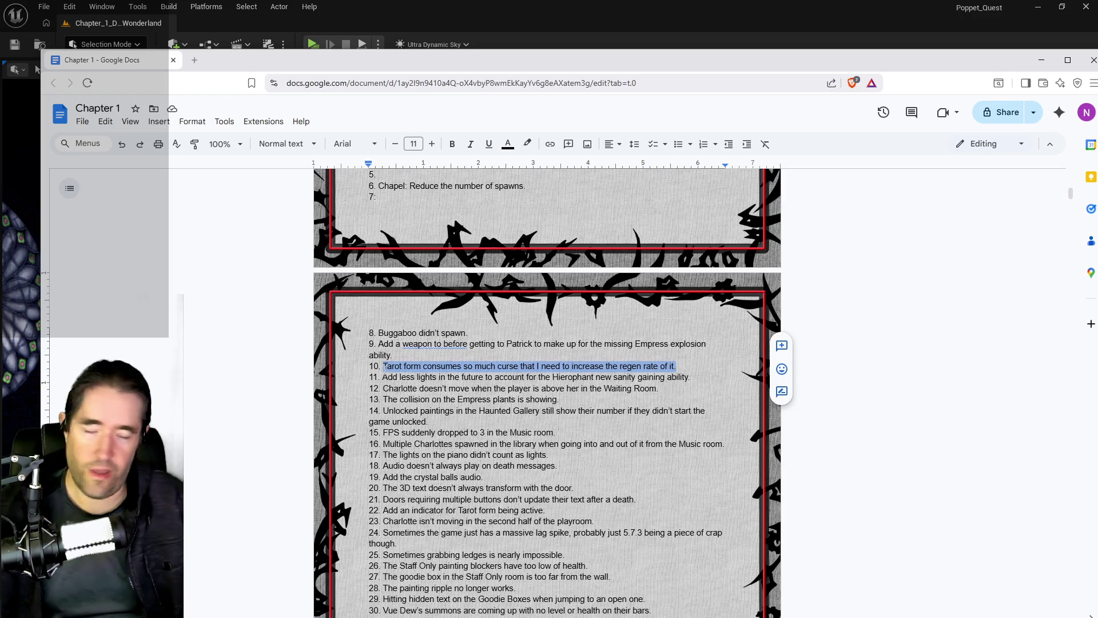
key(BackSpace)
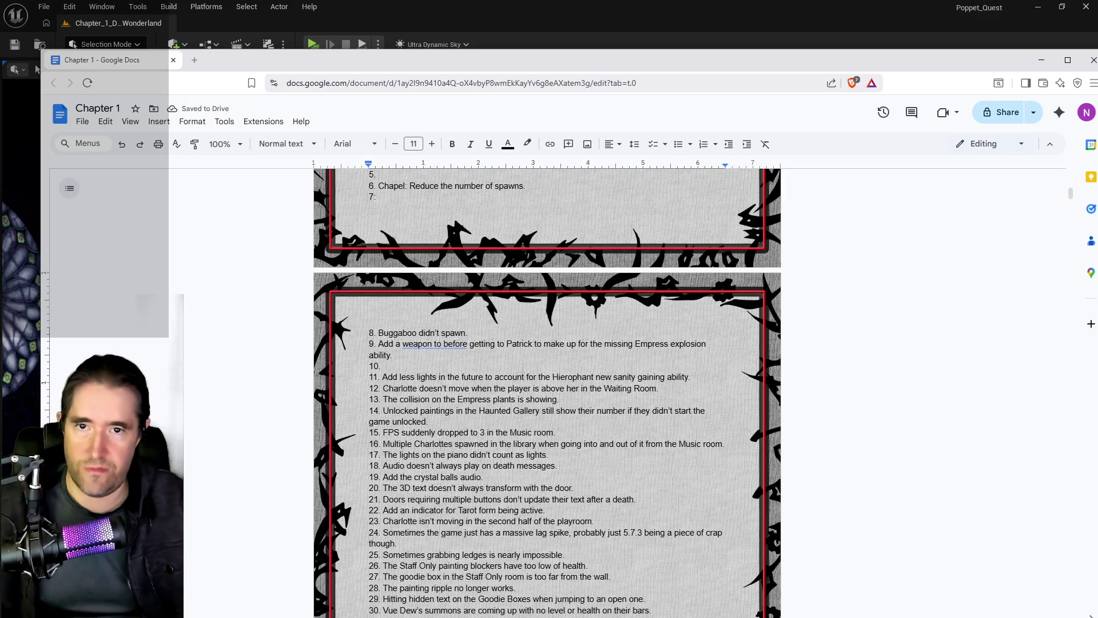
scroll(416, 393, up, 5)
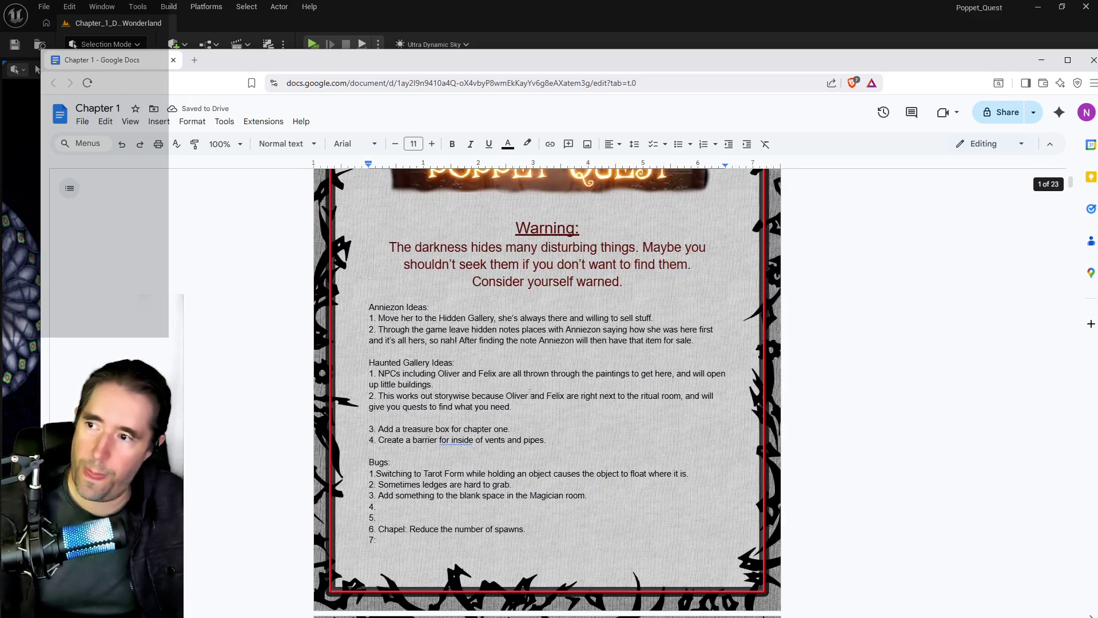
scroll(416, 392, down, 1)
- Write 'Add an indicator for recovering curse if standing still.' as Bugs item 4
click(376, 392)
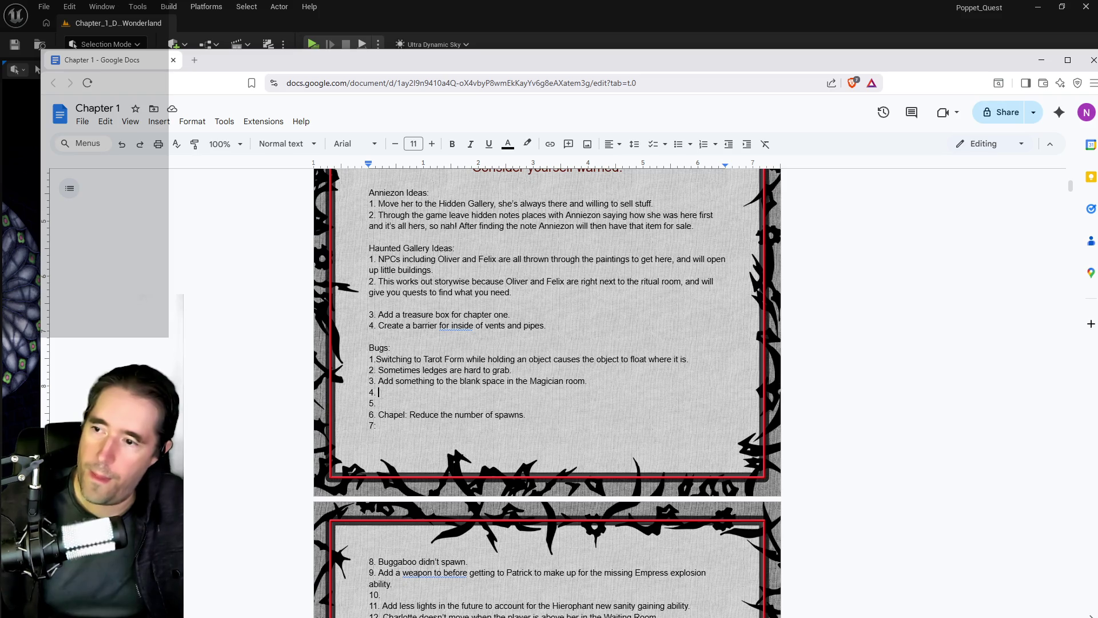
text(Add an indicator for )
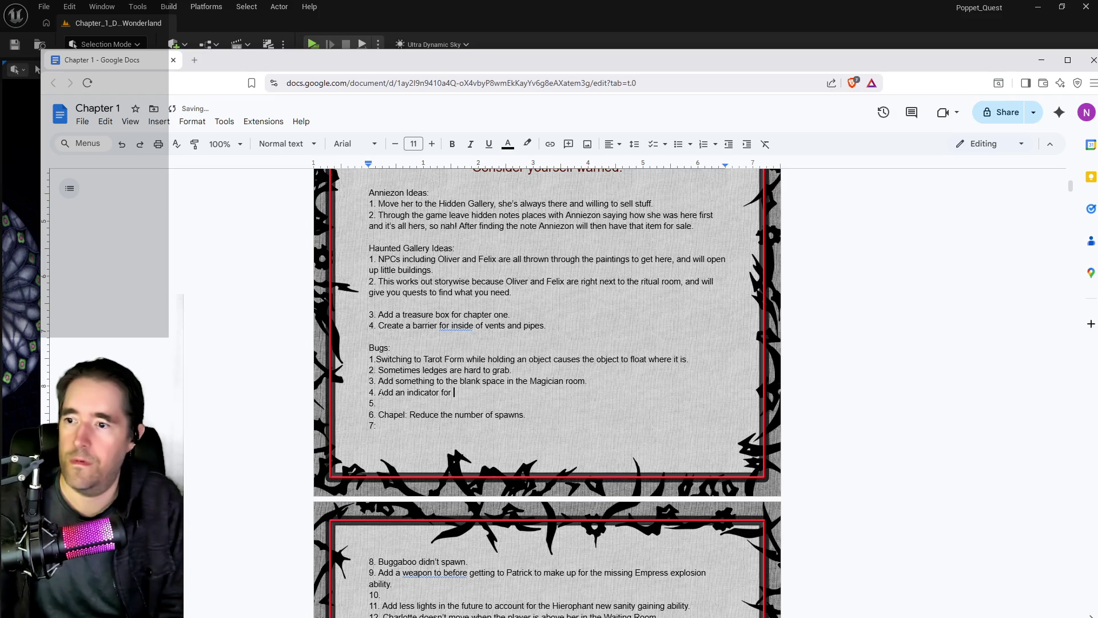
text(recovering )
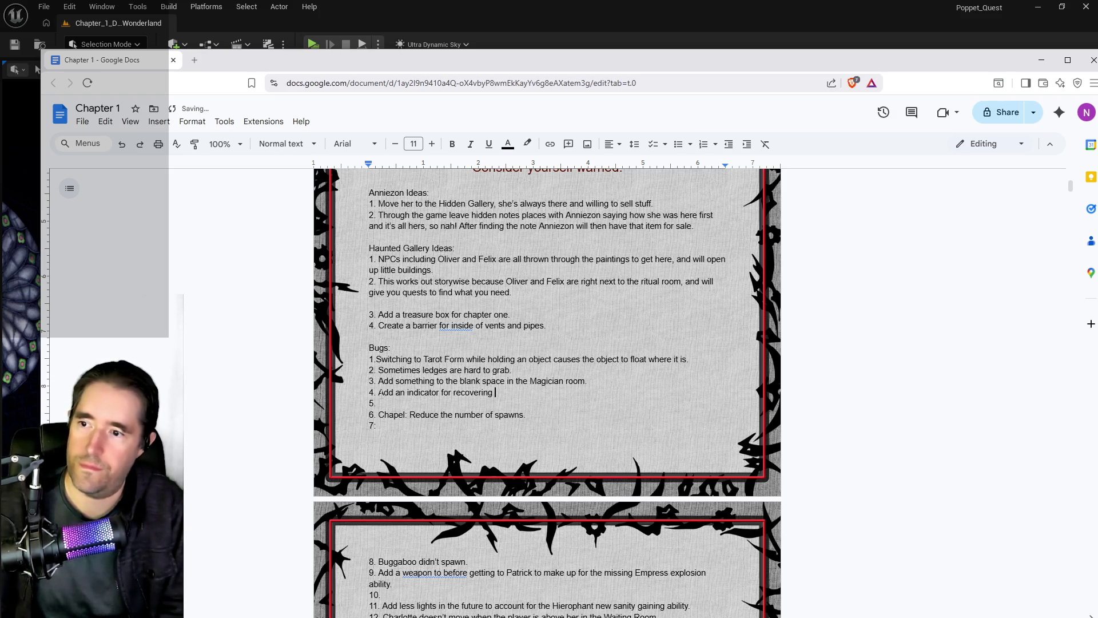
text(curse if standing )
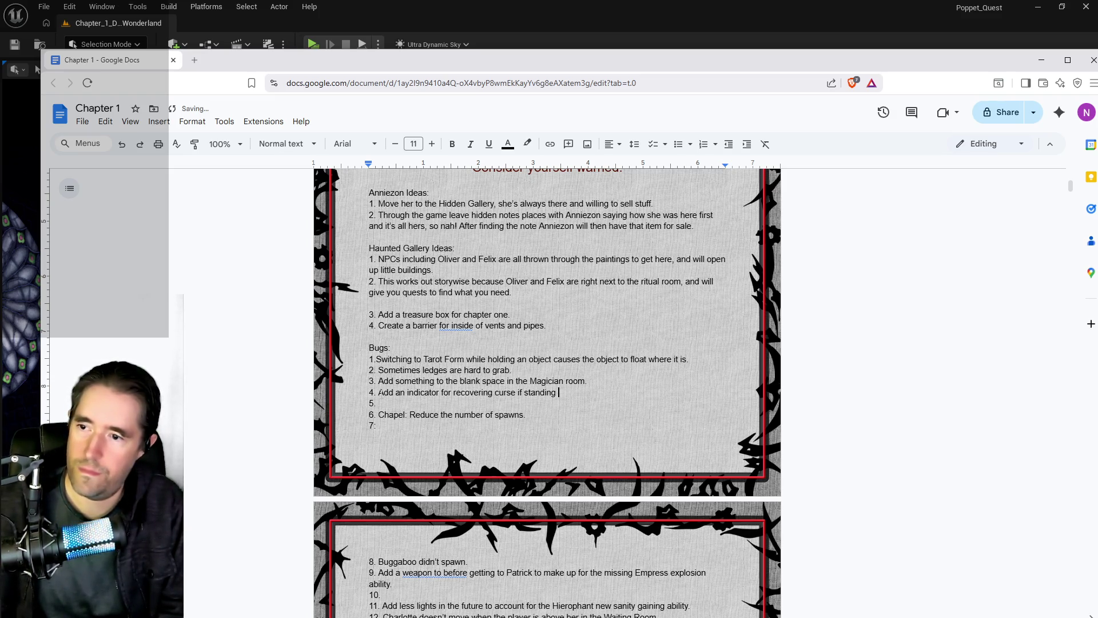
text(still.)
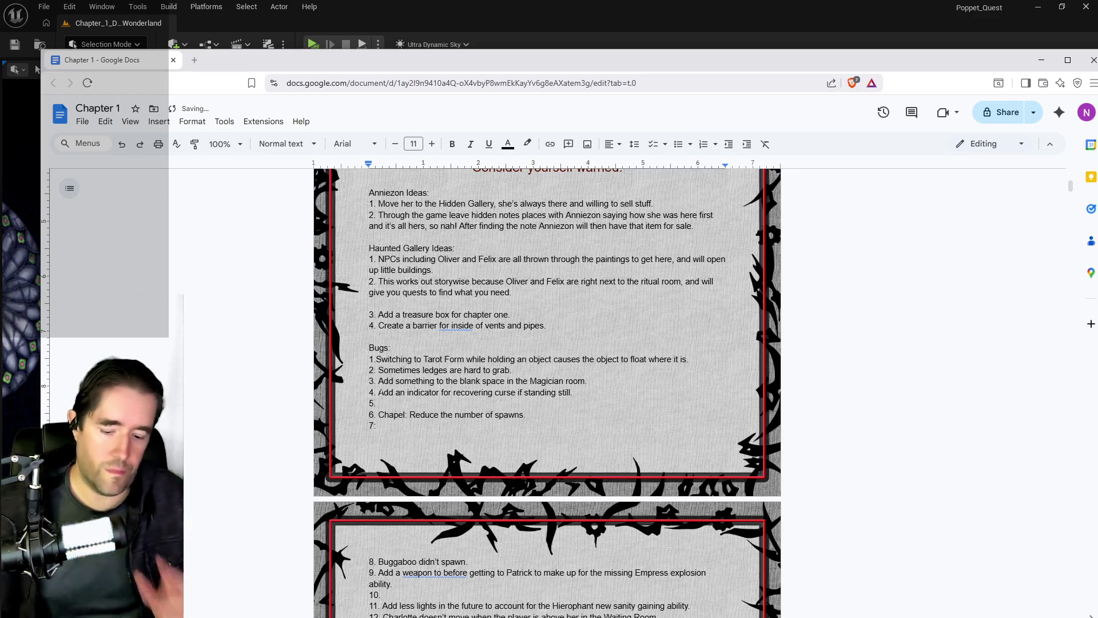
scroll(547, 395, down, 6)
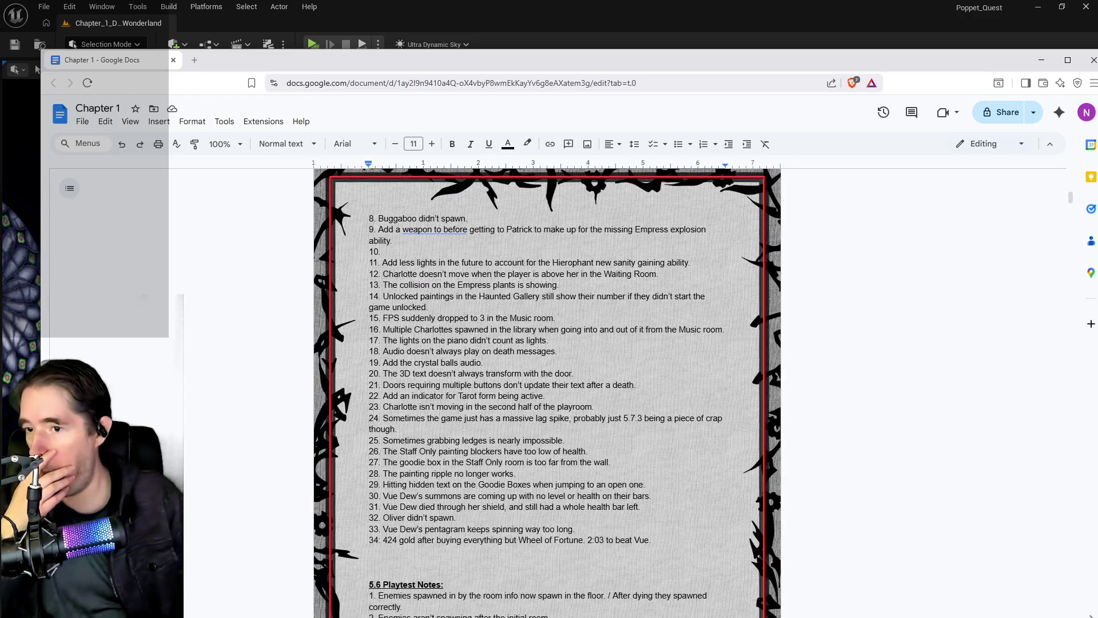
- Back in Unreal, unload the Depths Control Room data layer
click(618, 40)
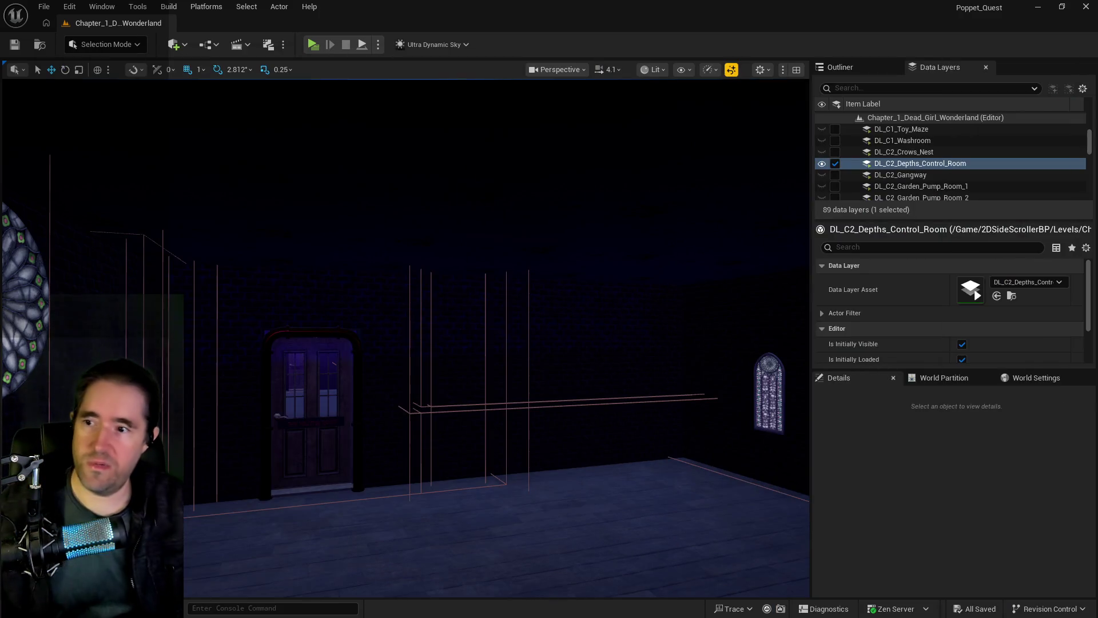
scroll(893, 148, up, 2)
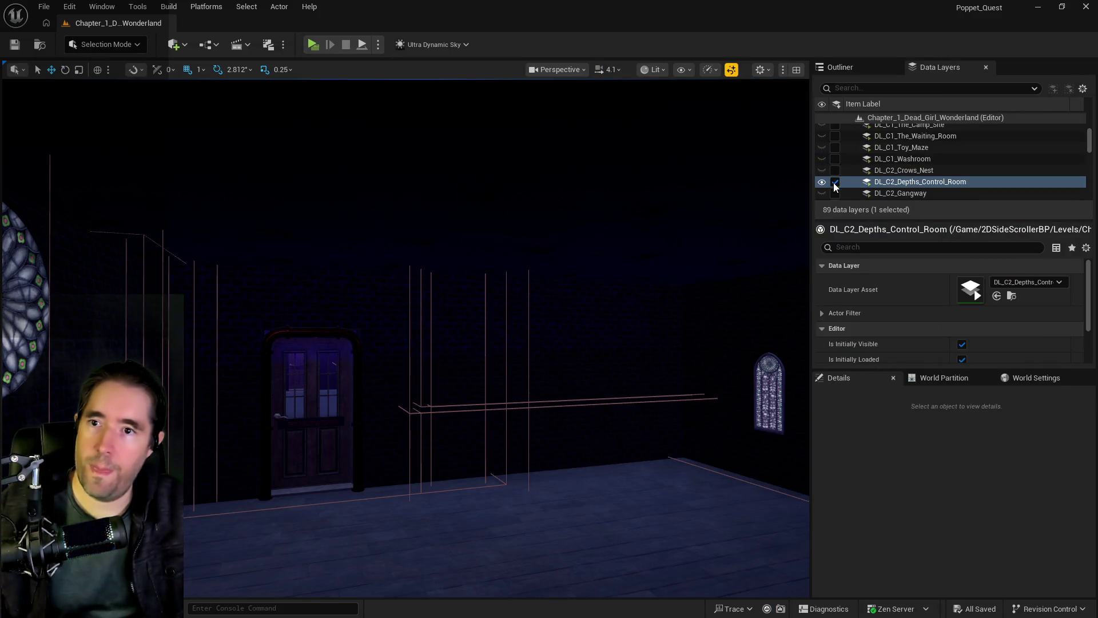
click(835, 182)
- Select the 22 DL_C1 data layers, load and show them, and fly toward the chapel altar
click(895, 159)
scroll(903, 160, up, 5)
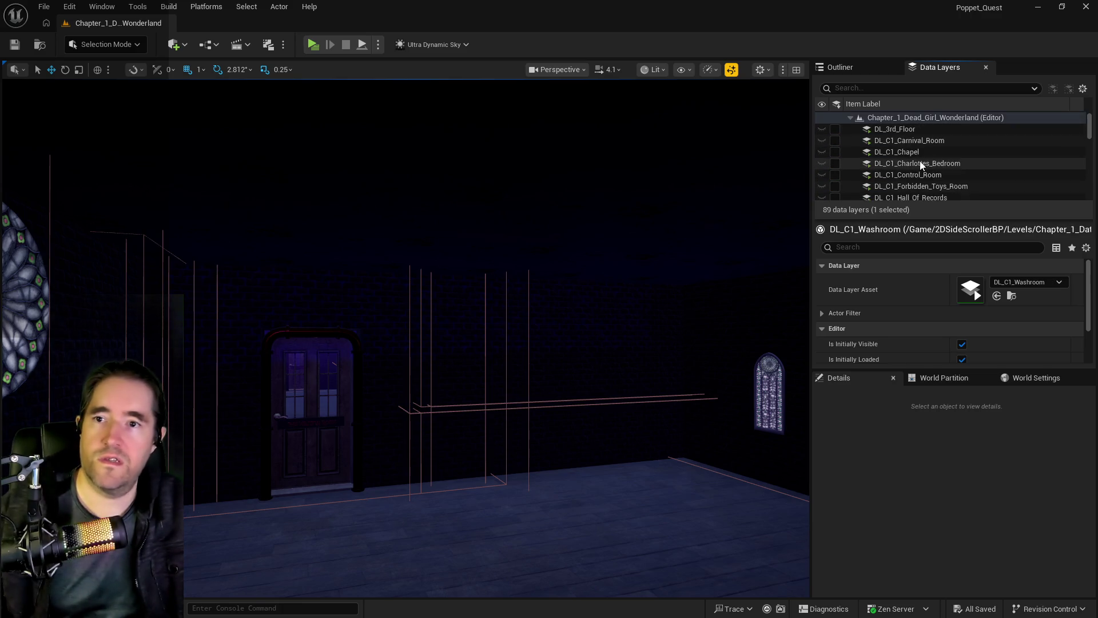
shift+click(836, 143)
click(834, 142)
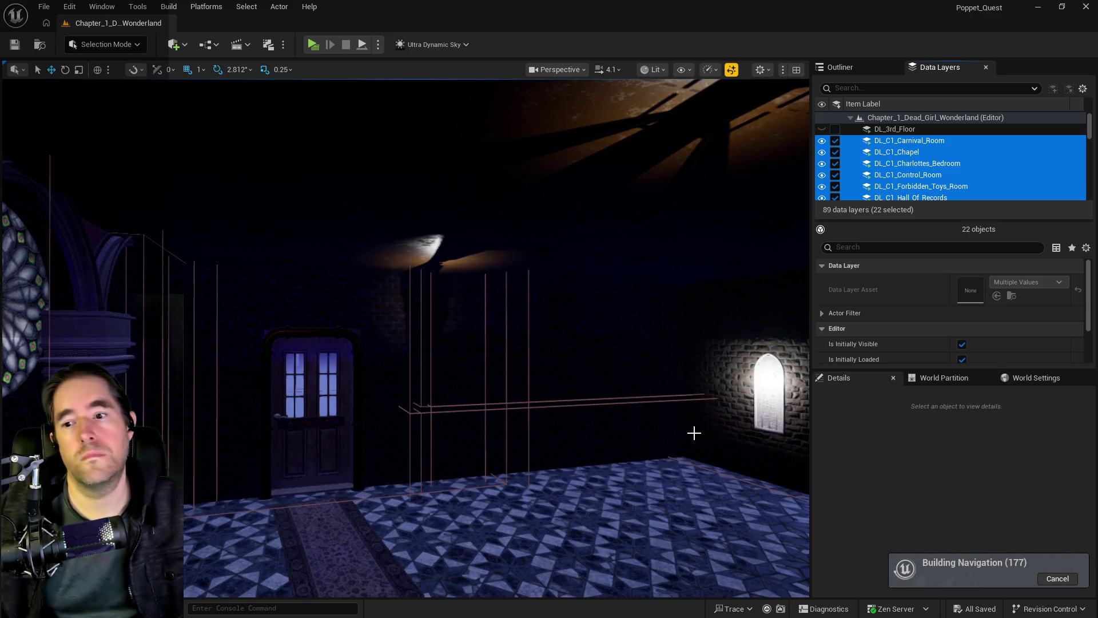
mouse_move(648, 442)
mouse_down()
mouse_move(612, 377)
mouse_move(544, 372)
mouse_up()
drag(637, 412, 637, 412)
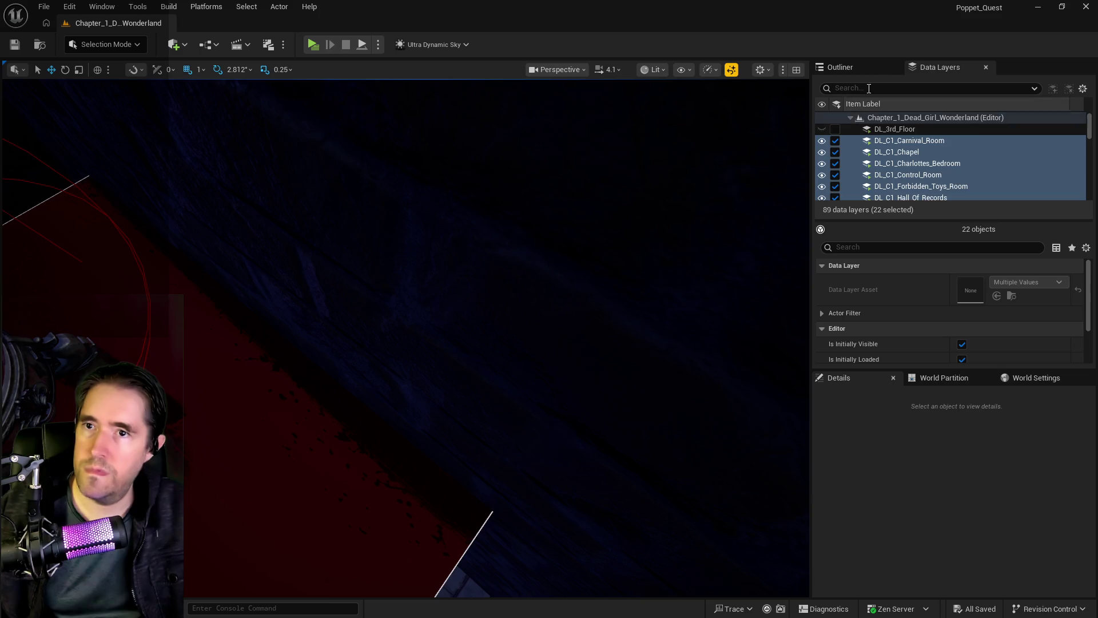
- Set Ultra_Dynamic_Sky Time Of Day to 960 for daylight and frame BP_Toy_Prison36
click(852, 67)
click(862, 85)
text(ultra)
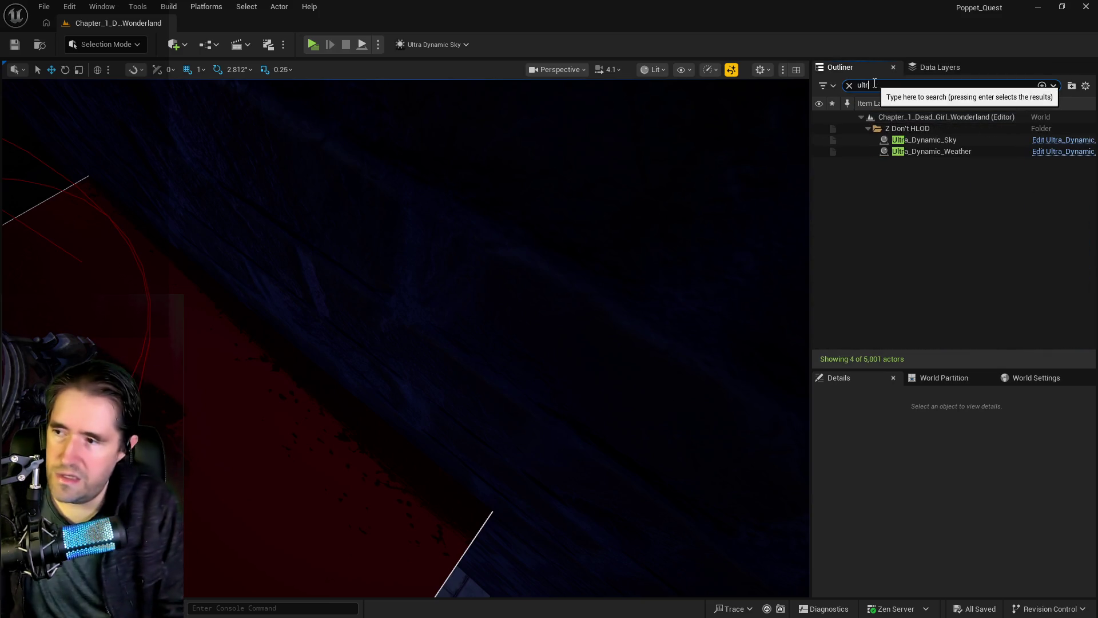
click(927, 141)
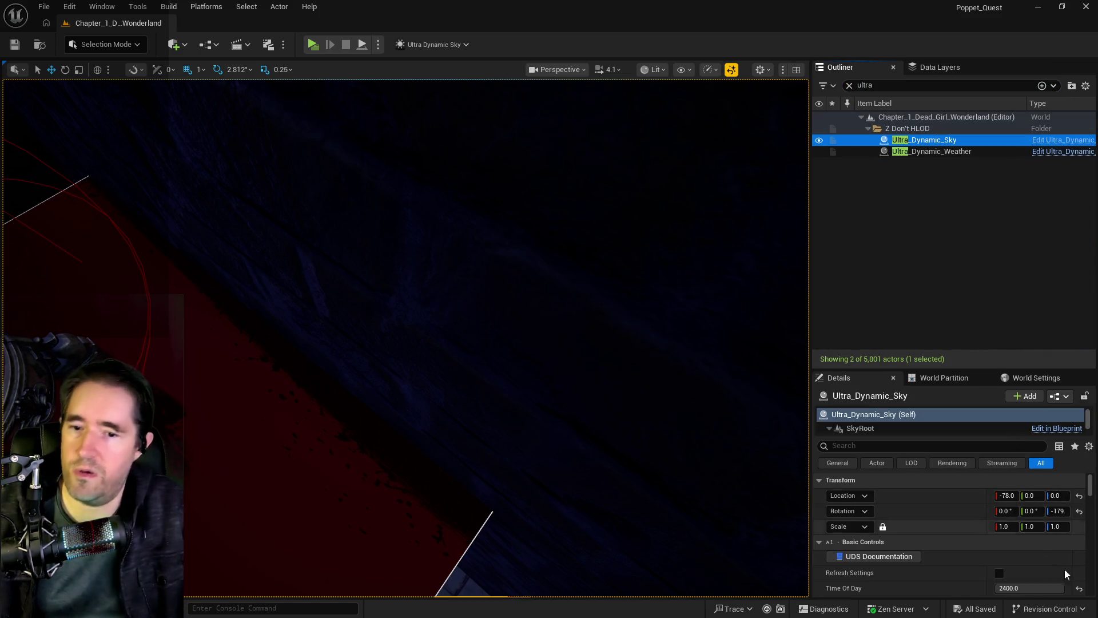
click(1077, 588)
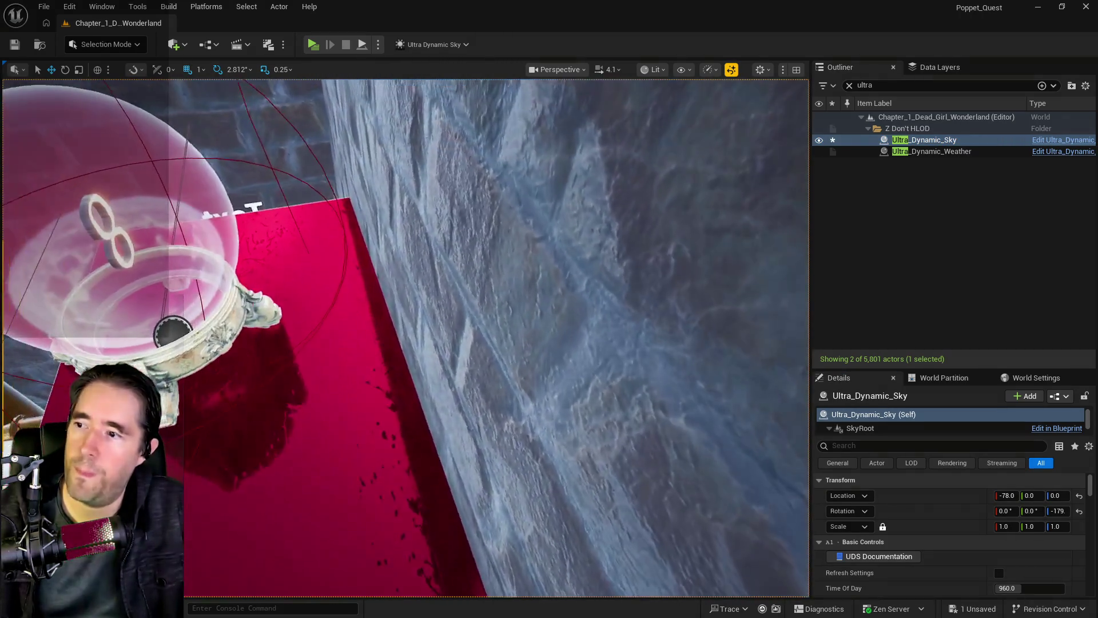
click(343, 412)
key(f)
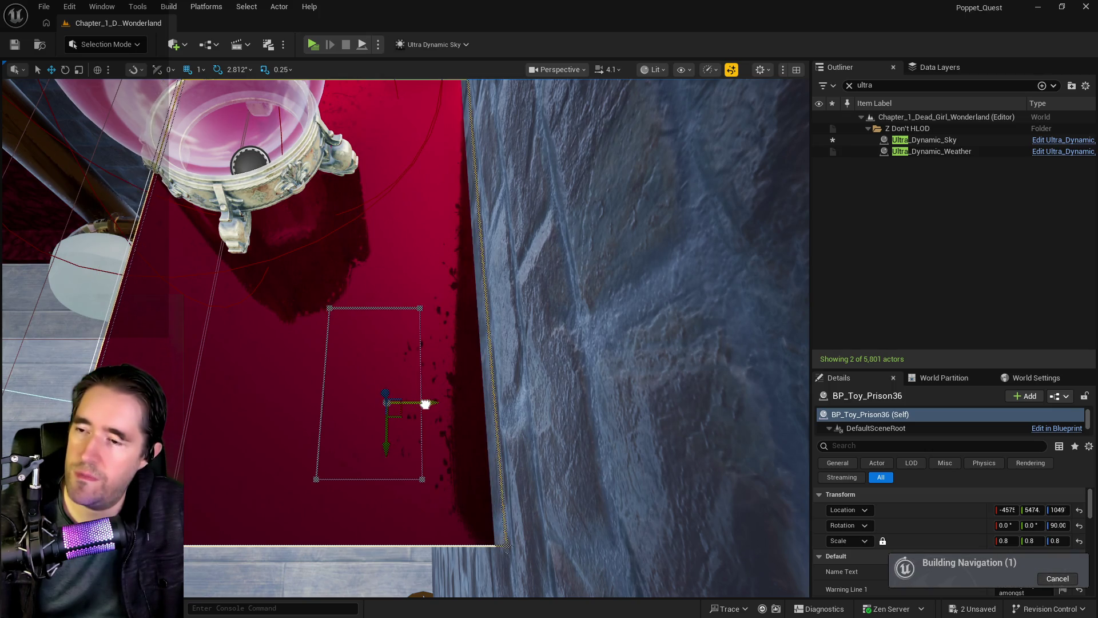
- Find the NavMeshBoundsVolume via an Outliner search for 'nav' and delete it
click(875, 86)
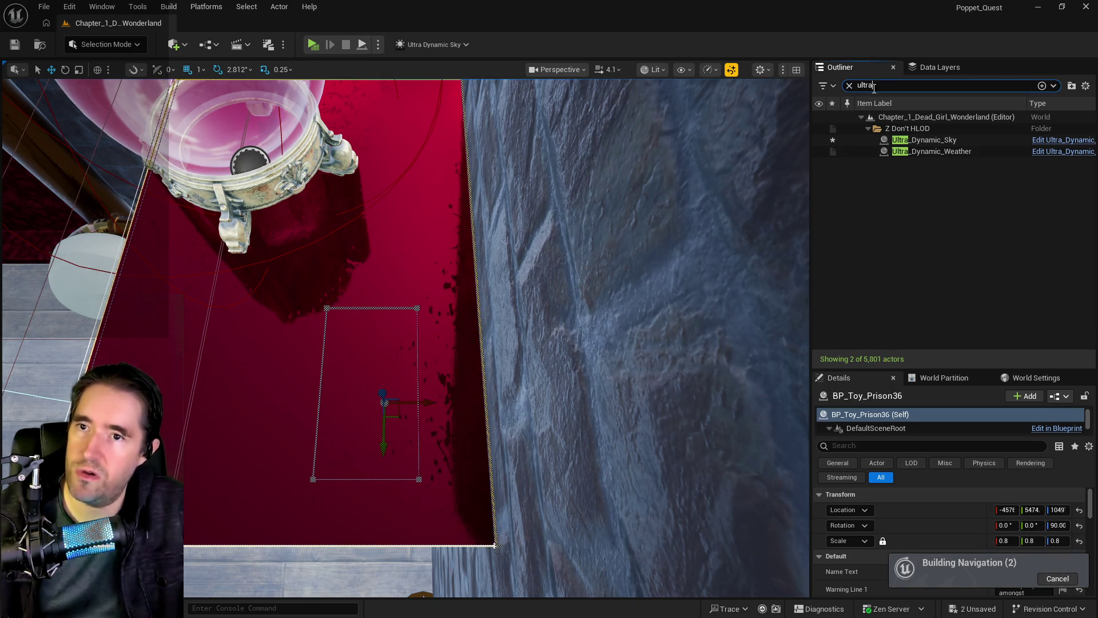
key(ctrl+a)
text(nav)
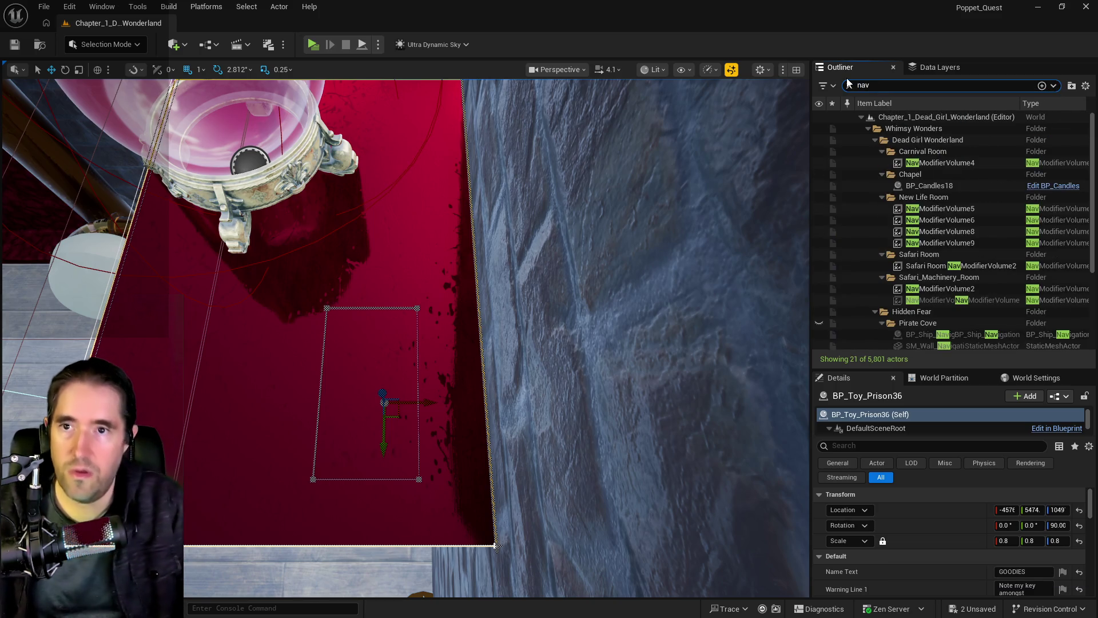
scroll(973, 246, down, 5)
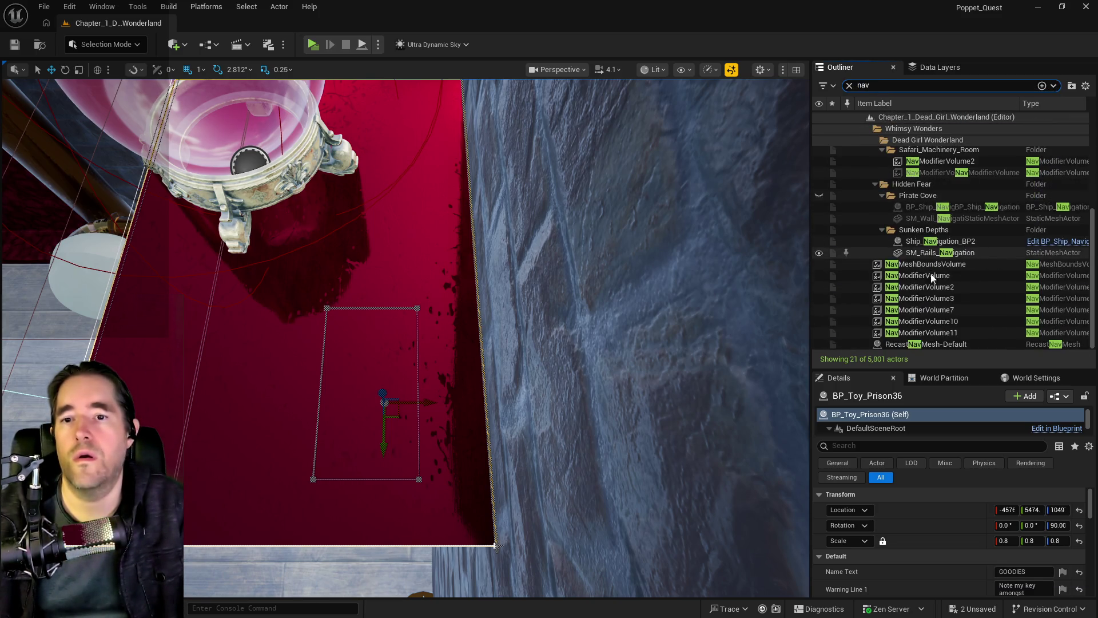
click(915, 264)
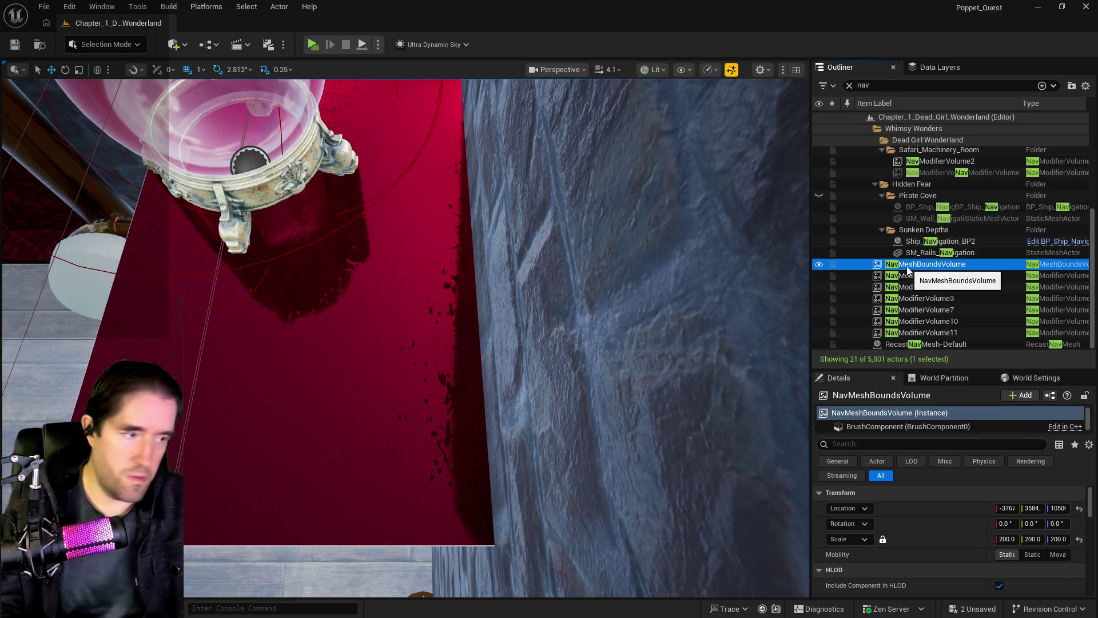
key(Delete)
mouse_move(632, 290)
mouse_down()
mouse_move(572, 355)
mouse_move(608, 295)
mouse_up()
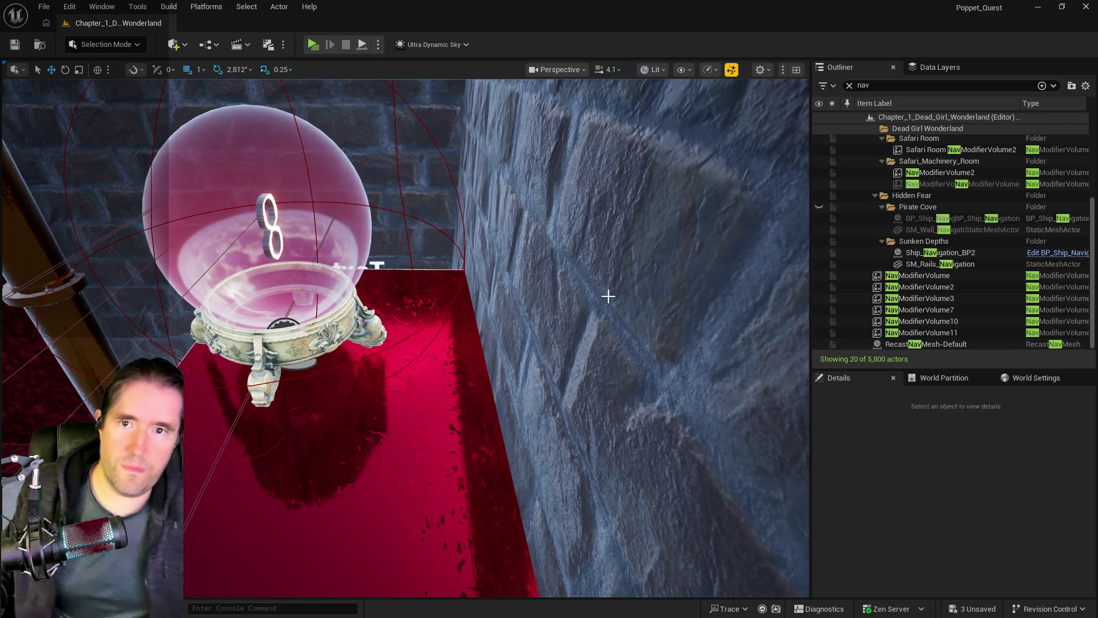
drag(534, 393, 405, 277)
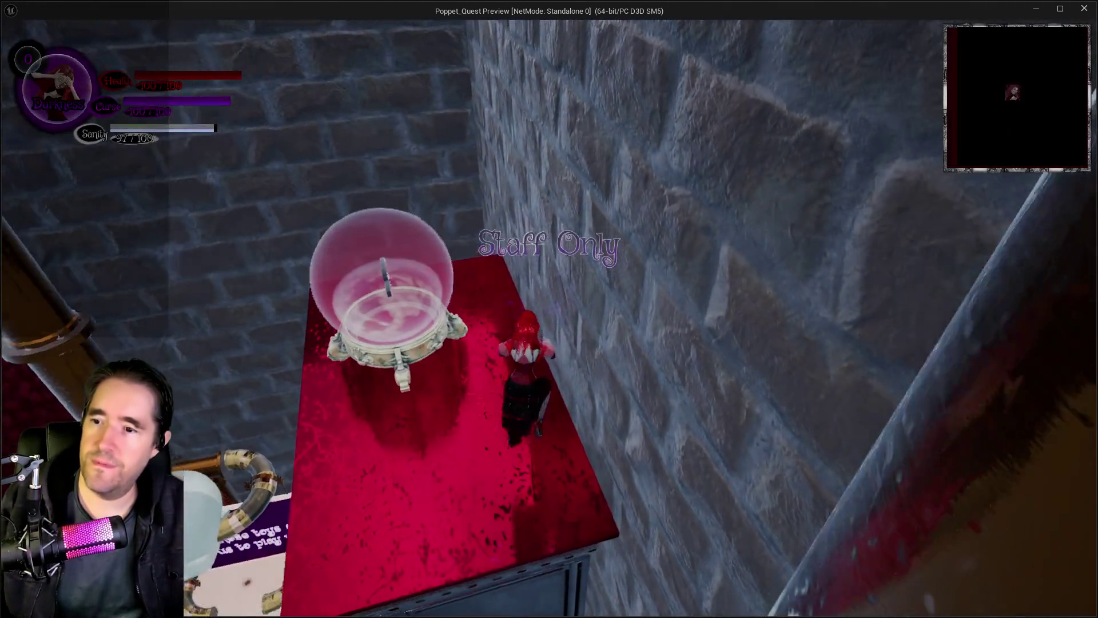
- Walk the character to the Staff Only crystal ball and toward the couch, then stop playing
key(w)
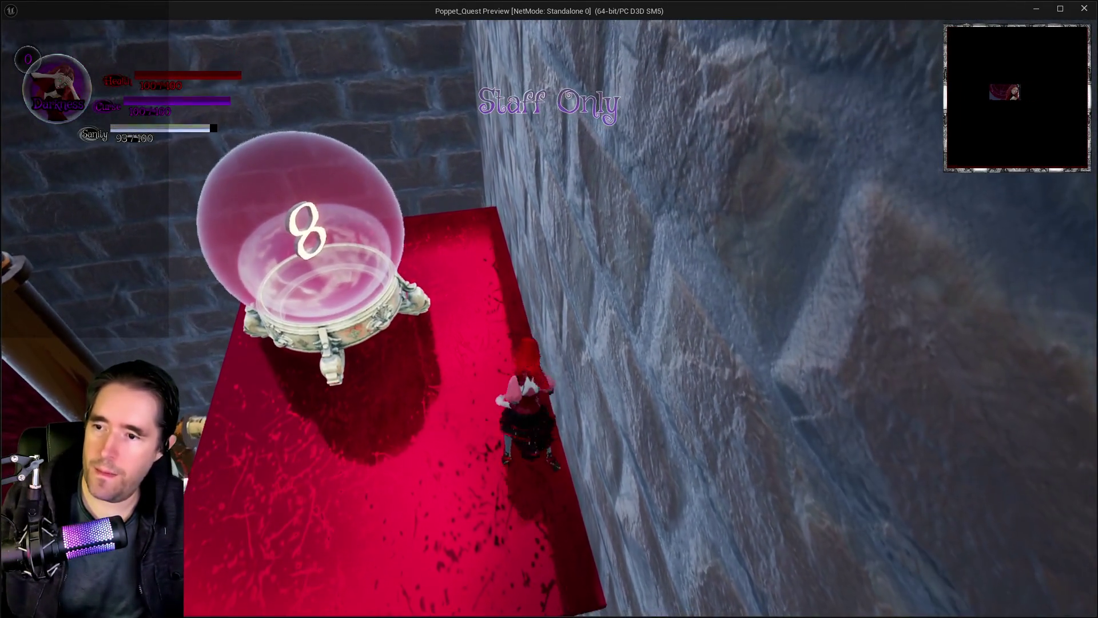
key(w)
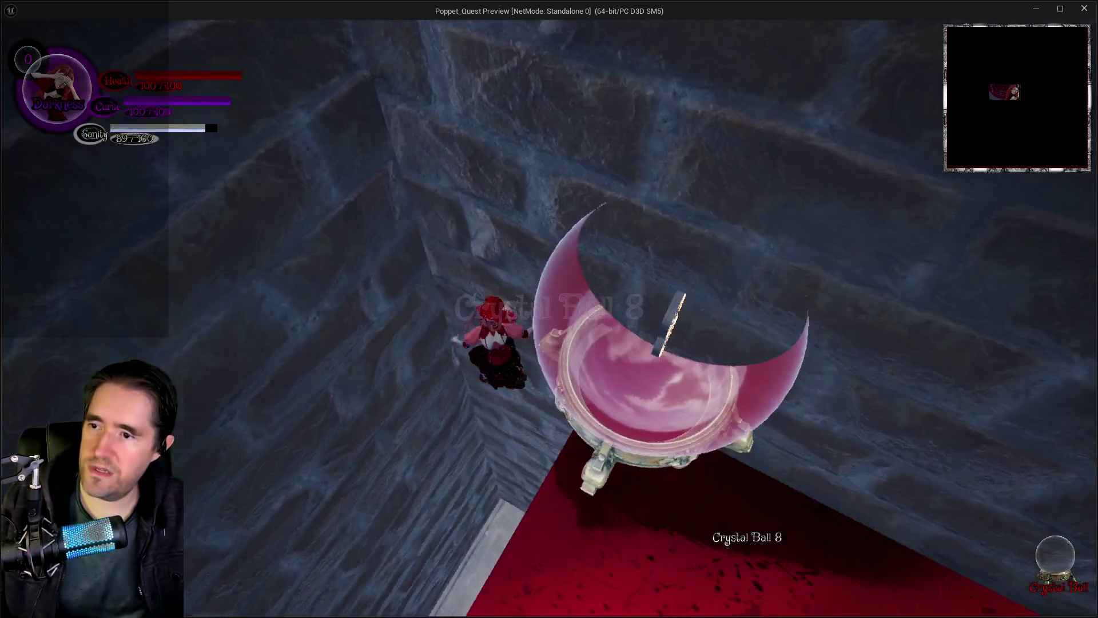
key(w)
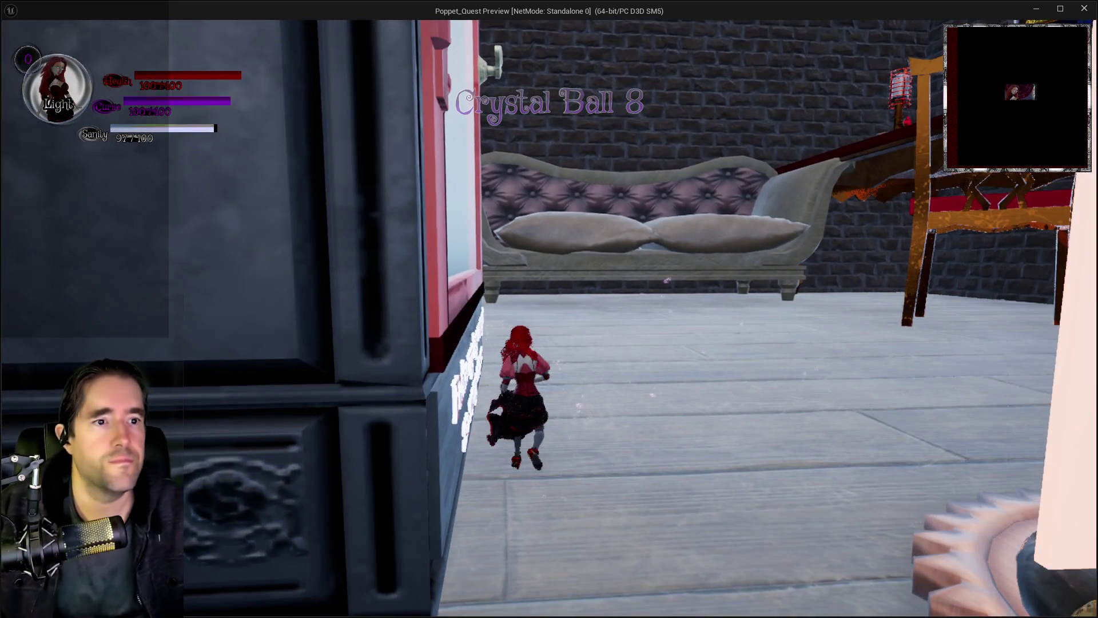
key(alt+Tab)
key(Escape)
key(alt+Tab)
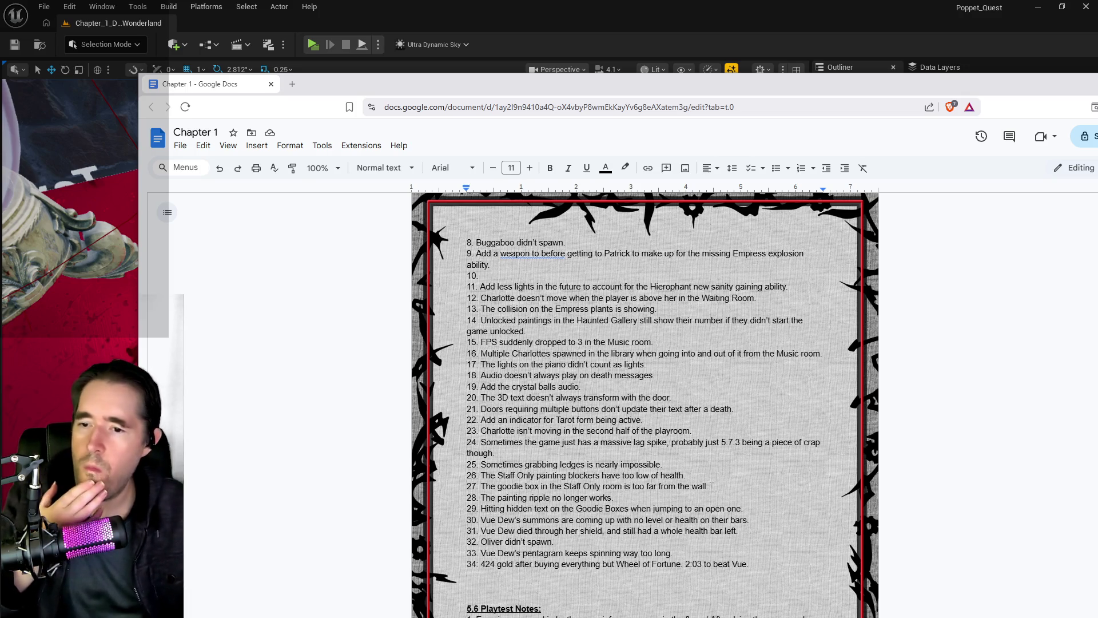
- Delete the Staff Only goodie box note from item 27, then go back to Unreal
drag(711, 486, 482, 485)
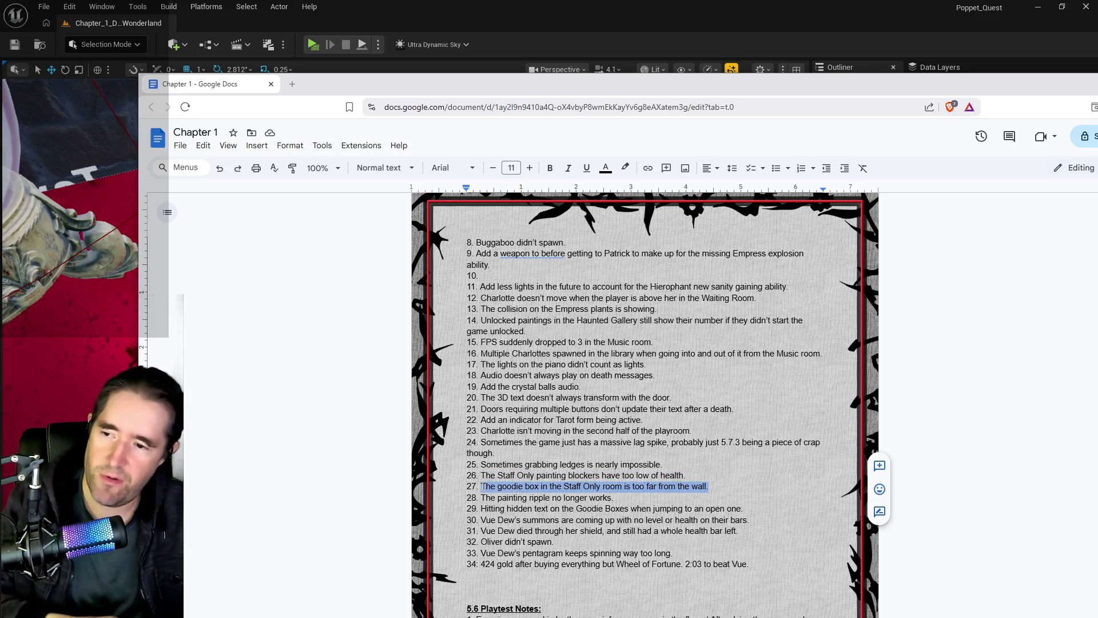
key(BackSpace)
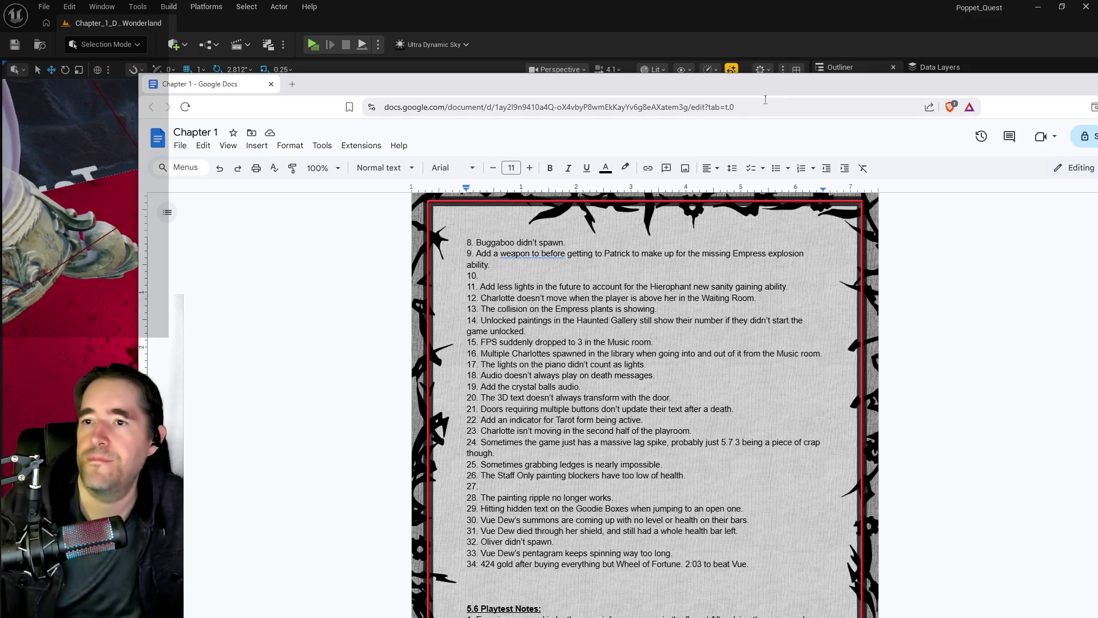
key(alt+Tab)
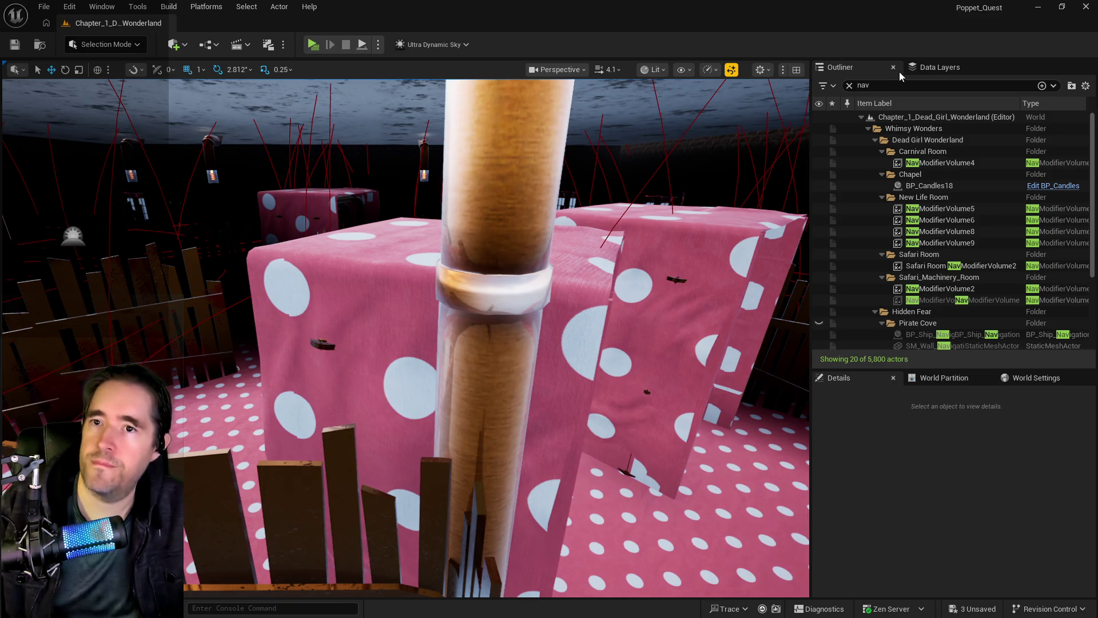
- Place a Nav Mesh Bounds Volume and scale it uniformly to 50 on X, Y and Z
click(184, 47)
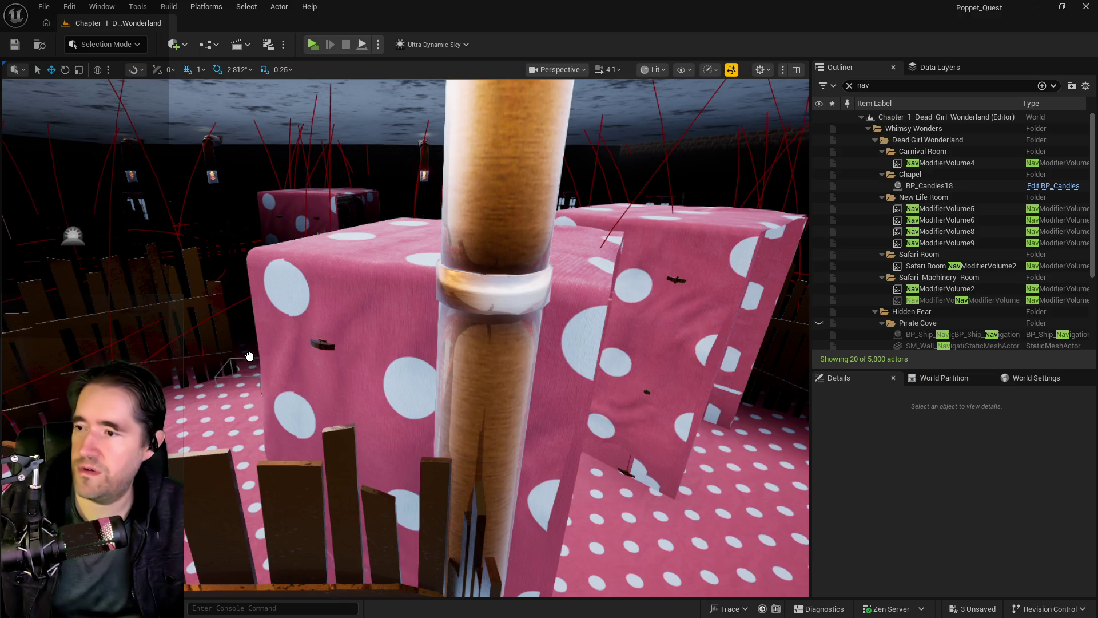
click(1011, 539)
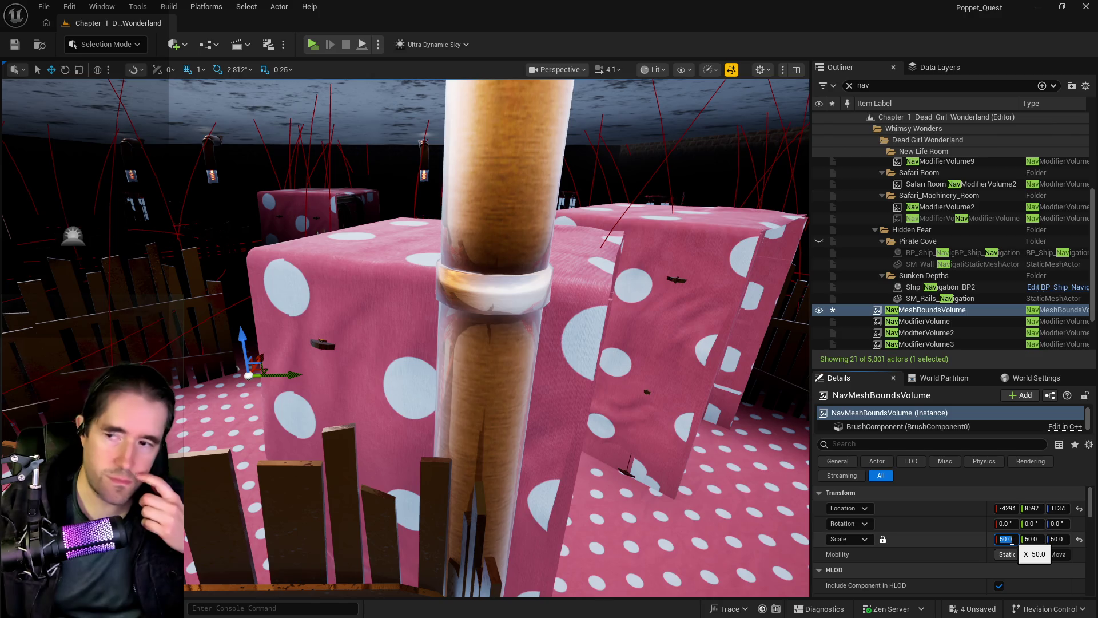
key(Return)
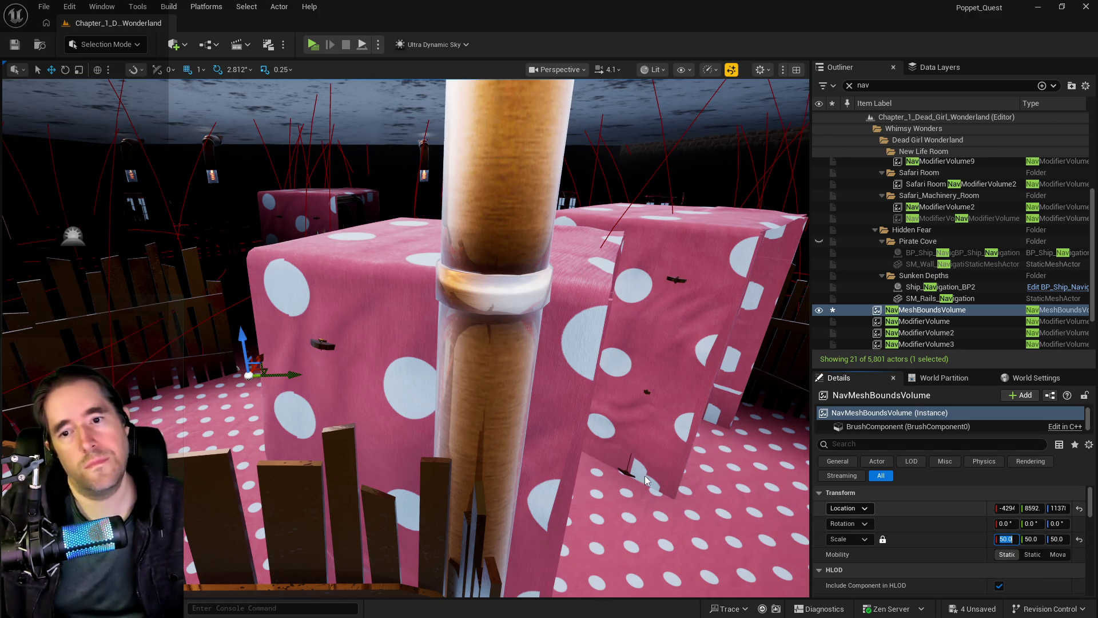
mouse_move(607, 479)
mouse_down()
mouse_move(547, 518)
mouse_move(532, 492)
mouse_up()
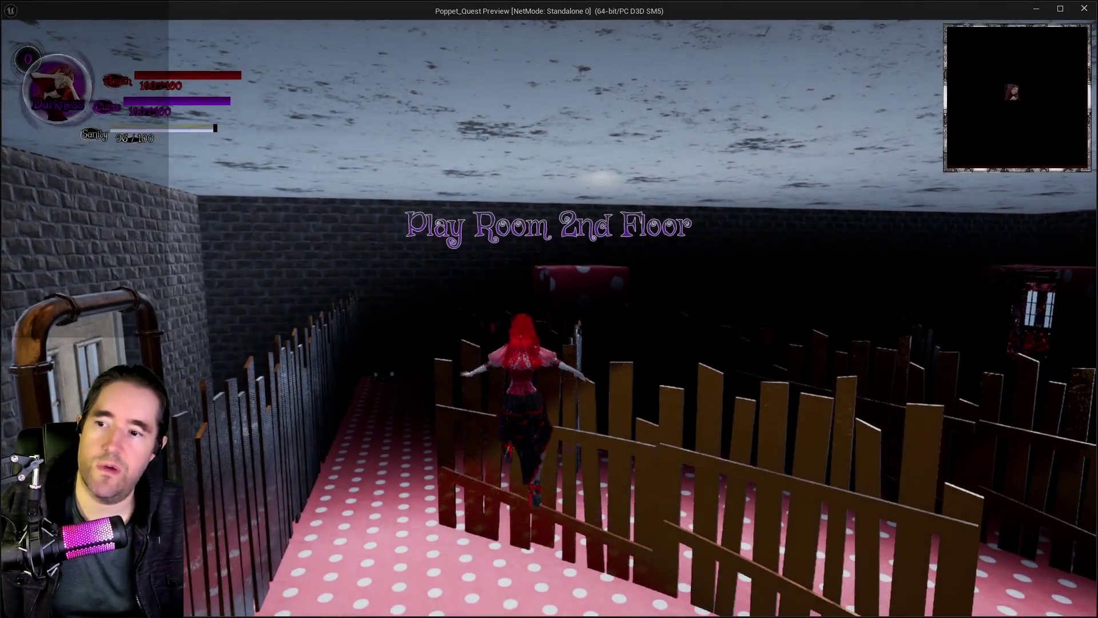
key(w)
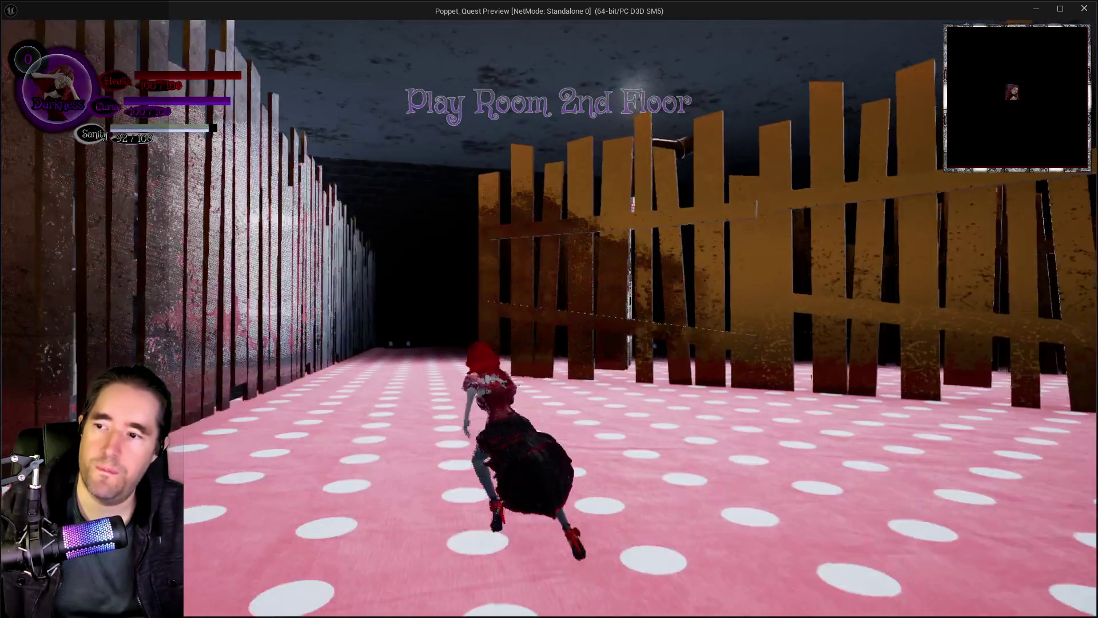
key(a)
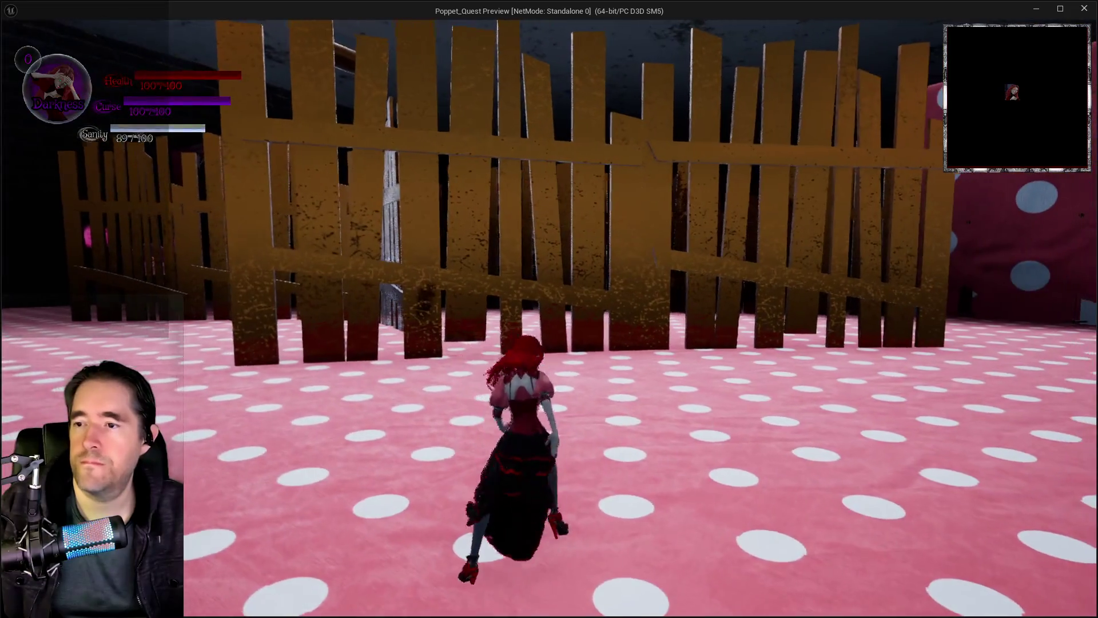
key(d)
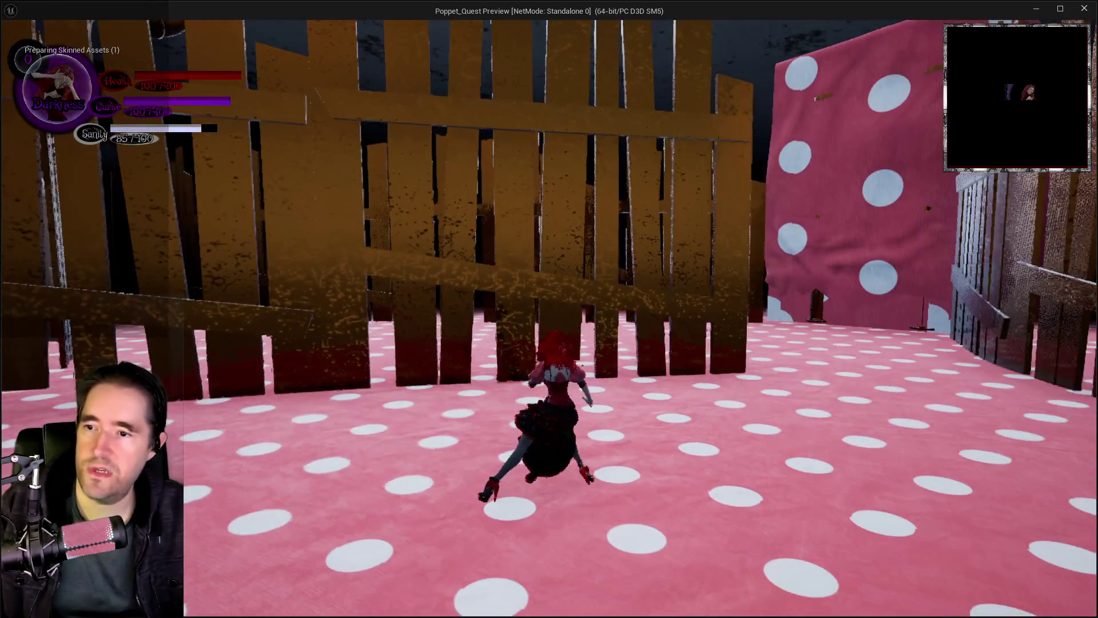
key(s)
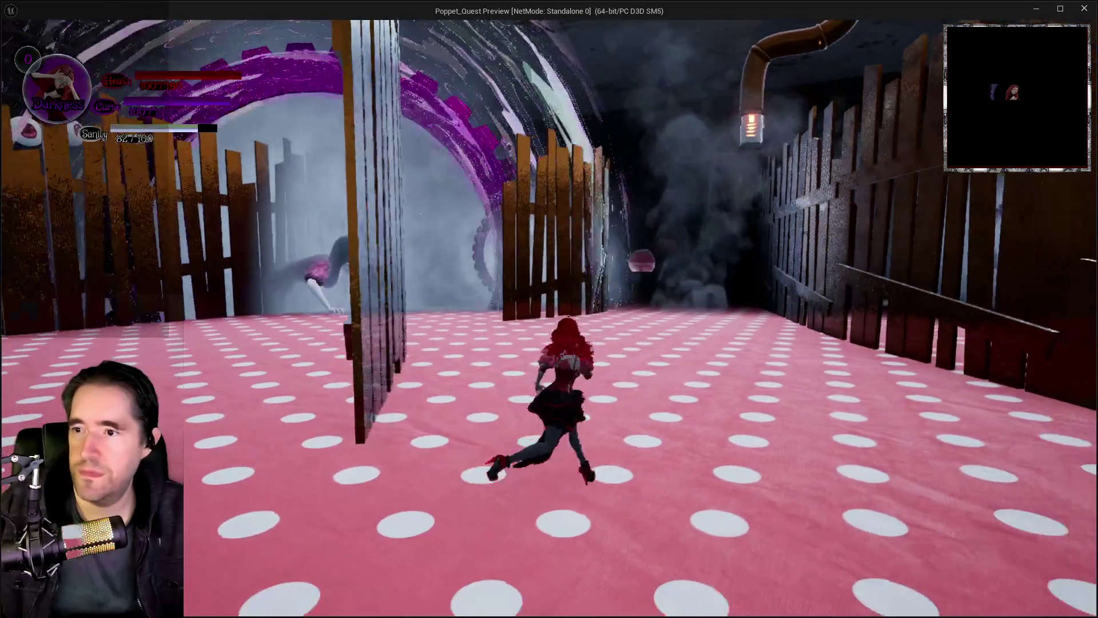
key(w)
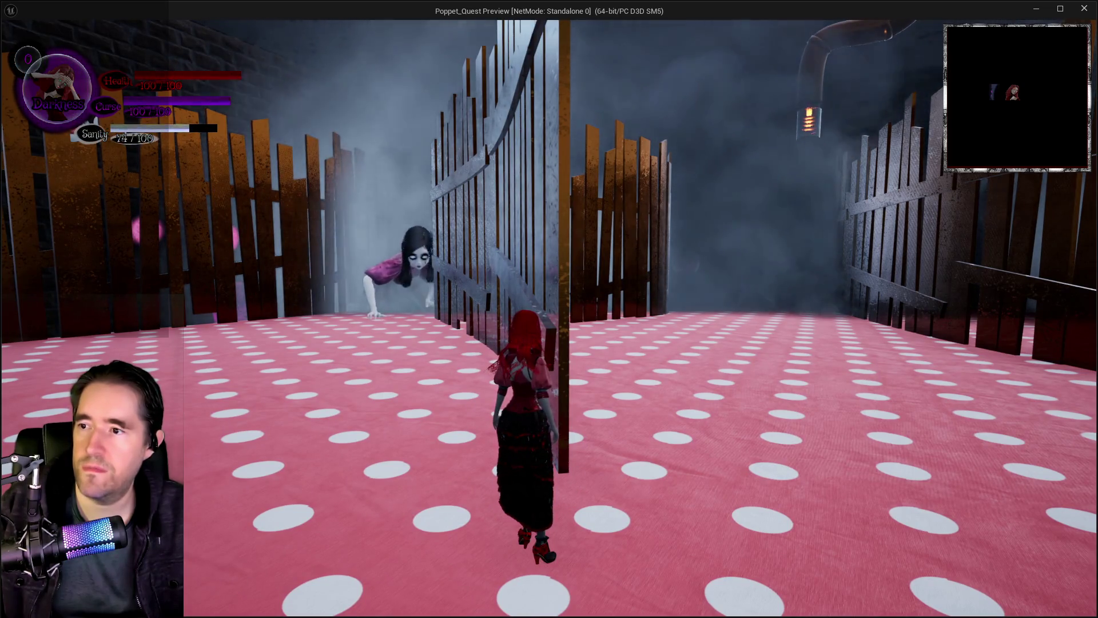
key(shift)
key(w)
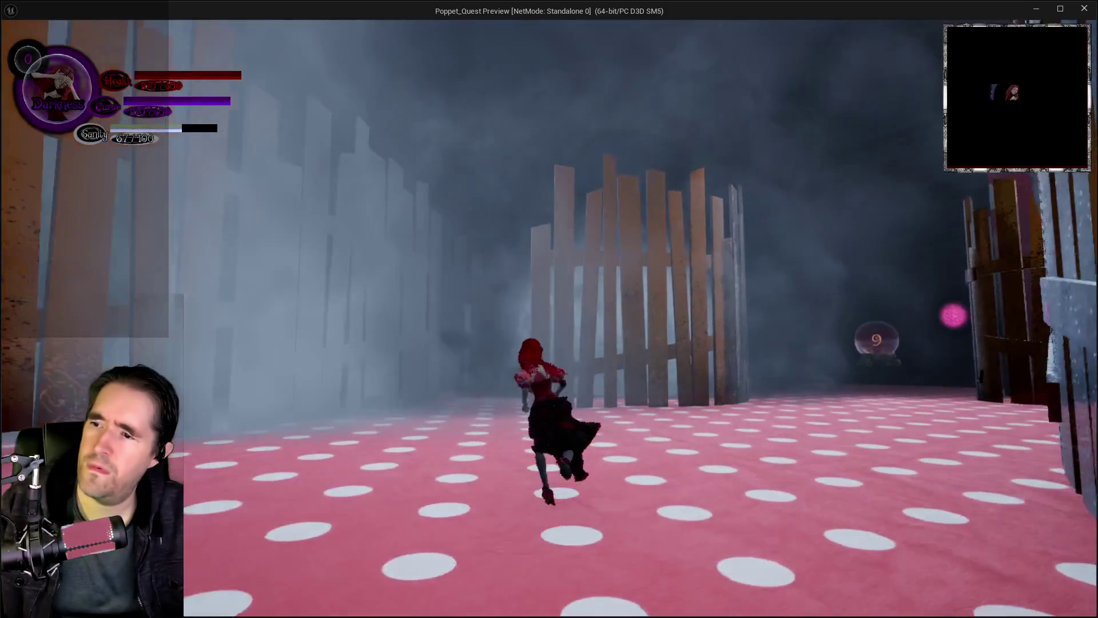
key(alt+Tab)
key(Escape)
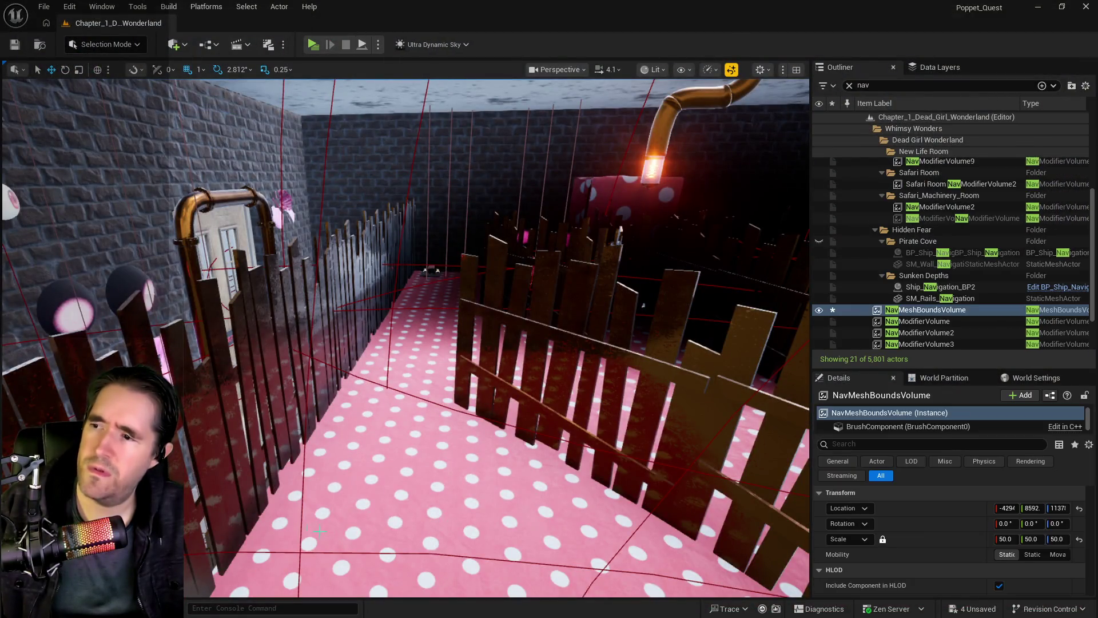
key(w)
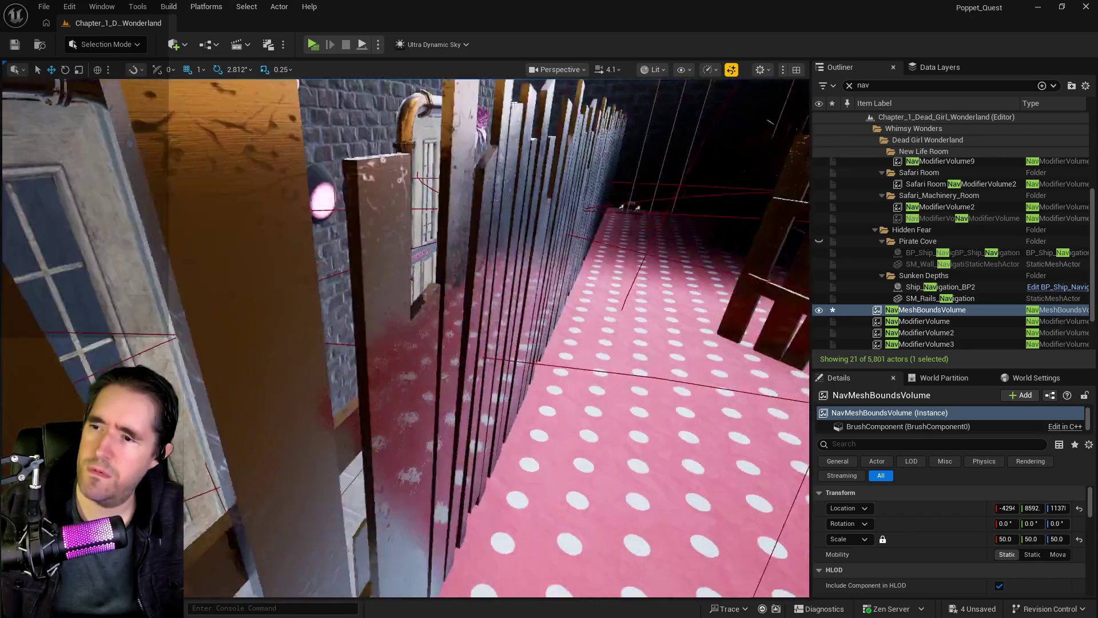
- Run toward the purple portal into the foggy room and switch to The World card form
key(s)
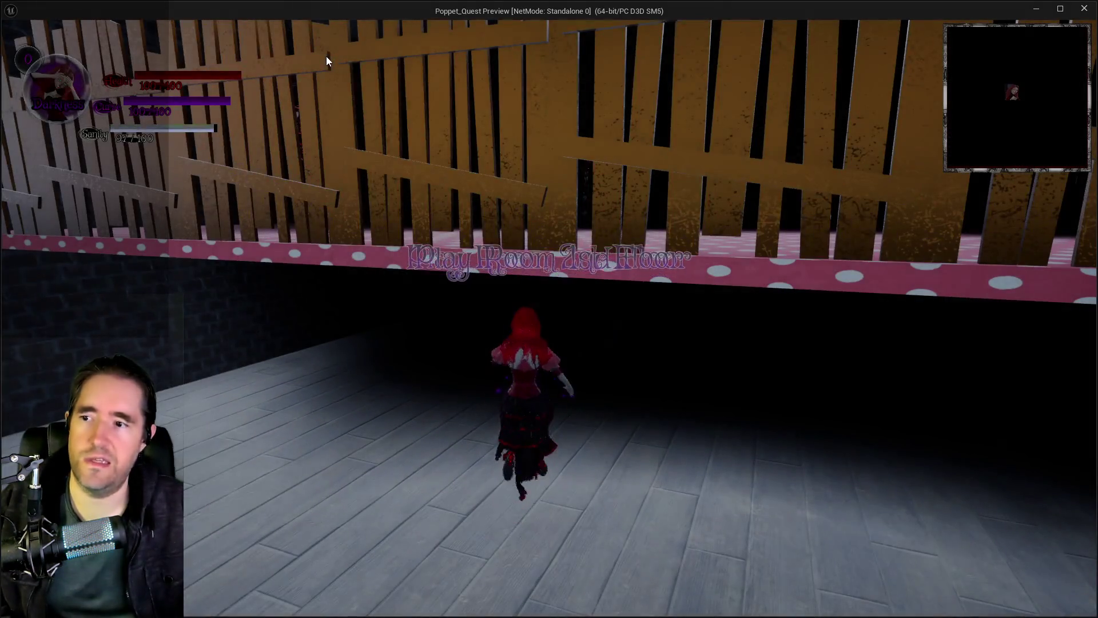
key(w)
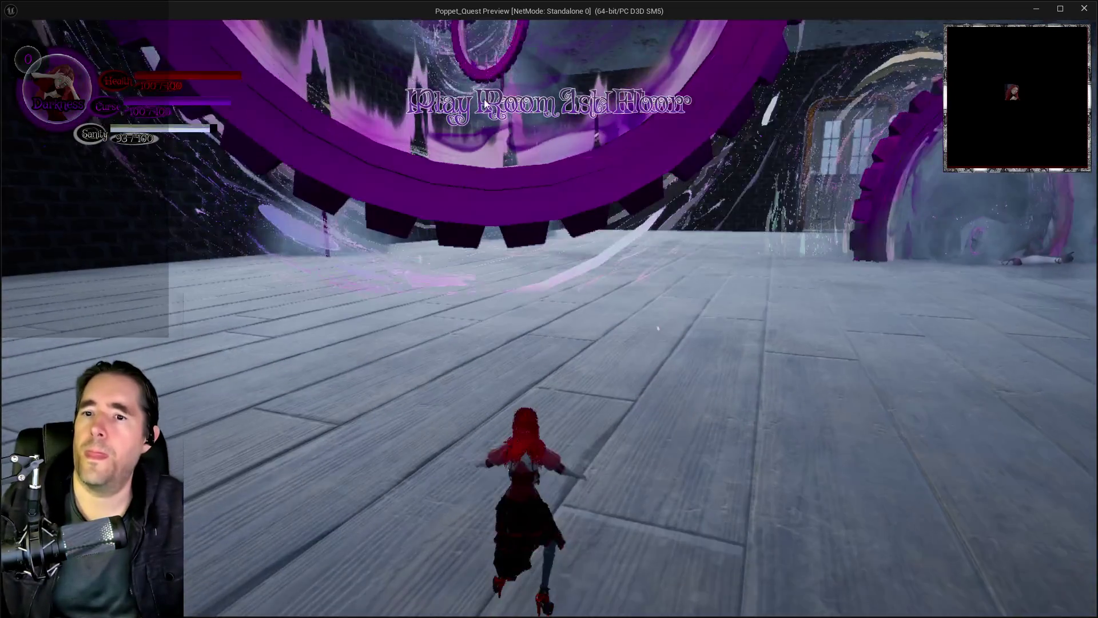
key(w)
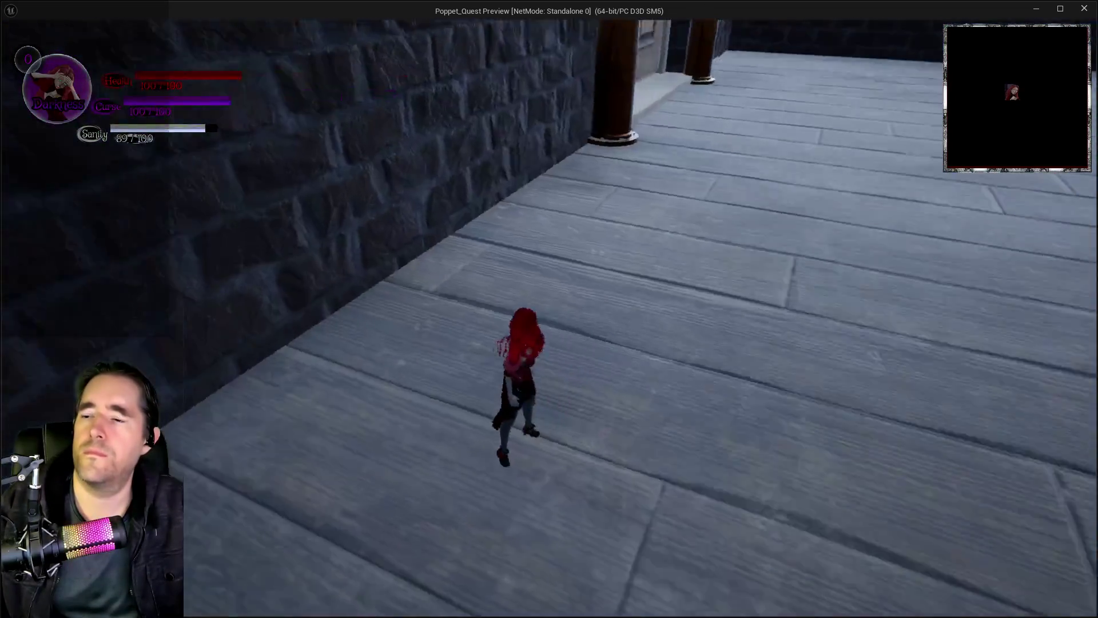
key(Tab)
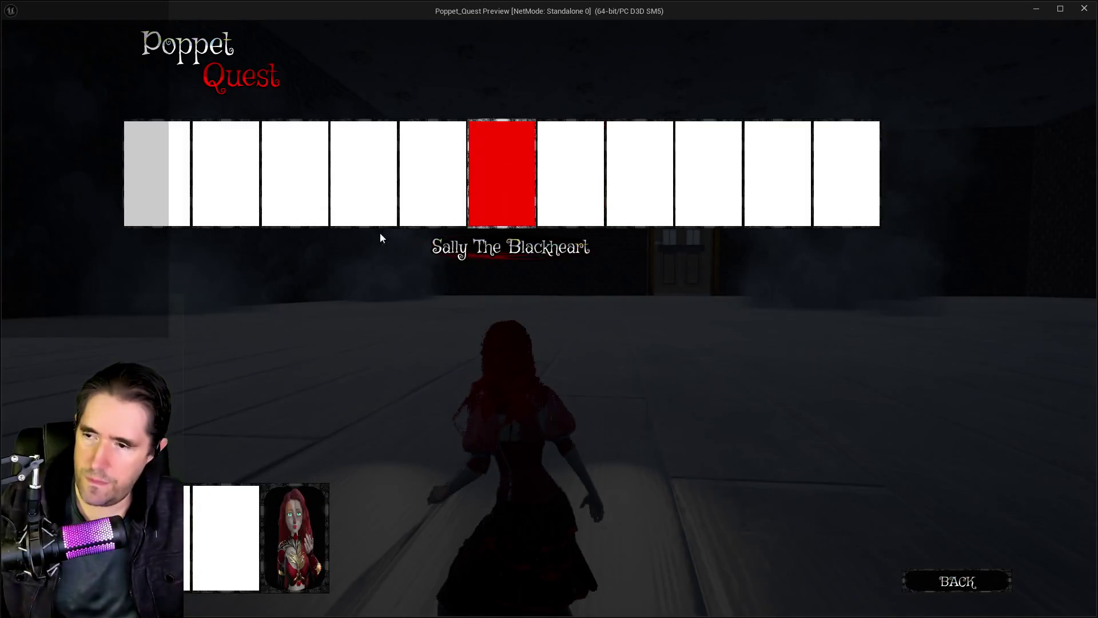
click(289, 510)
- Glide past the crawling ghost girl and through the purple vortex down the corridor
key(w)
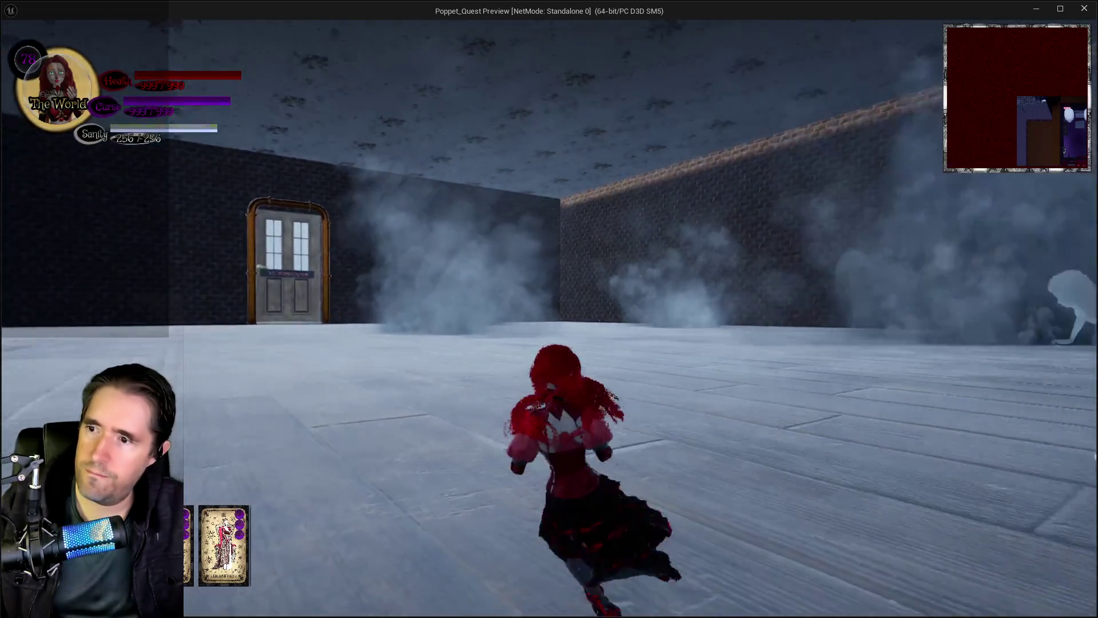
key(w)
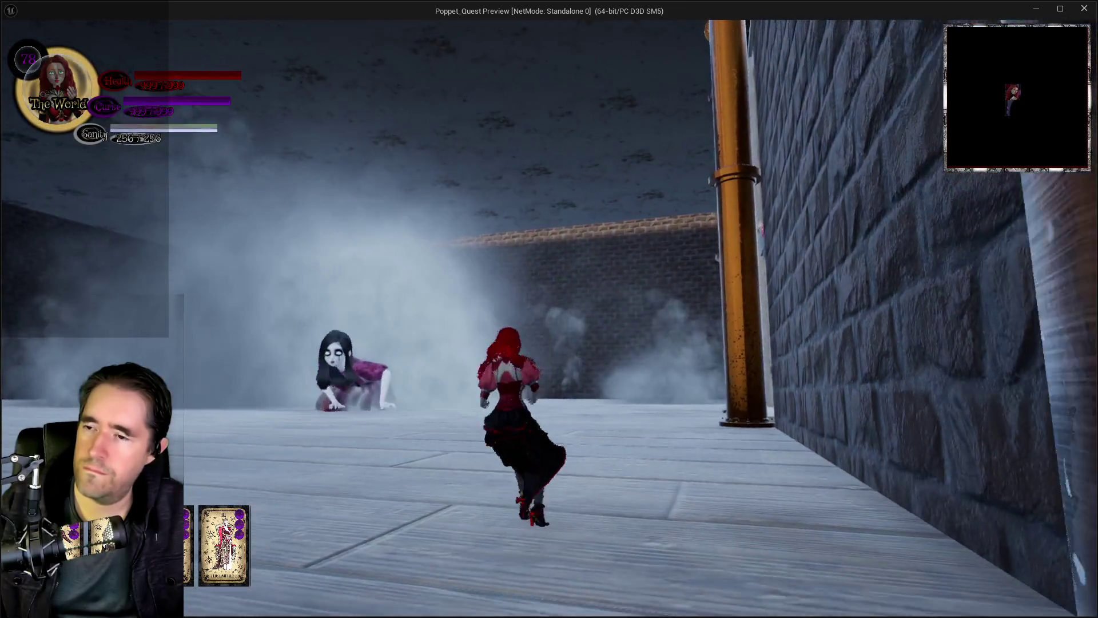
key(space)
key(w)
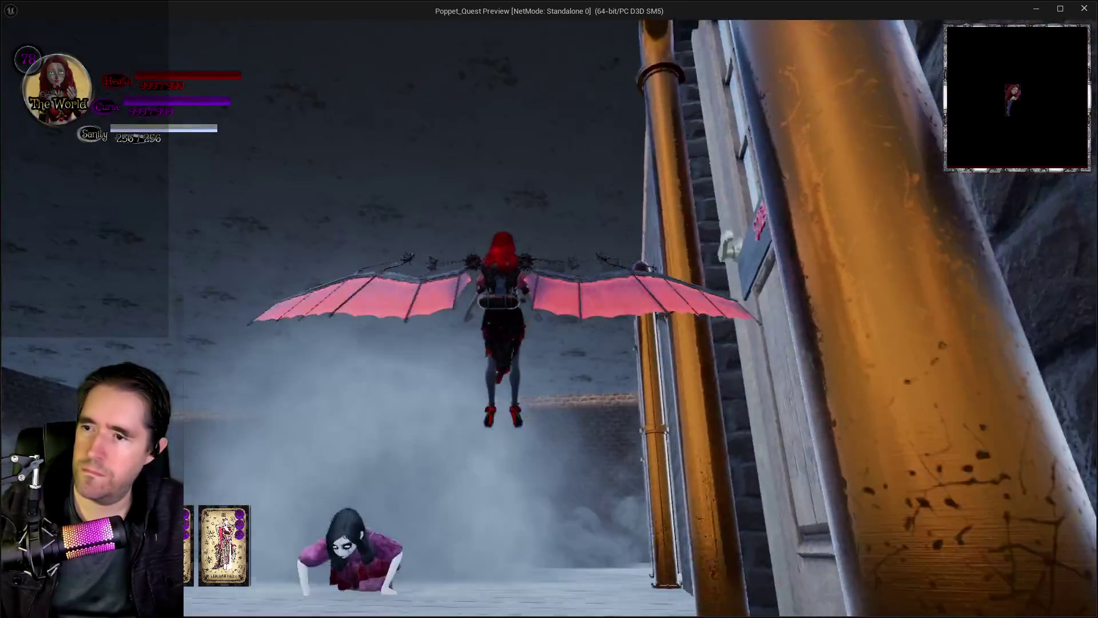
key(w)
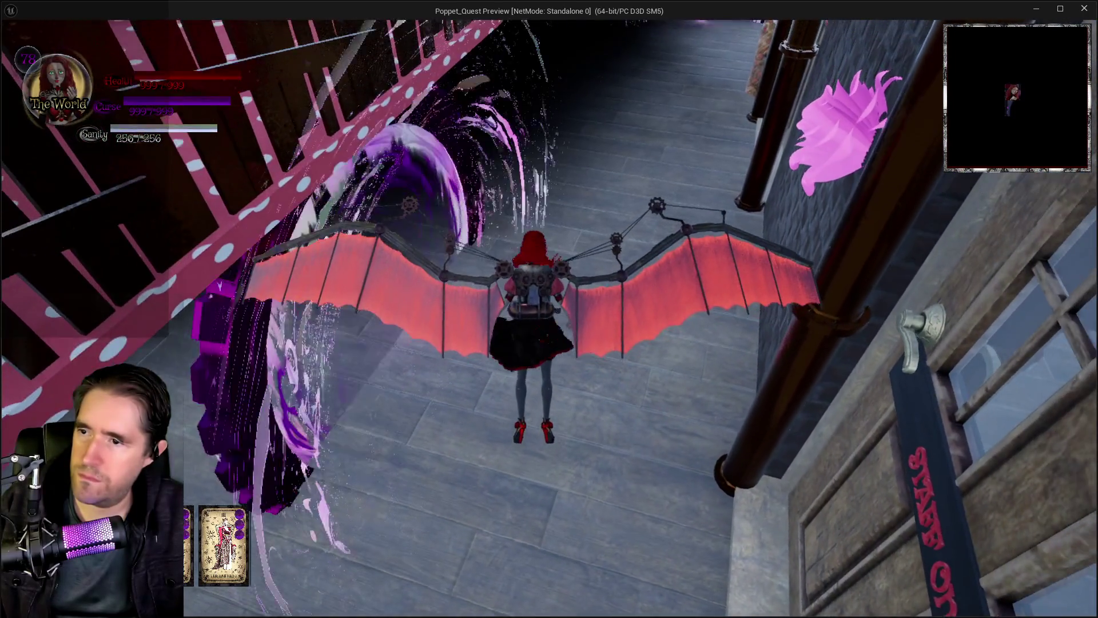
key(w)
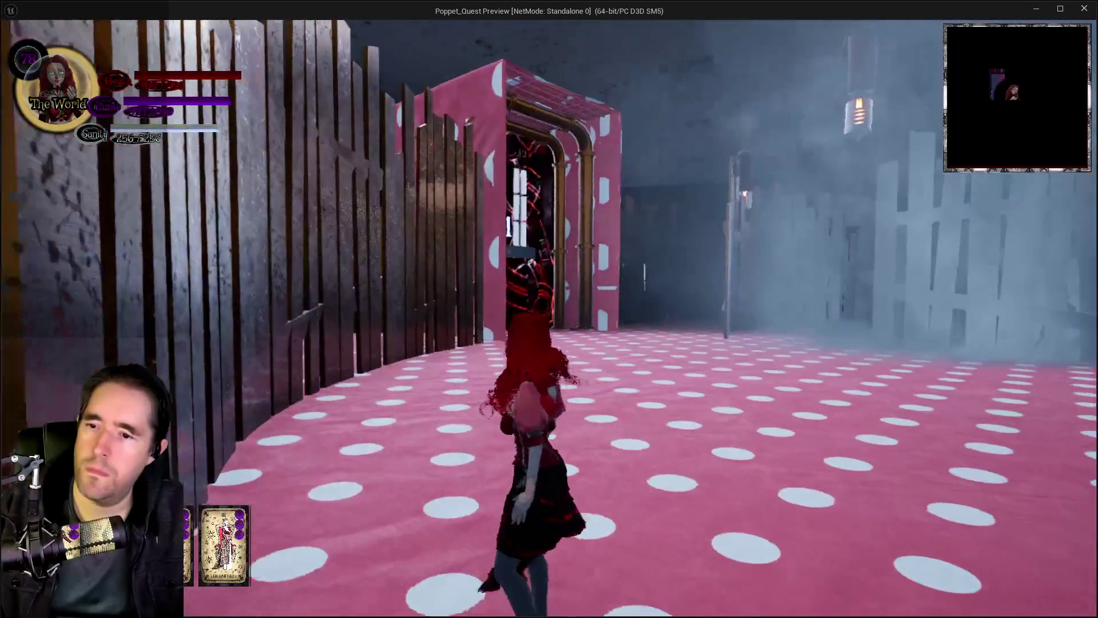
- Run through the pink doorway toward door 1, then glide over the fenced corridor and fly up
key(d)
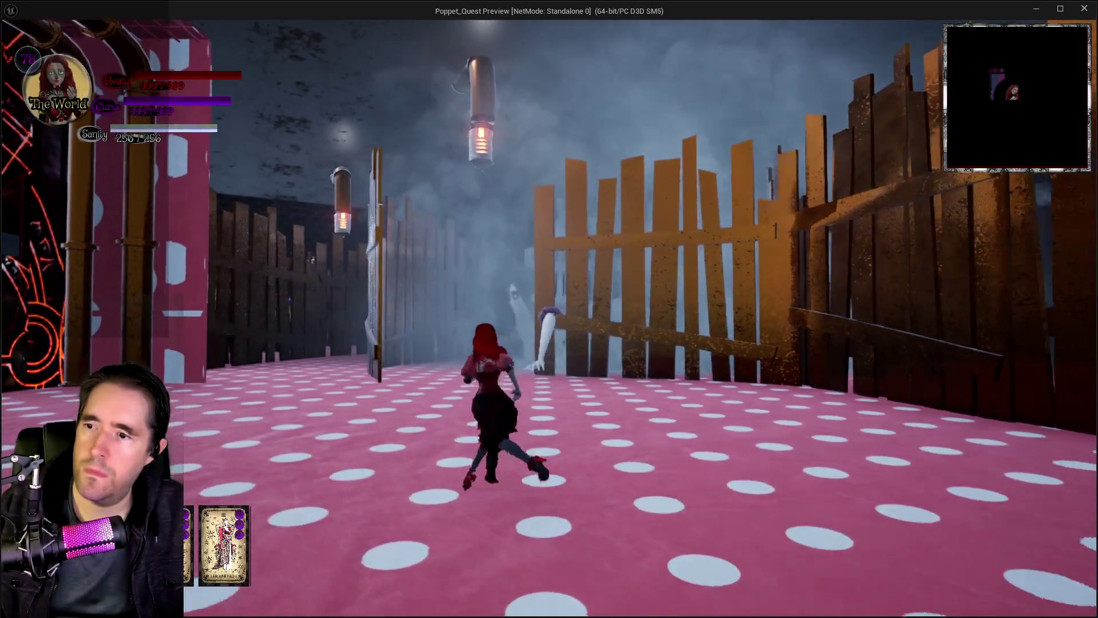
key(w)
key(d)
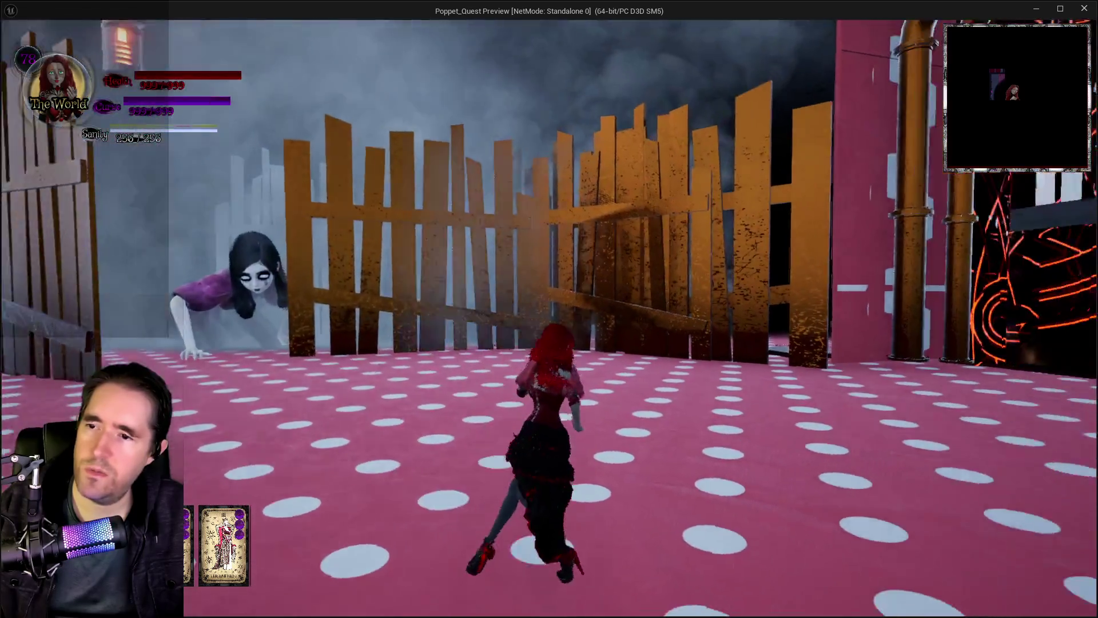
key(a)
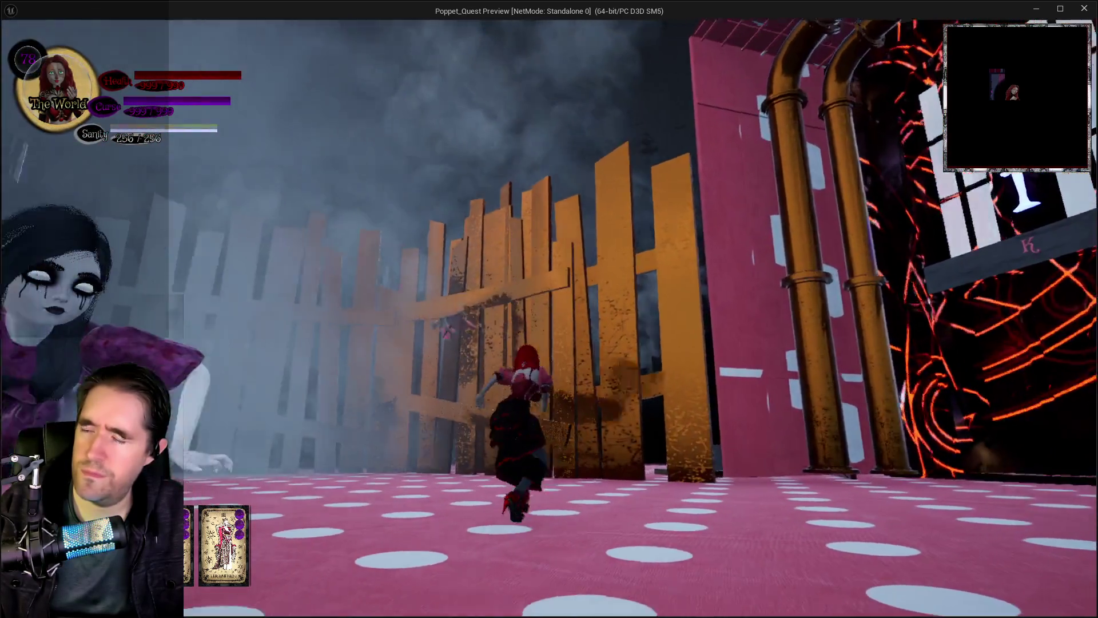
key(space)
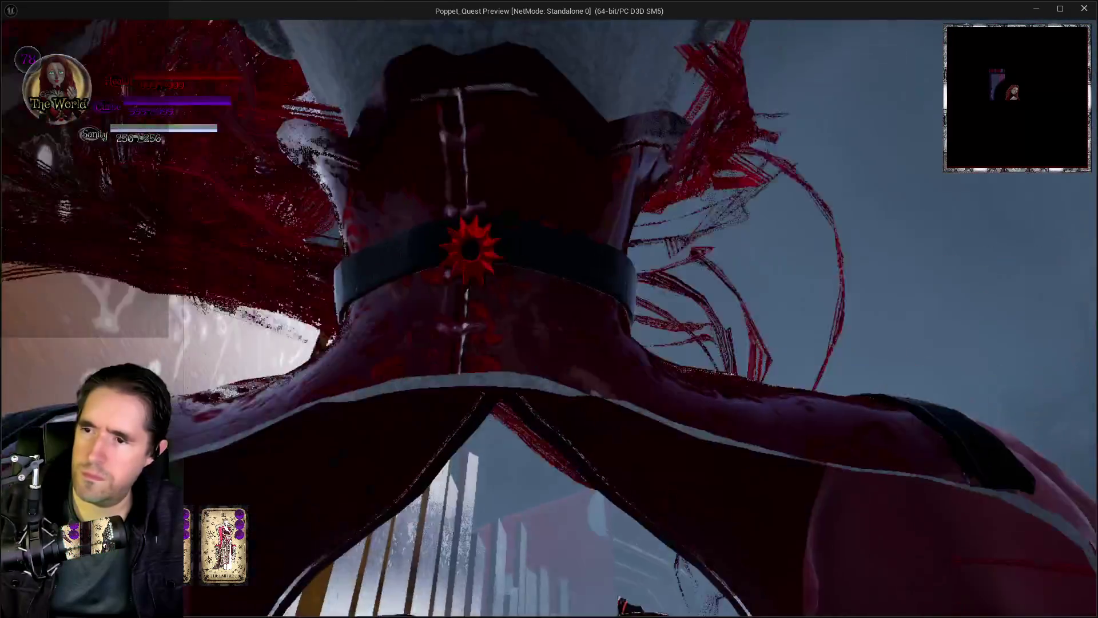
key(w)
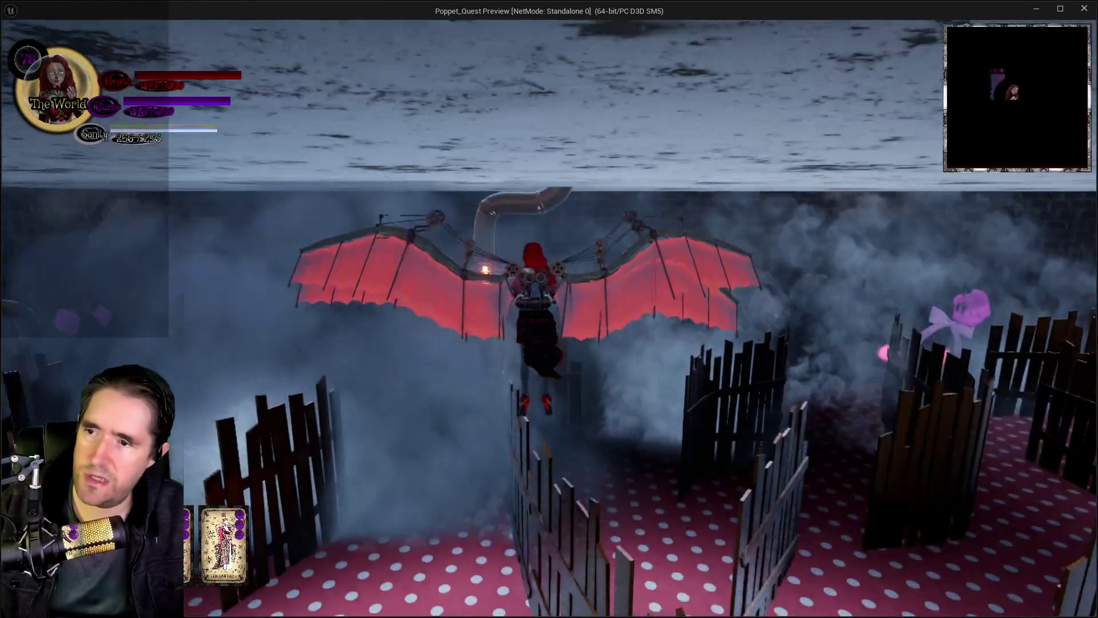
key(space)
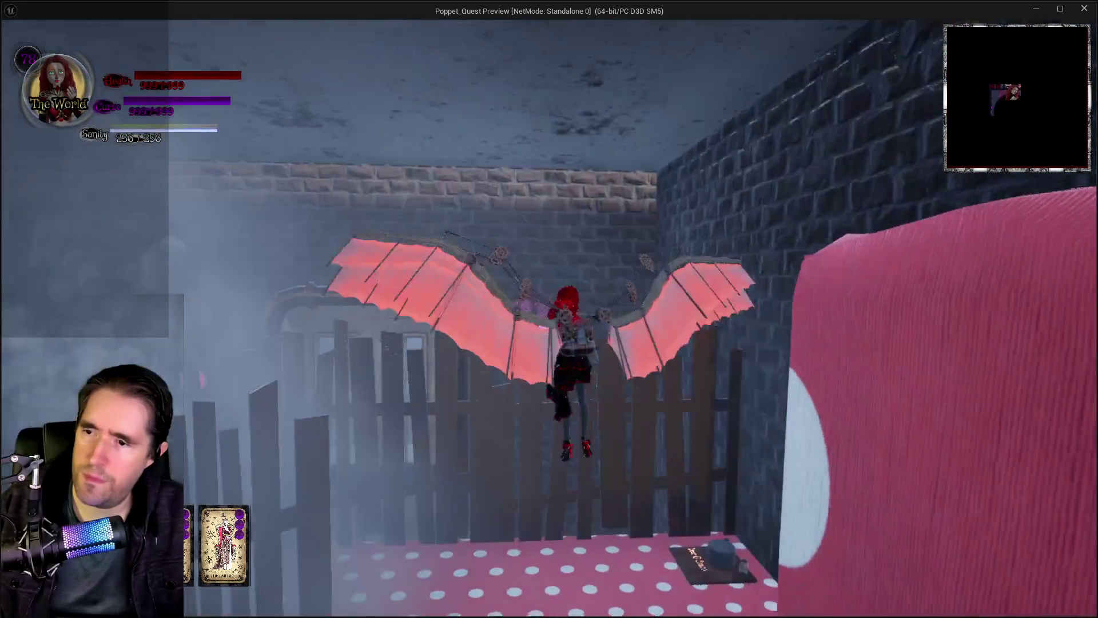
key(space)
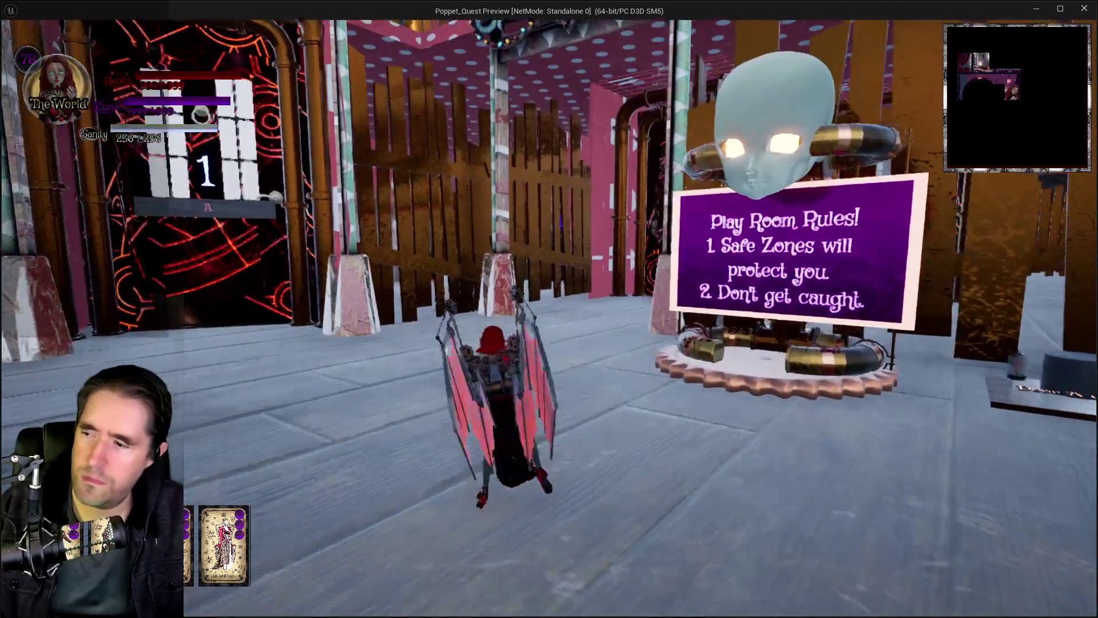
- Walk over the Door C Control plate to door 1 and back along the walkway
key(w)
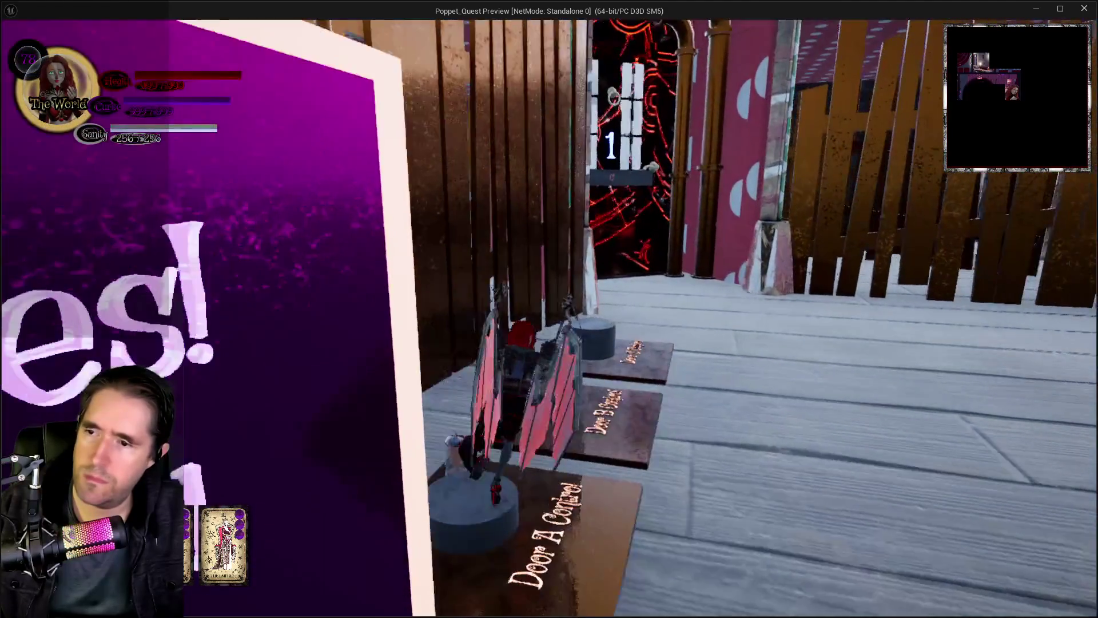
key(w)
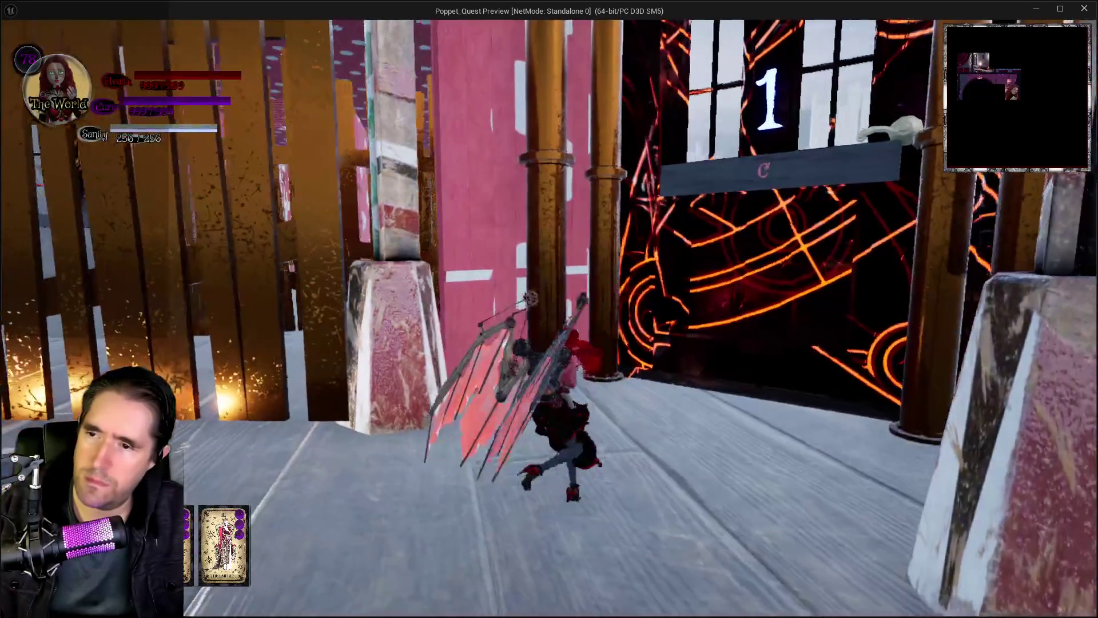
key(w)
key(w)
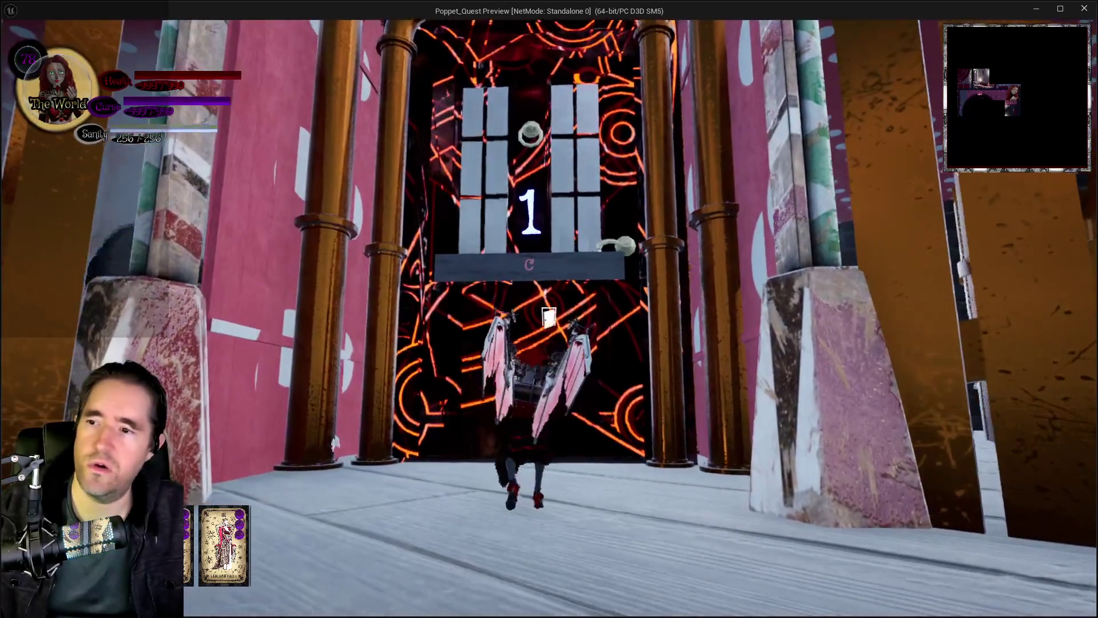
key(a)
key(a)
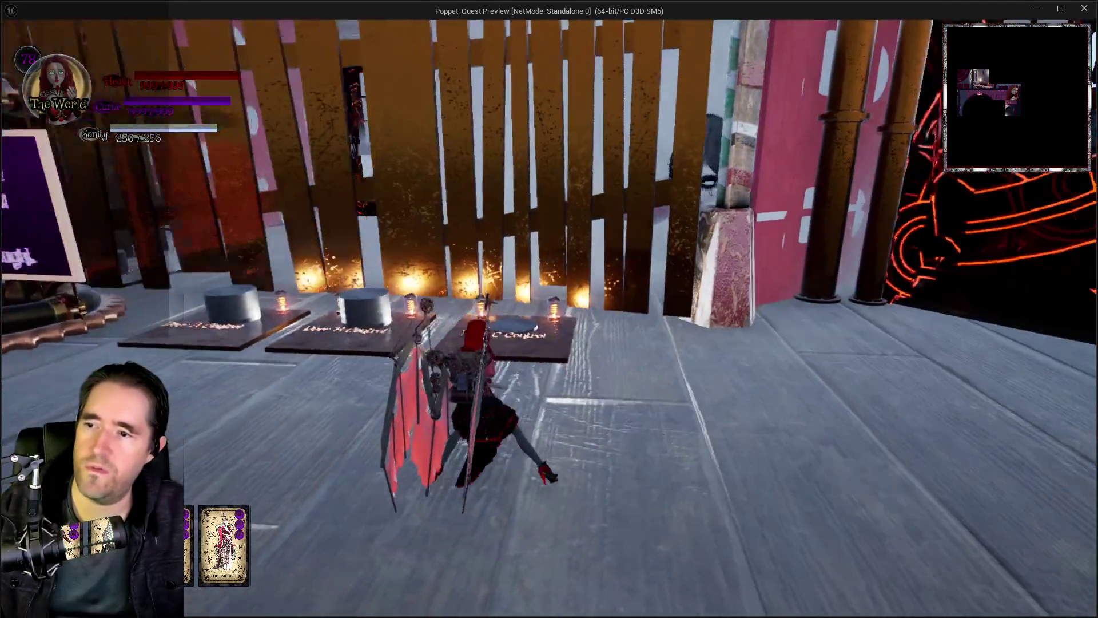
key(d)
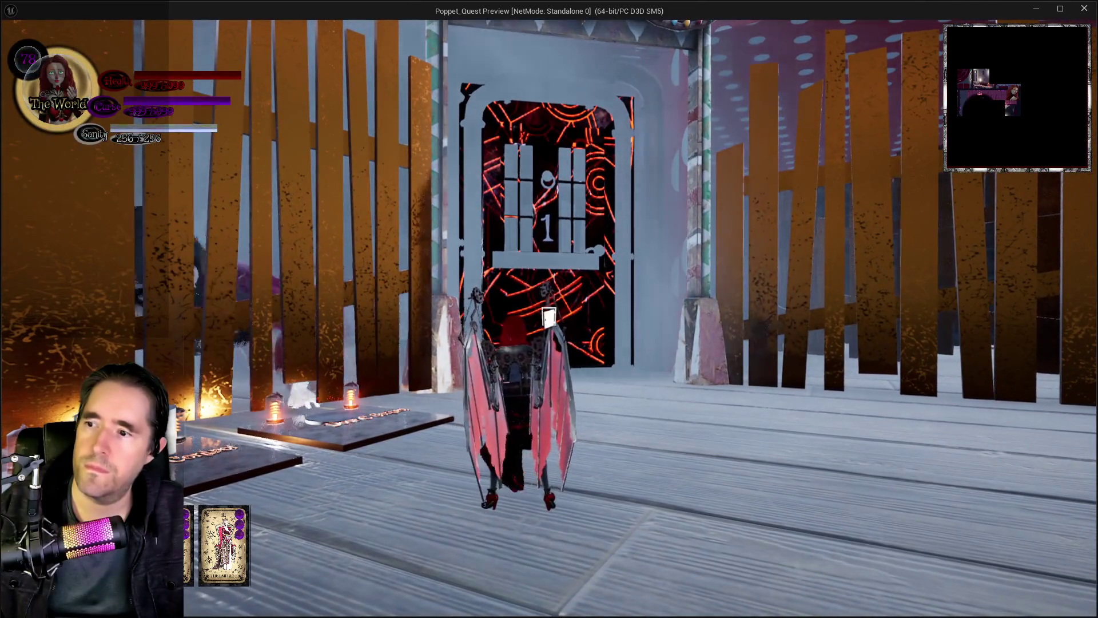
key(a)
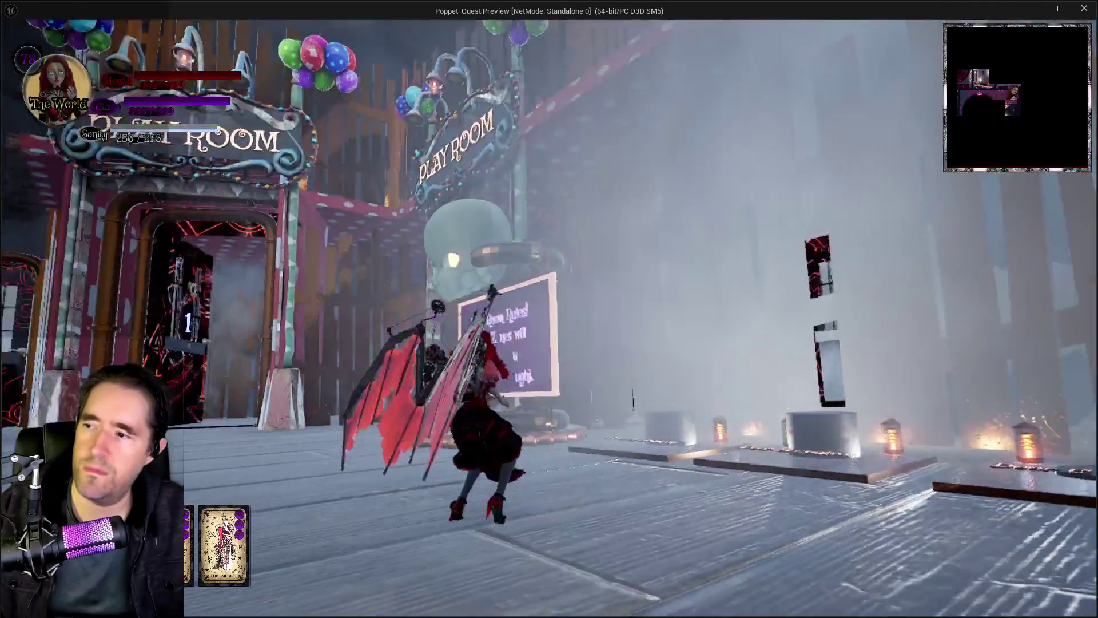
- Run through the Play Room and foggy corridors, then return to the editor
key(w)
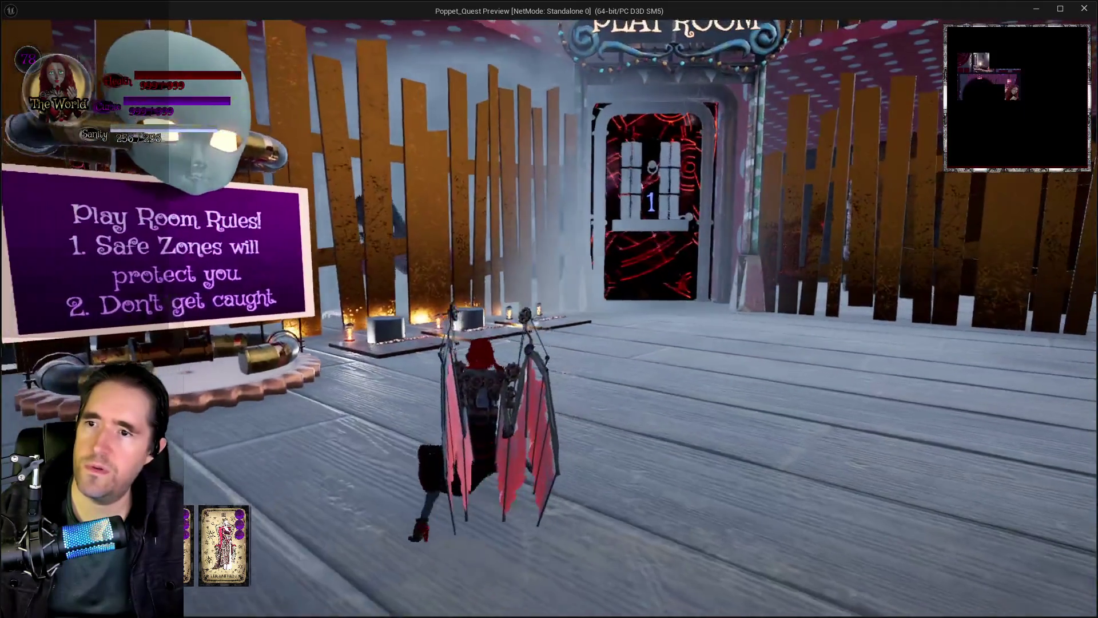
key(a)
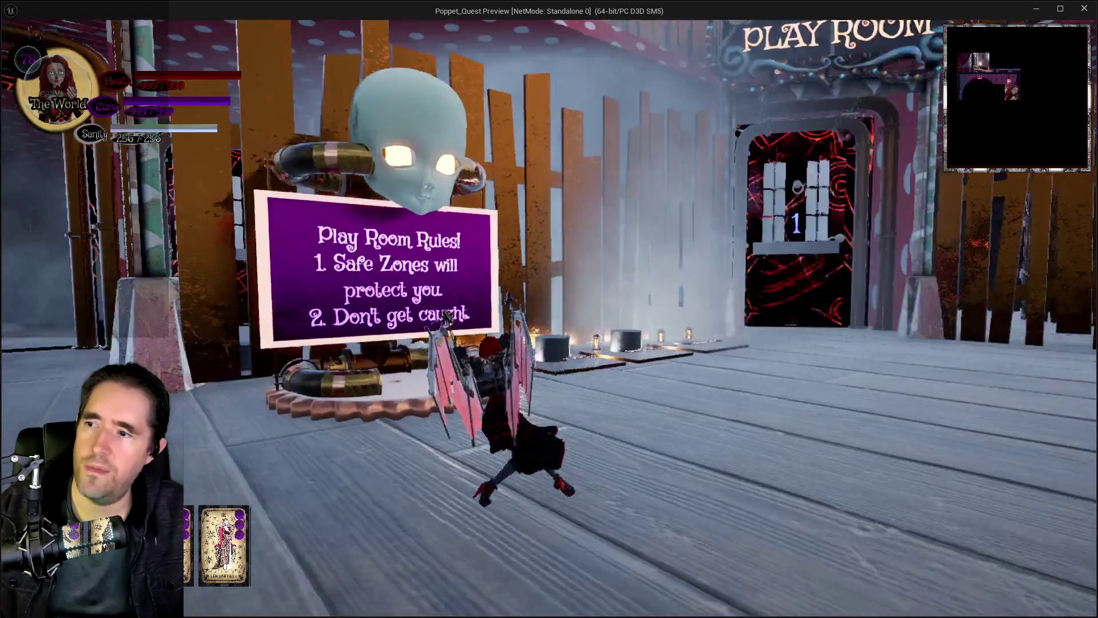
key(w)
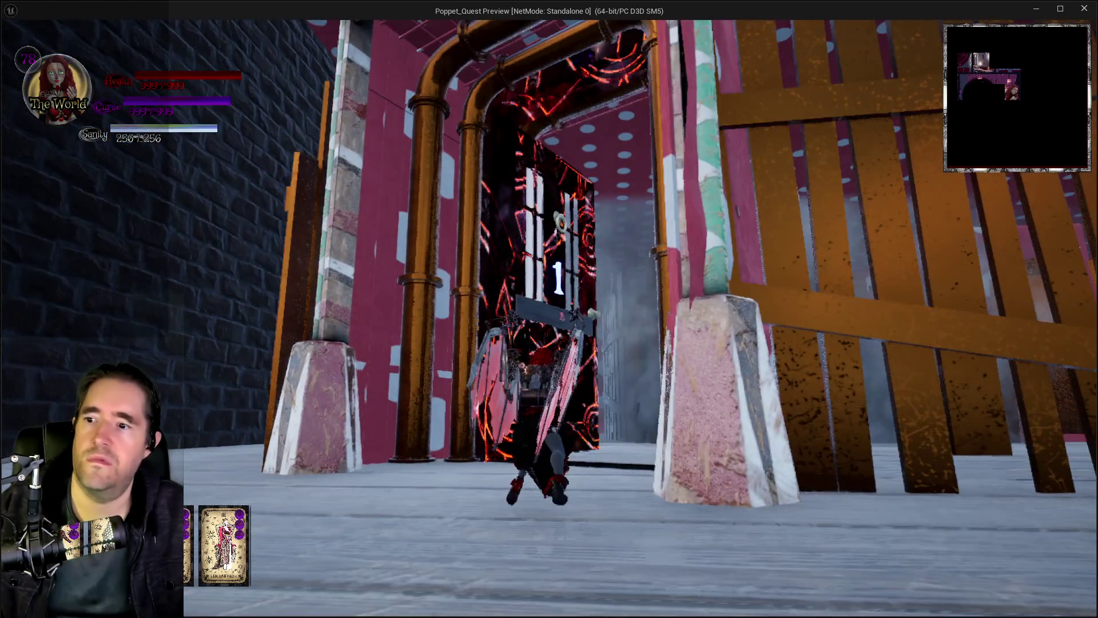
key(d)
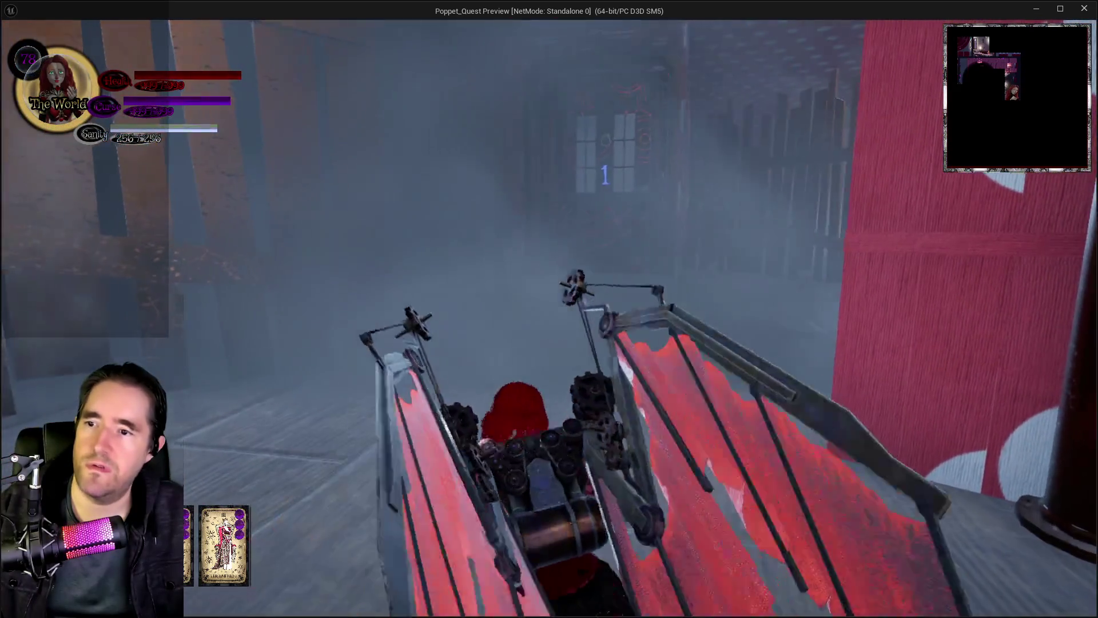
key(a)
key(a)
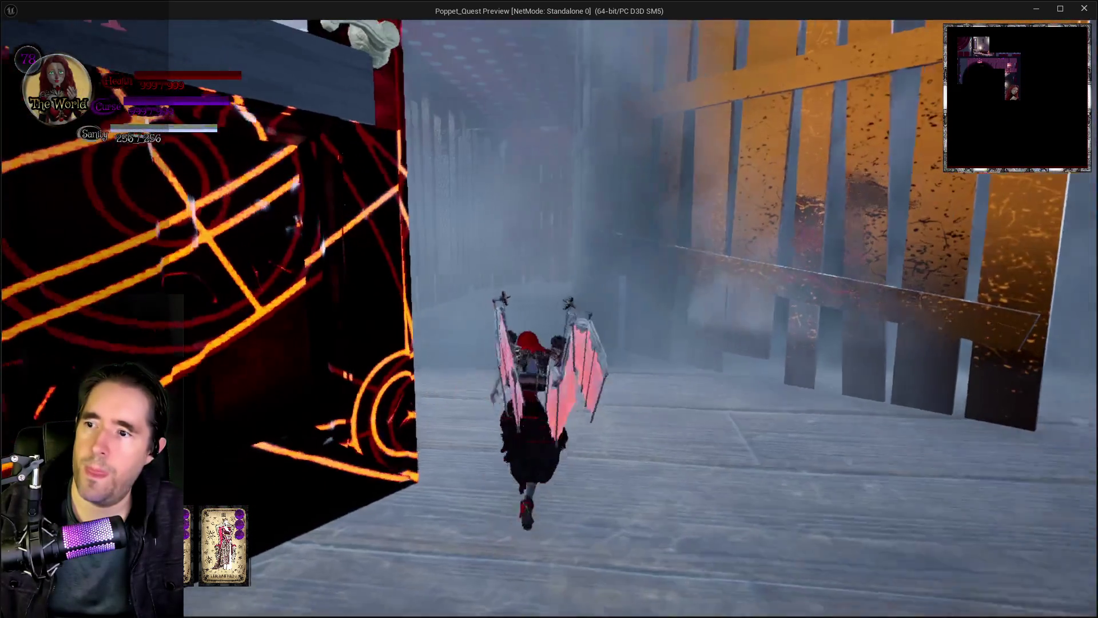
key(a)
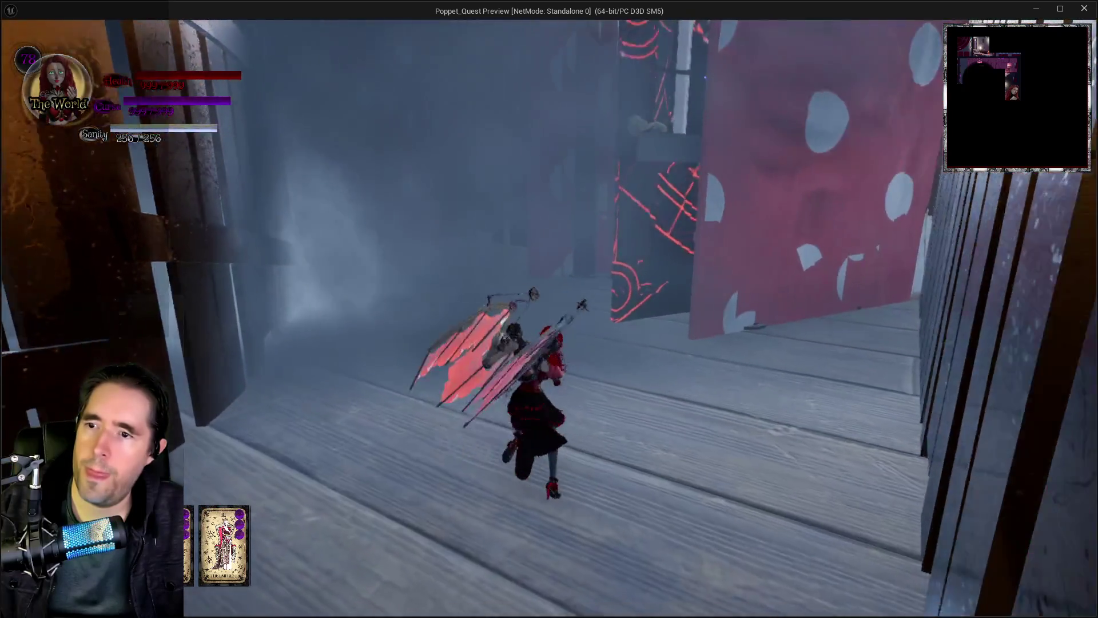
key(d)
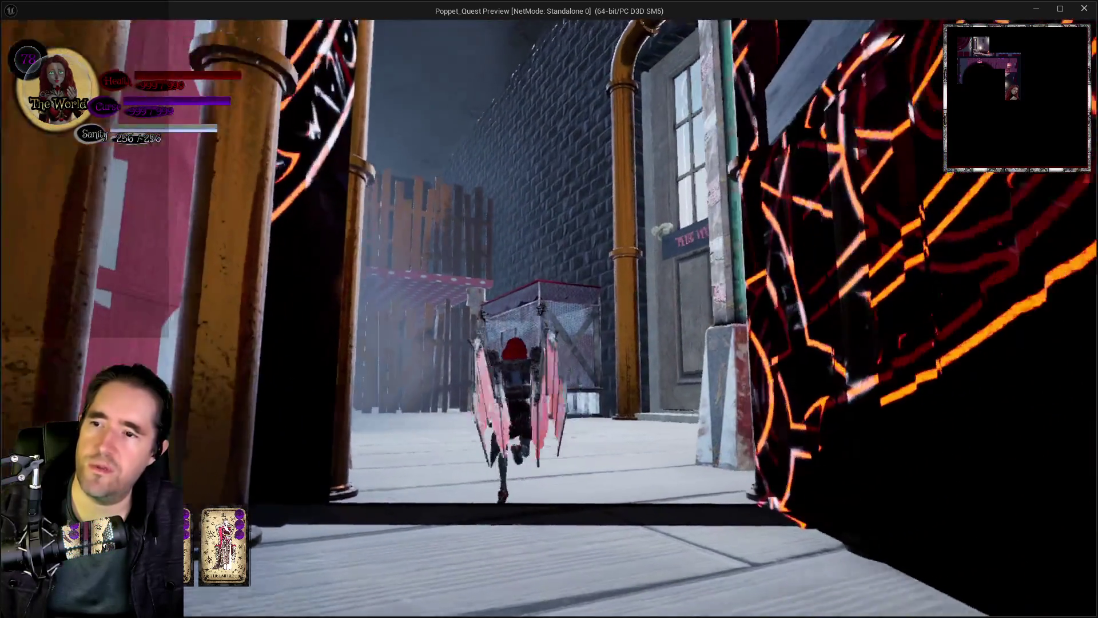
key(d)
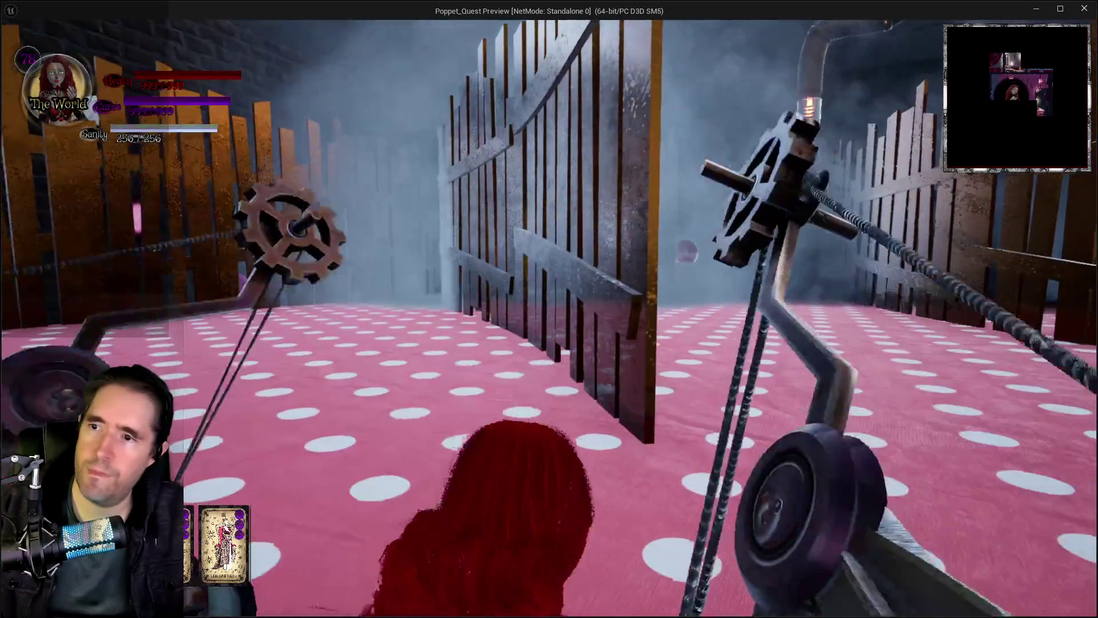
key(alt+Tab)
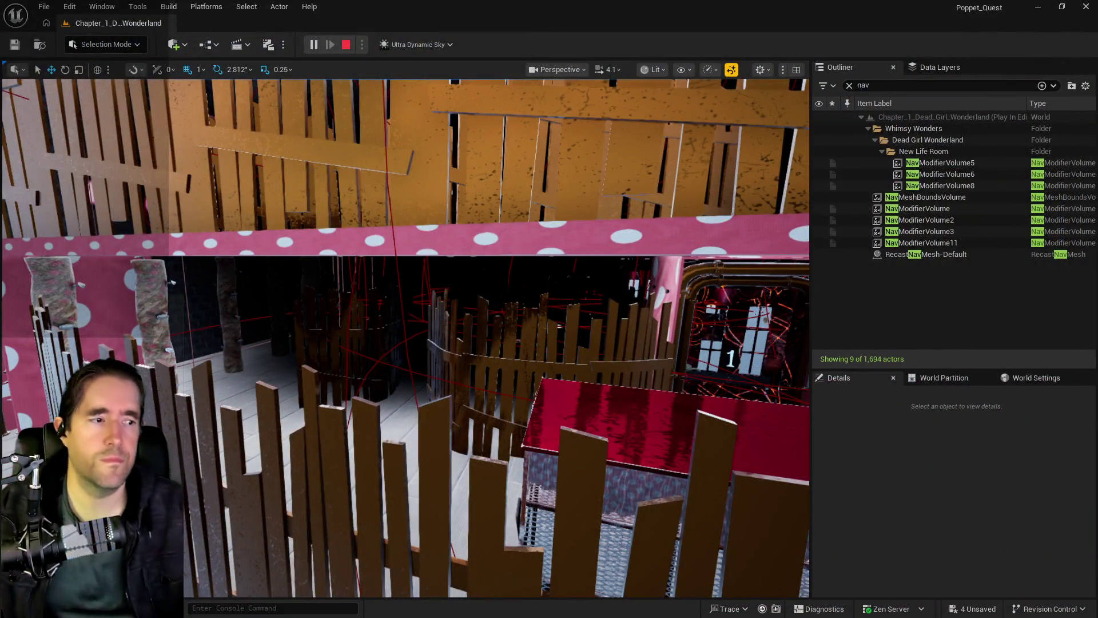
- Stop the play test and bring up the Content Browser over the viewport
key(Escape)
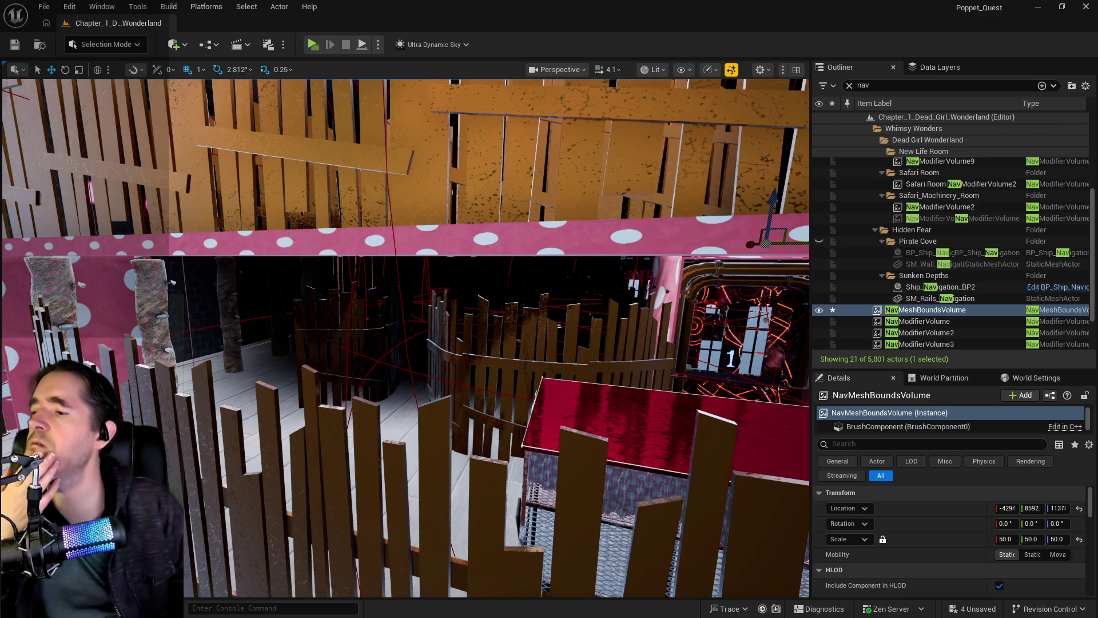
key(ctrl+space)
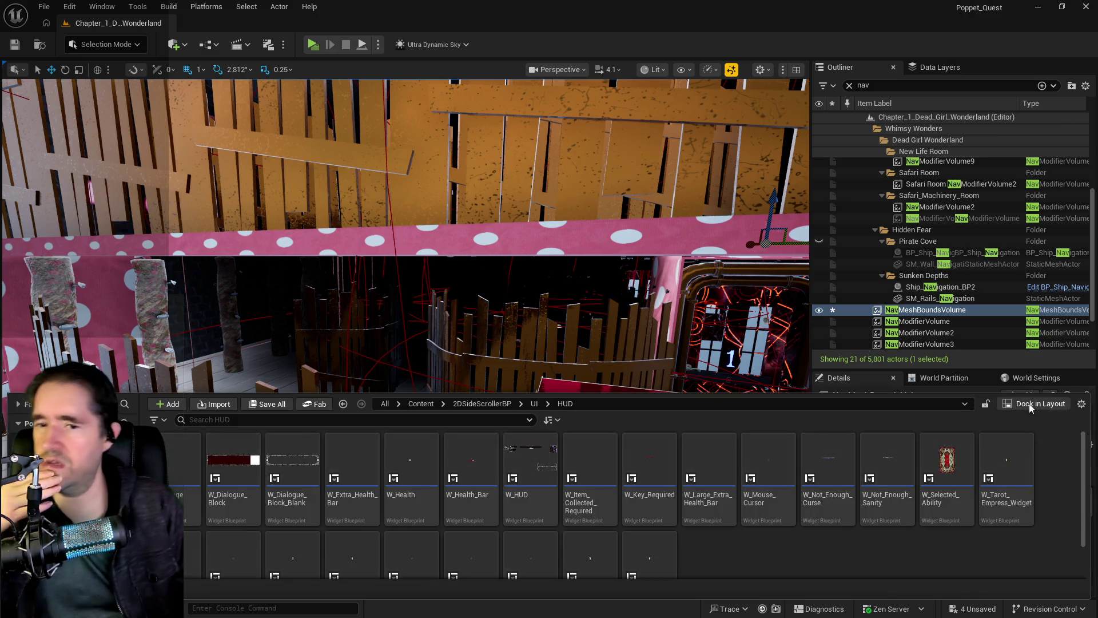
key(ctrl+space)
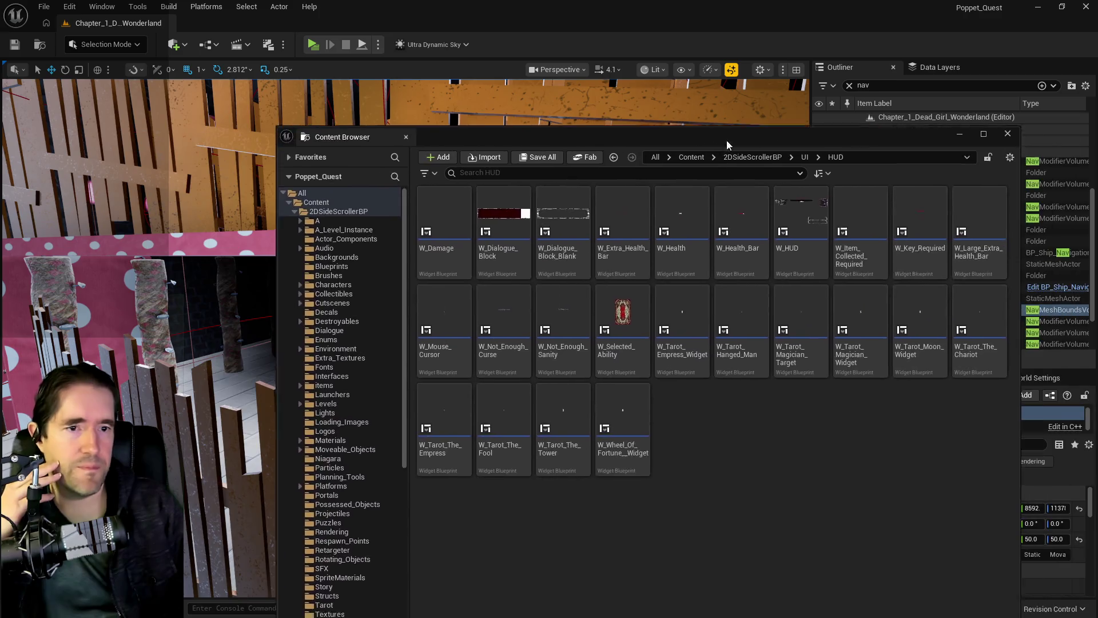
drag(720, 137, 537, 122)
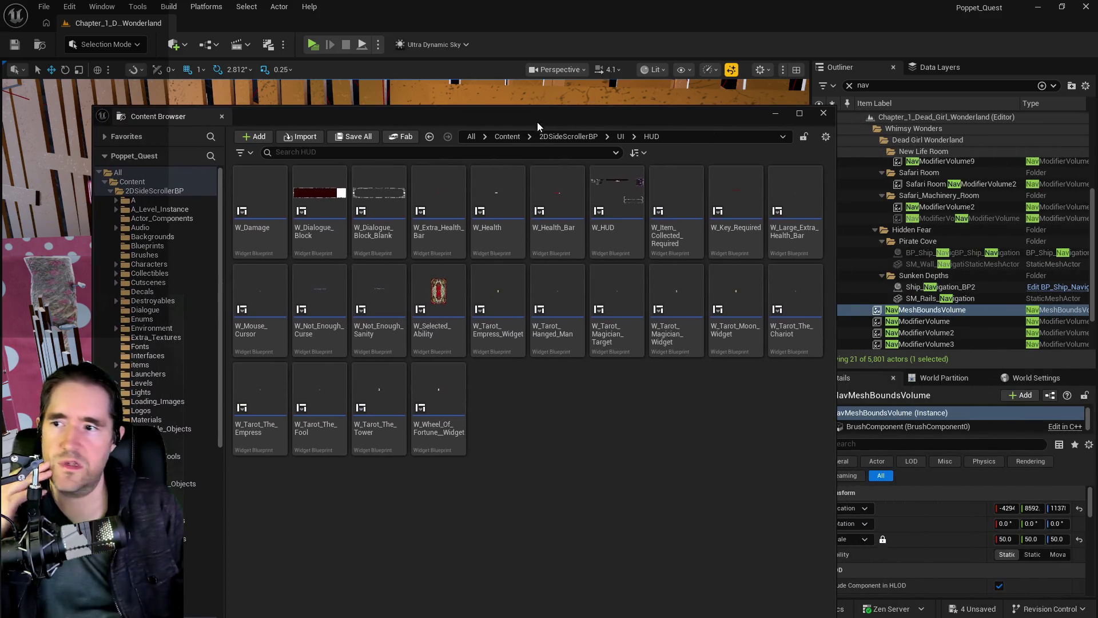
- Open BP_Puppet_Master from the Characters folder
click(150, 264)
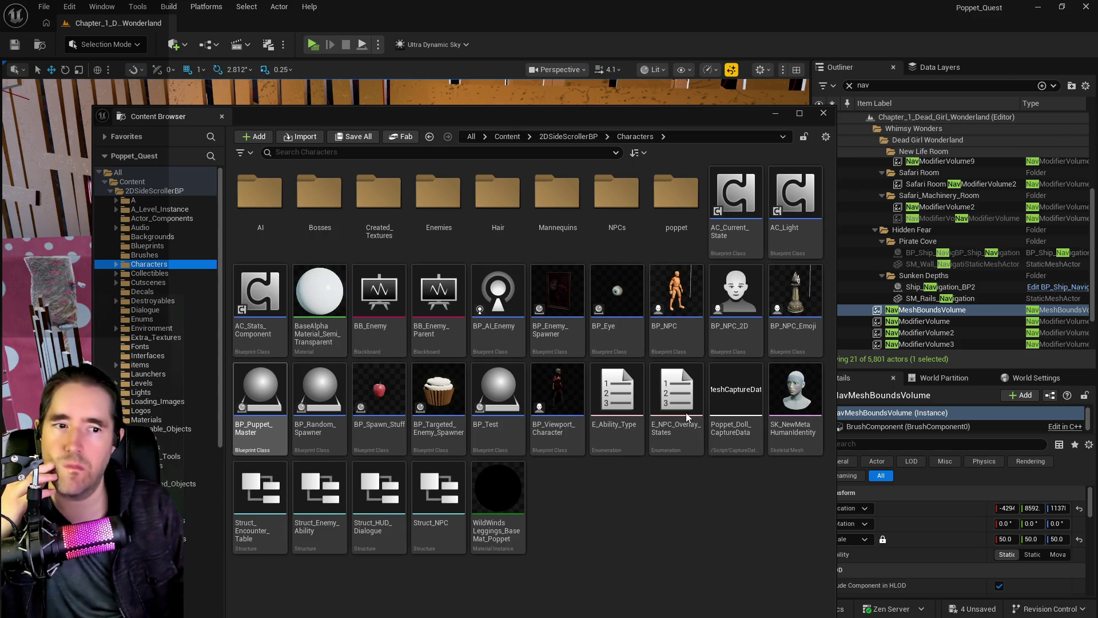
click(260, 400)
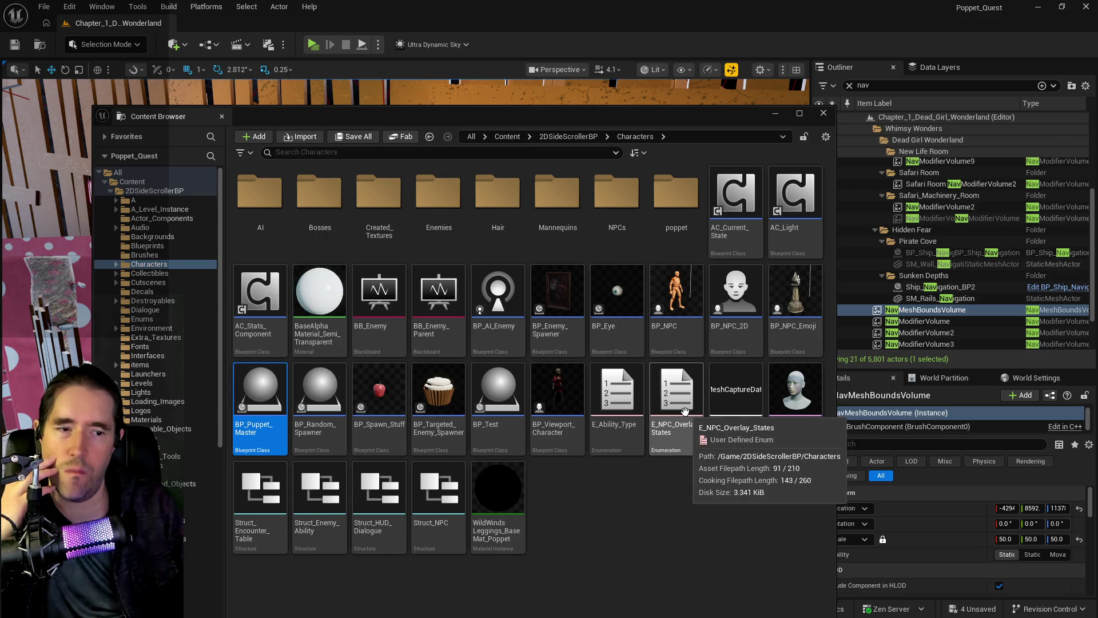
double_click(261, 400)
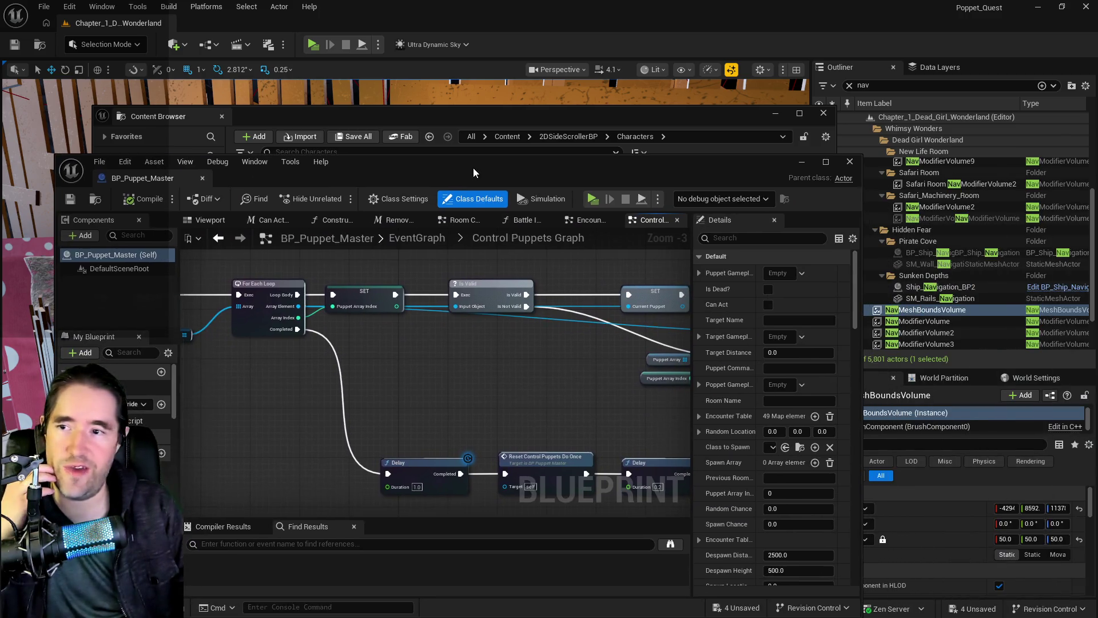
- Open the collapsed Command Puppet Graph, then the Boss Graph, and pan across its lower nodes
scroll(492, 238, down, 2)
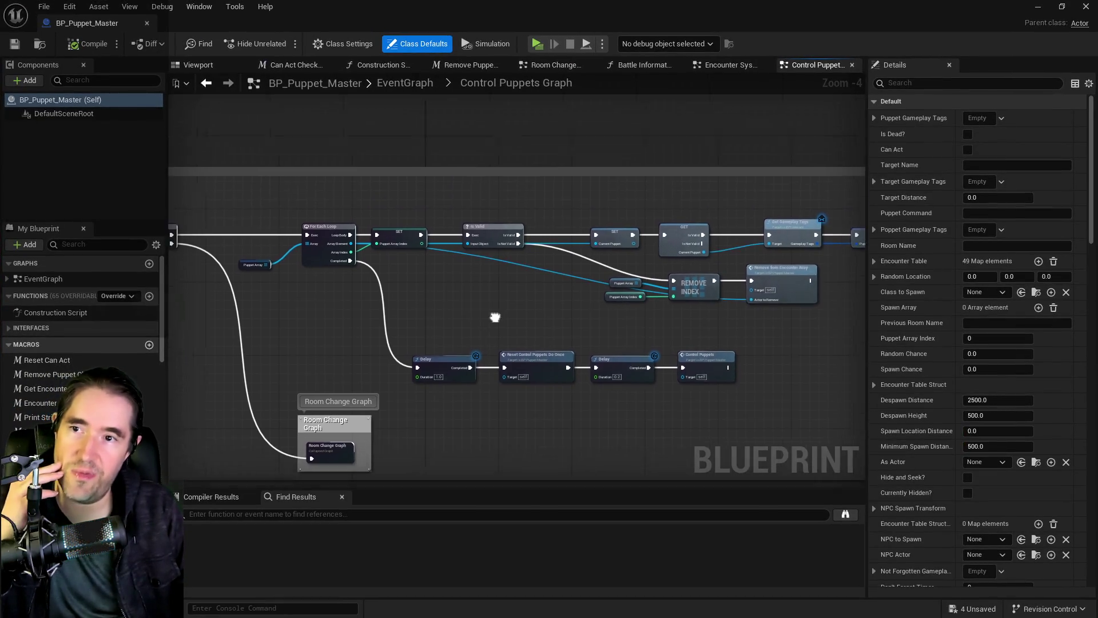
scroll(581, 191, up, 3)
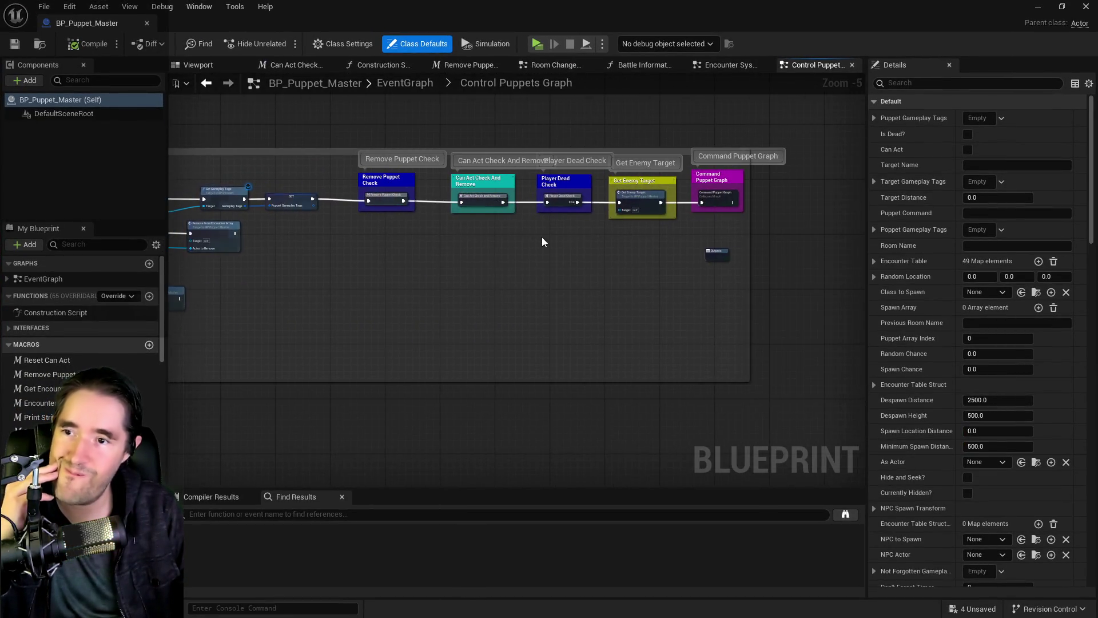
double_click(581, 190)
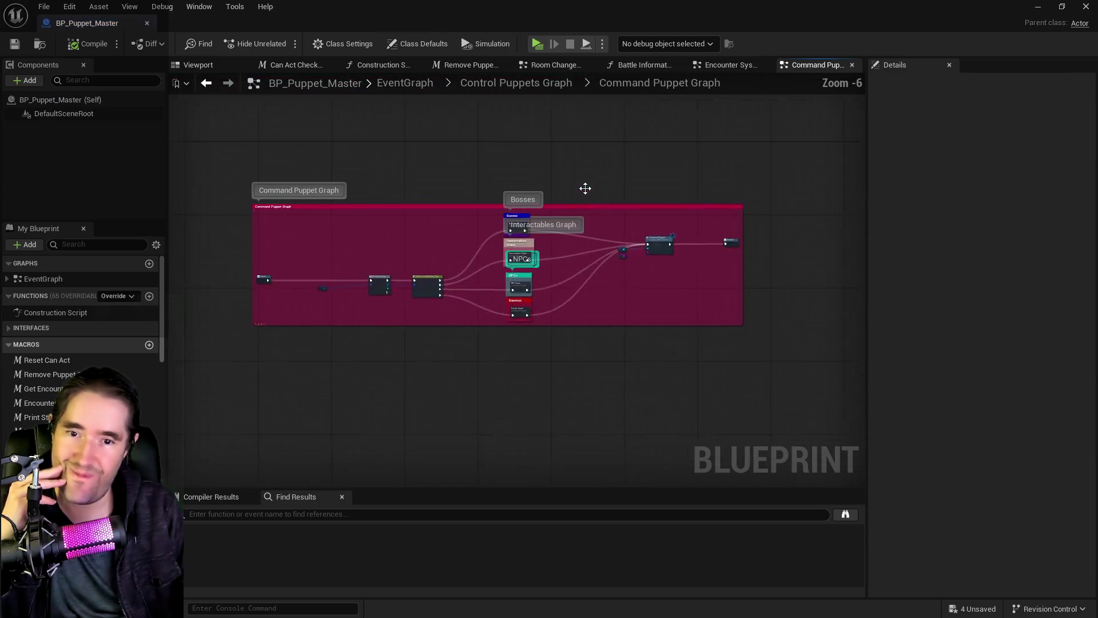
scroll(553, 268, up, 4)
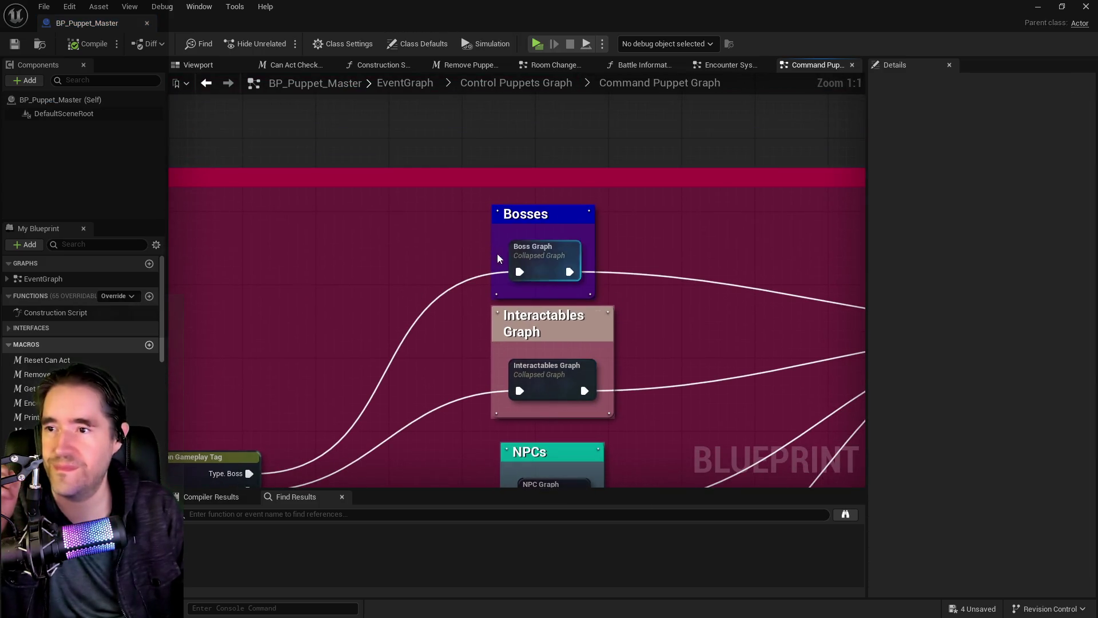
double_click(529, 249)
scroll(642, 273, up, 4)
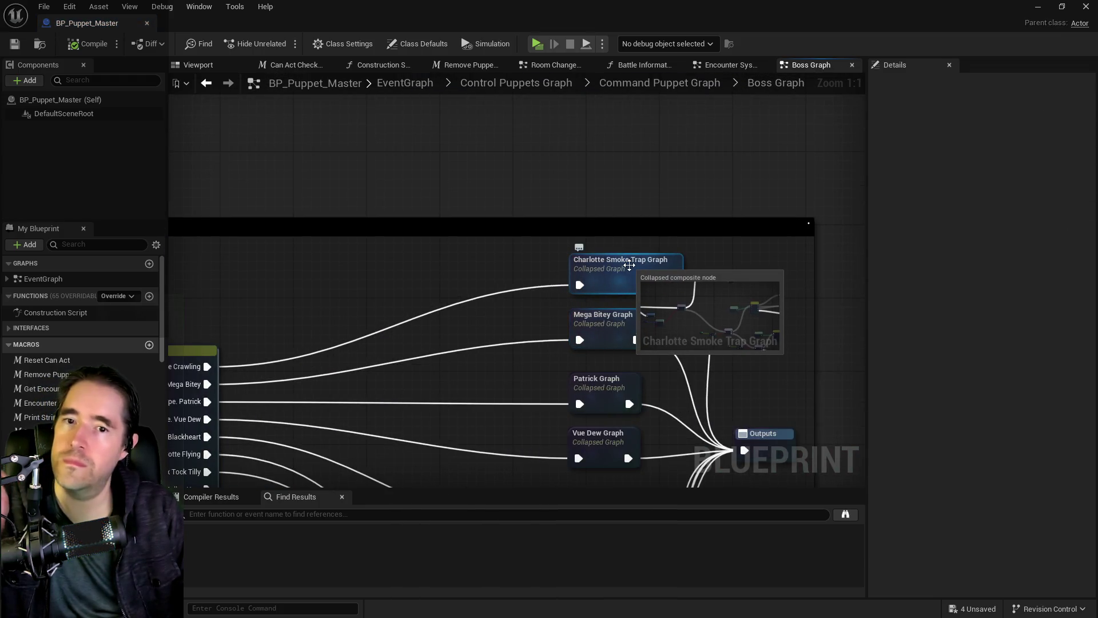
mouse_move(532, 309)
mouse_down()
mouse_move(500, 205)
mouse_move(522, 206)
mouse_move(520, 248)
mouse_move(489, 295)
mouse_move(512, 63)
mouse_move(528, 49)
mouse_move(416, 205)
mouse_move(401, 252)
mouse_move(515, 308)
mouse_move(681, 330)
mouse_move(925, 324)
mouse_up()
mouse_move(790, 353)
mouse_down()
mouse_move(814, 309)
mouse_move(767, 201)
mouse_move(701, 210)
mouse_move(367, 183)
mouse_up()
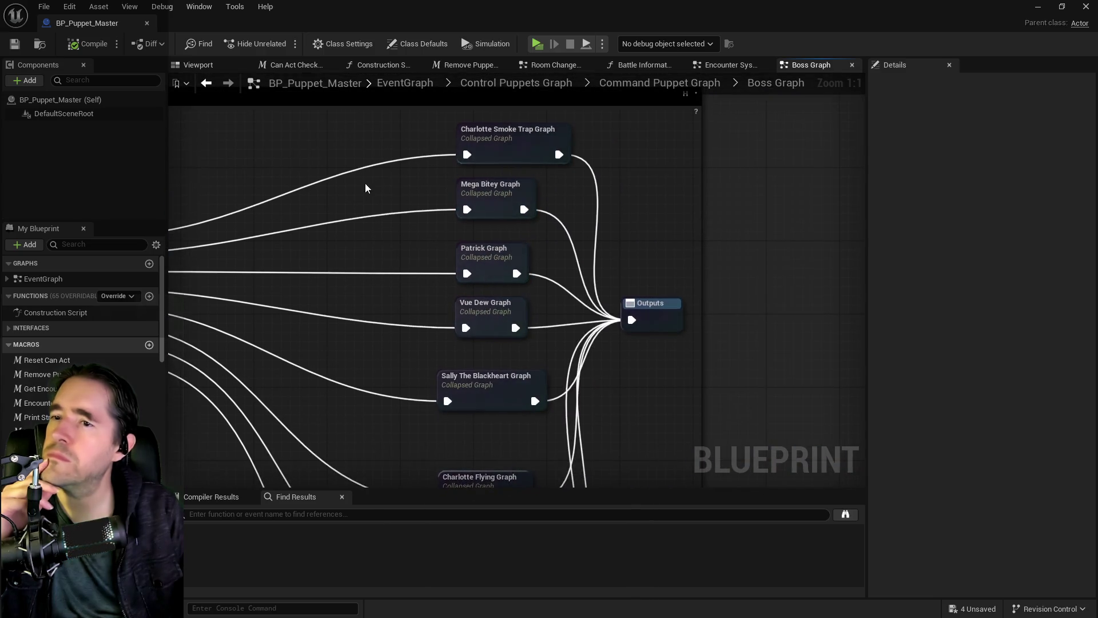
- Inspect the Charlotte Smoke Trap Graph's Branch, Switch on Int and SET nodes, then show the Content Browser
double_click(512, 140)
scroll(503, 191, up, 3)
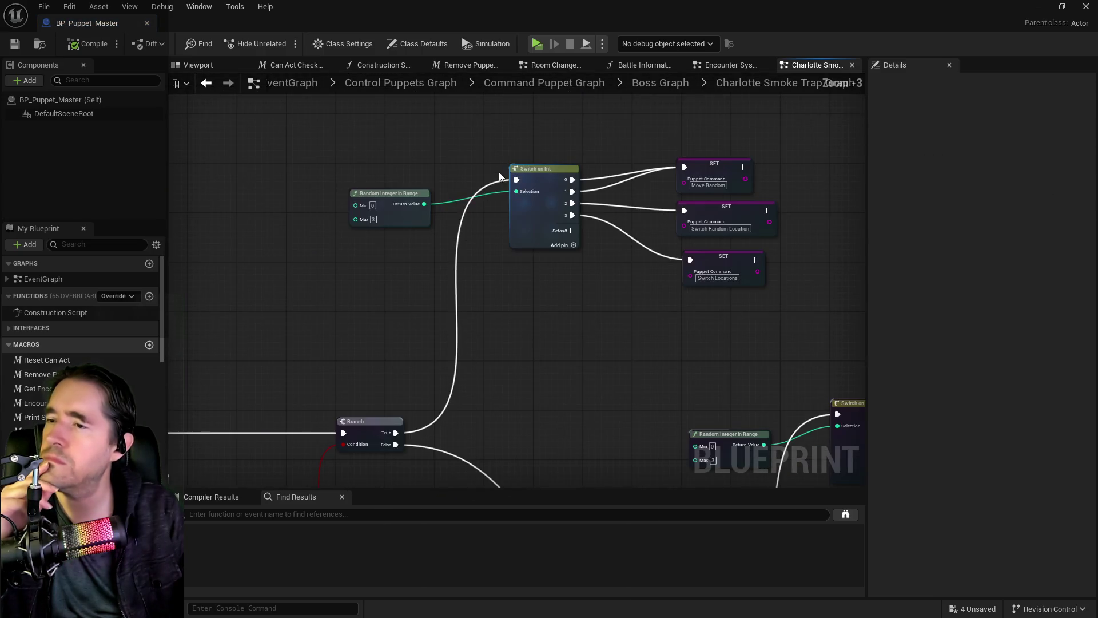
drag(541, 372, 531, 294)
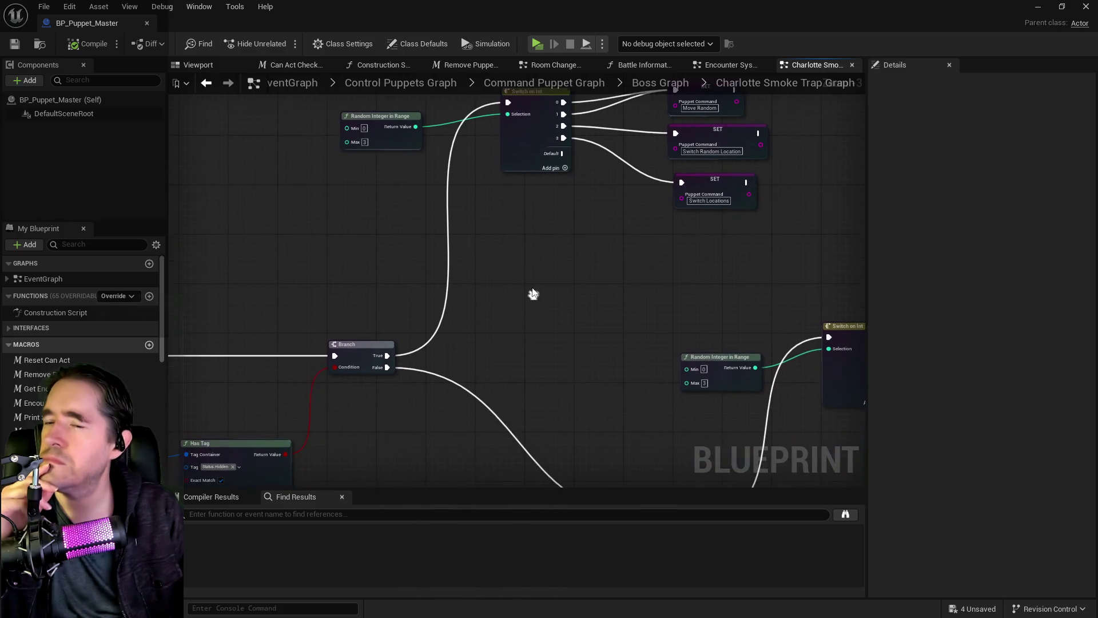
mouse_move(557, 390)
mouse_down()
mouse_move(664, 245)
mouse_move(632, 257)
mouse_move(730, 258)
mouse_move(488, 275)
mouse_move(449, 216)
mouse_up()
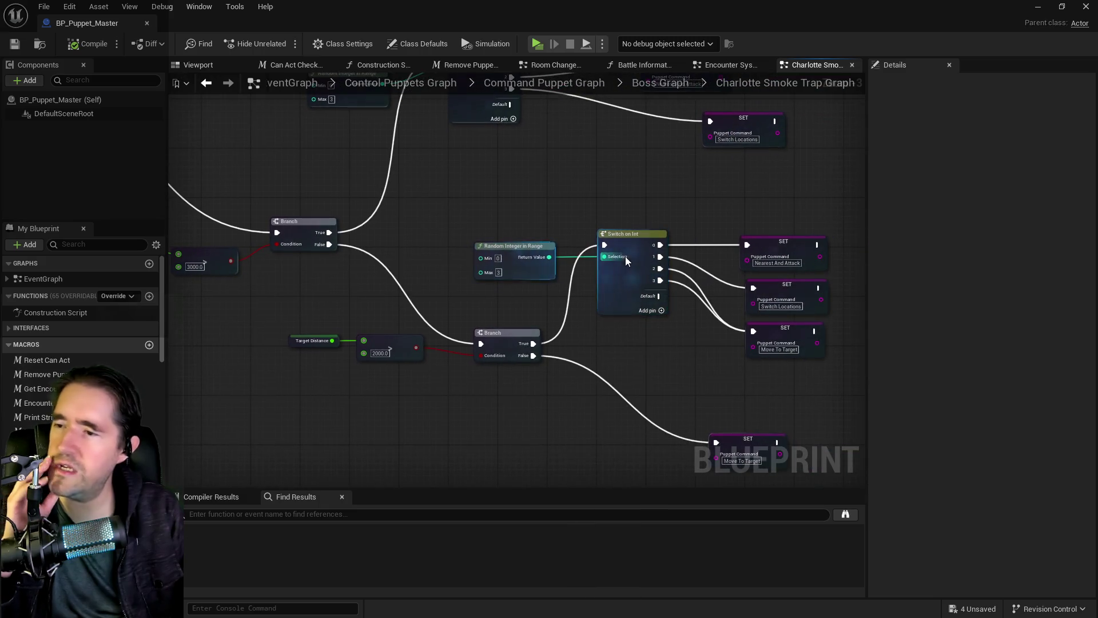
drag(652, 286, 456, 246)
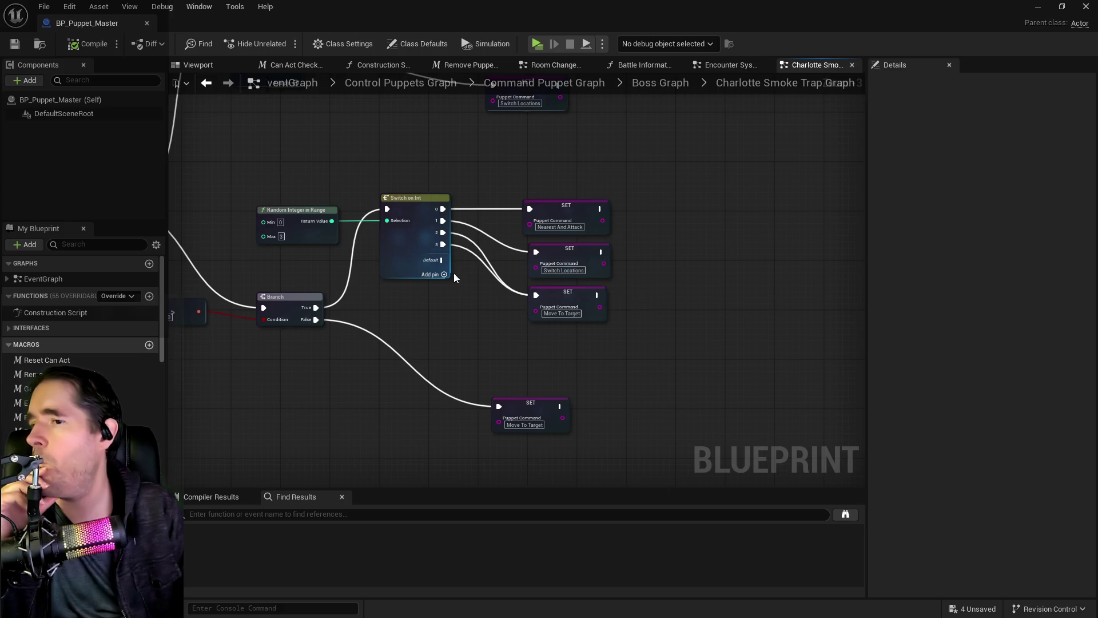
drag(454, 273, 478, 428)
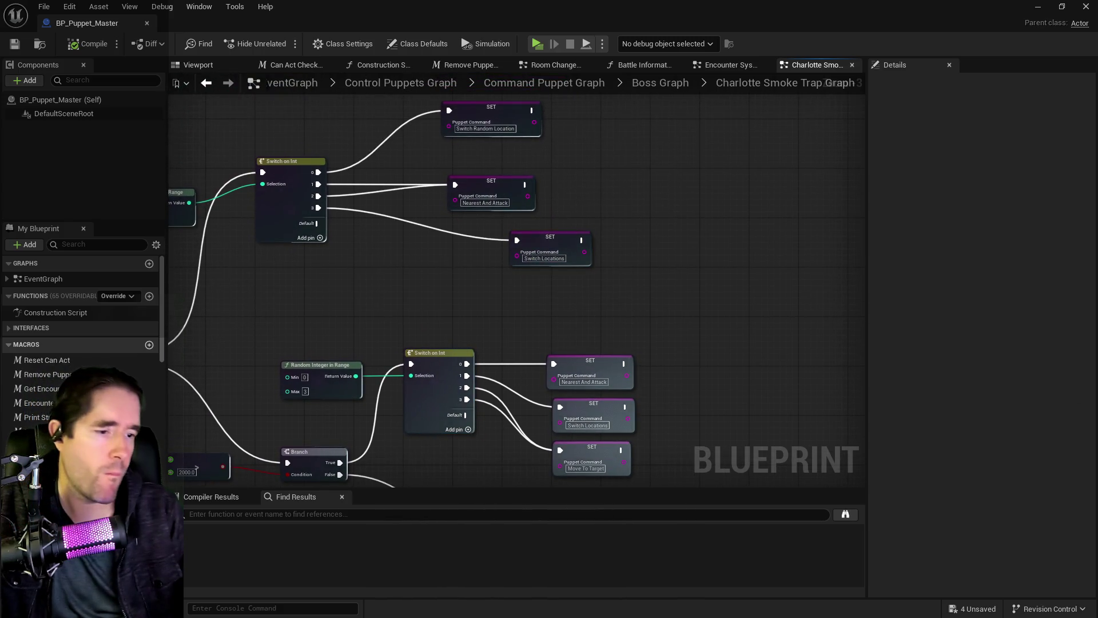
key(ctrl+b)
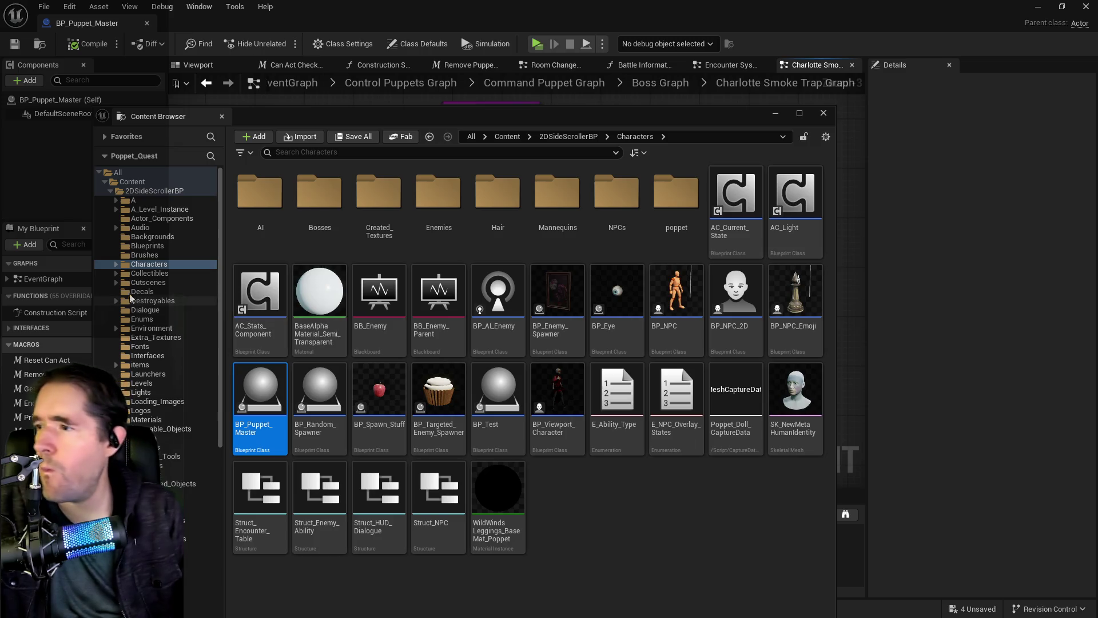
- Open BP_Charlotte_Crawling from Characters > Bosses > Charlotte > Battle_1
click(116, 265)
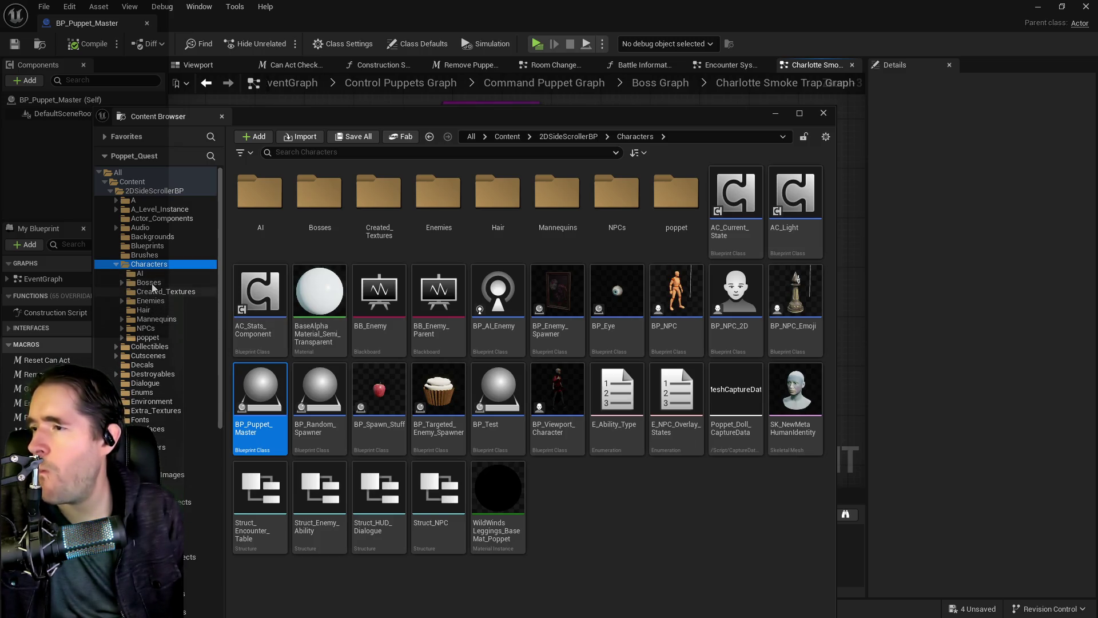
click(150, 283)
click(388, 199)
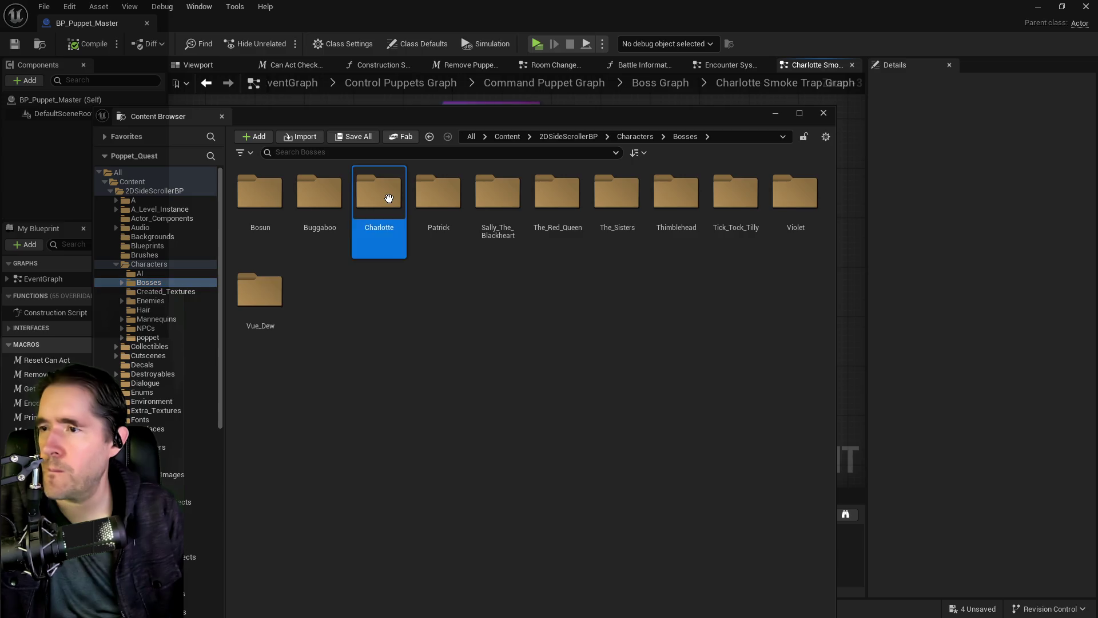
double_click(389, 198)
double_click(260, 194)
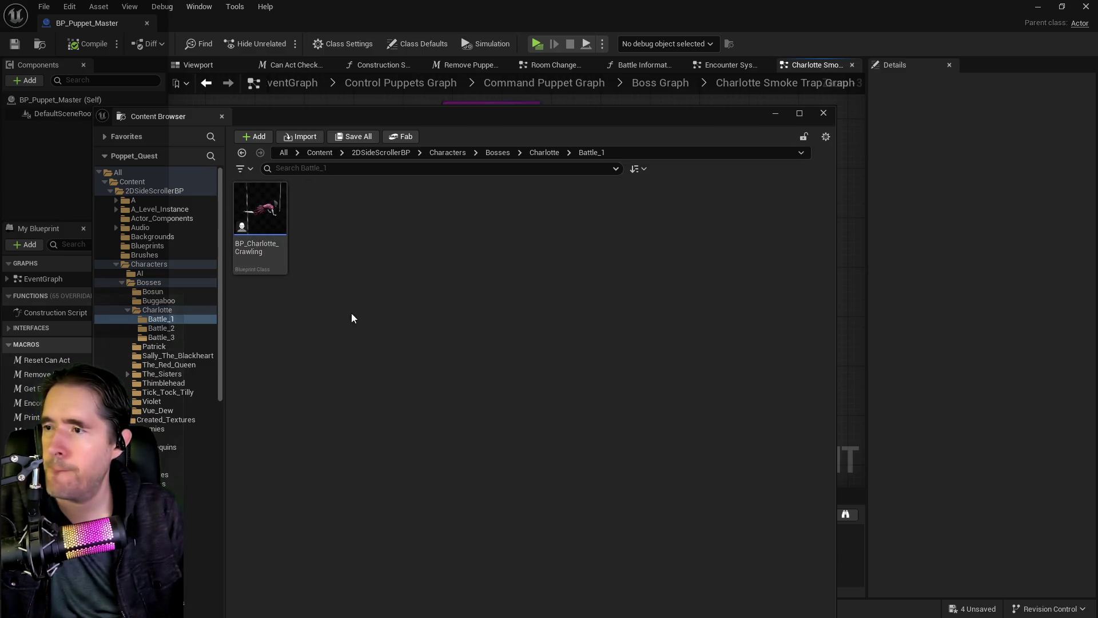
click(274, 211)
key(ctrl+space)
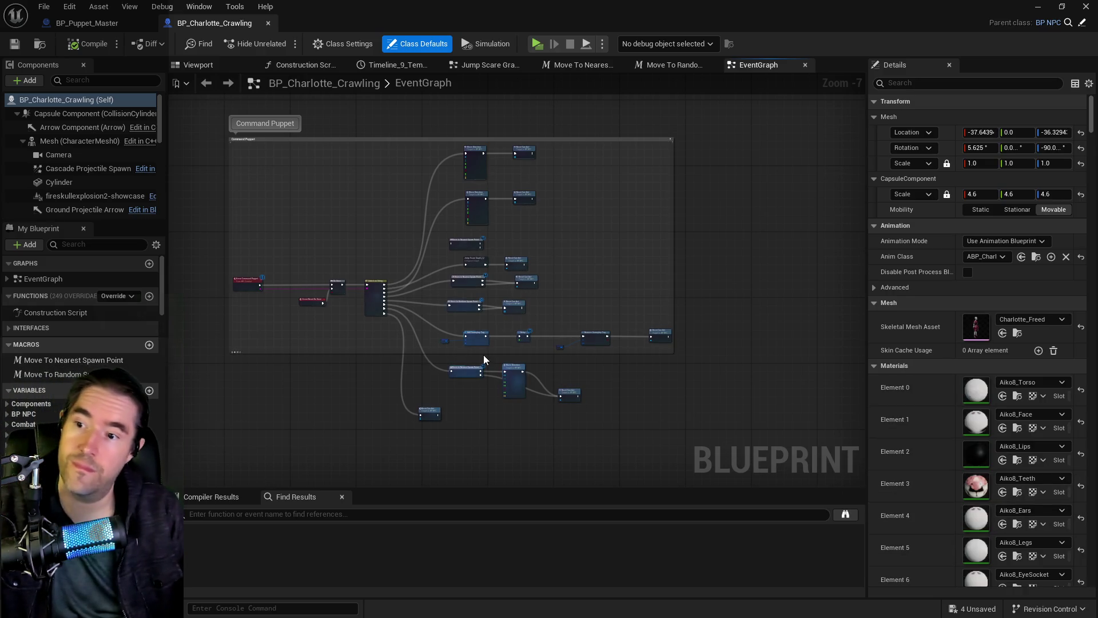
- Move the stray Move To Nearest Spawn Point node clear of the other EventGraph nodes
scroll(483, 358, up, 2)
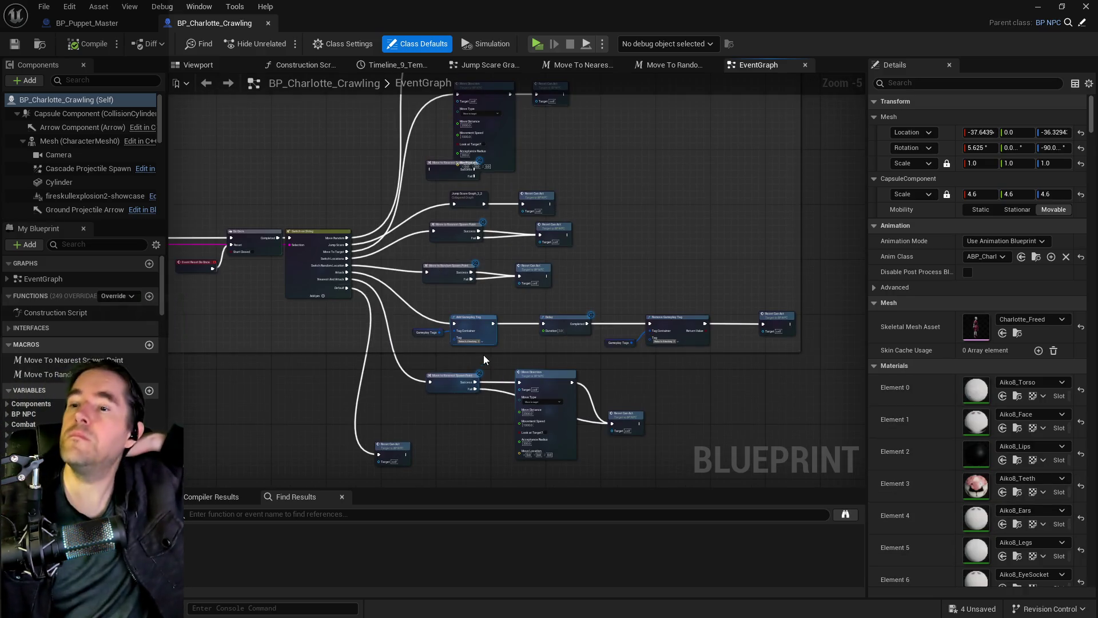
drag(613, 143, 643, 300)
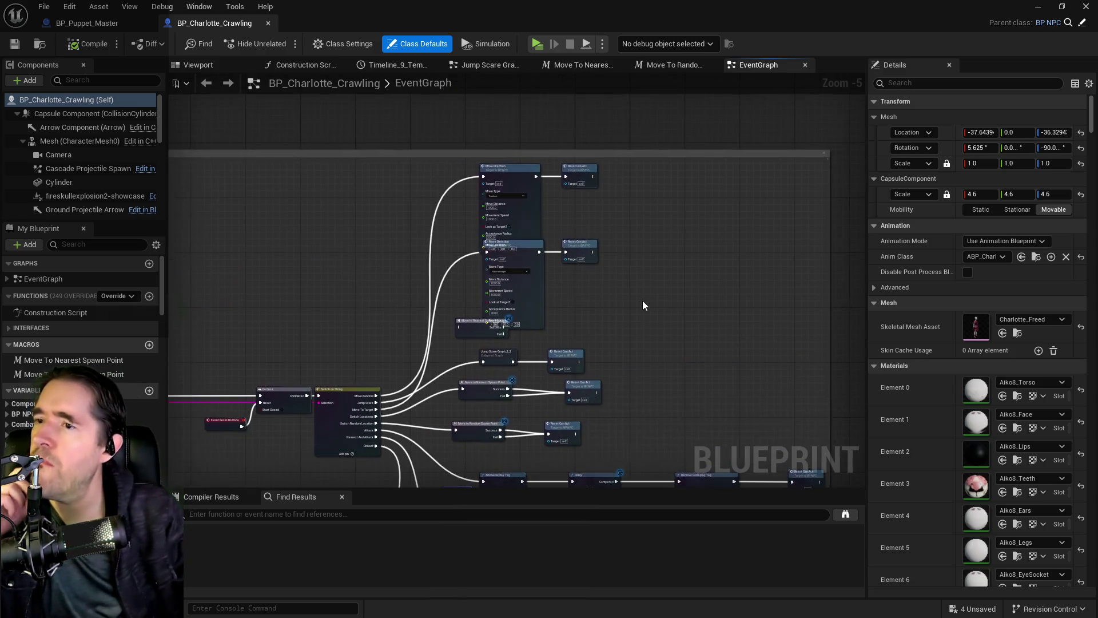
scroll(643, 300, up, 3)
click(312, 337)
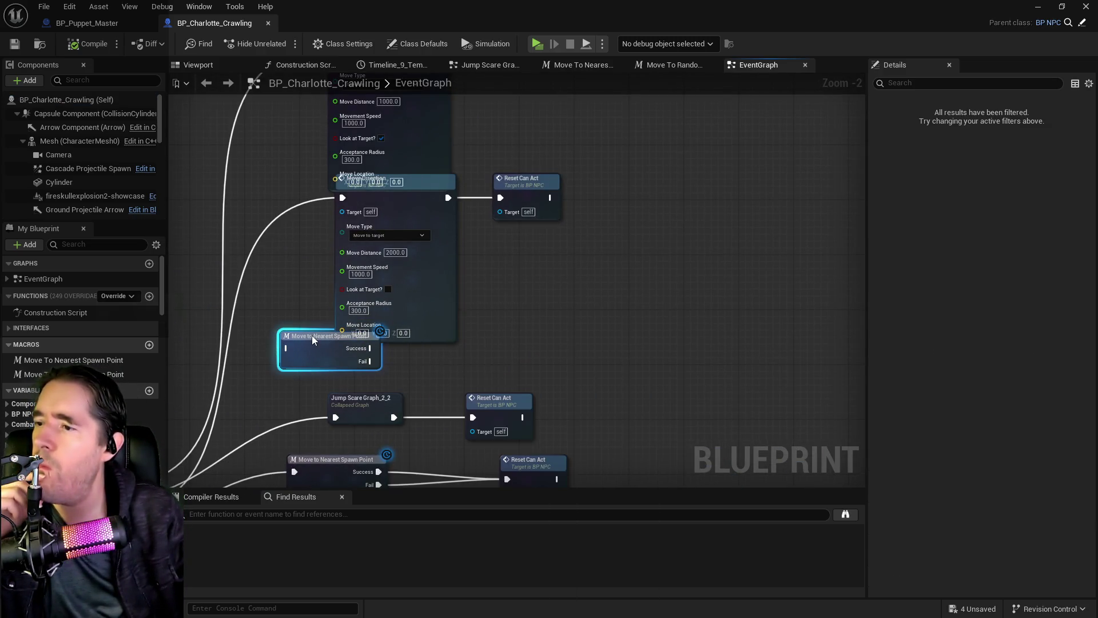
drag(311, 335, 644, 337)
- Open the Move To Nearest Spawn Point macro from the Switch on String branches
mouse_move(331, 427)
mouse_down()
mouse_move(536, 396)
mouse_move(597, 365)
mouse_move(560, 247)
mouse_up()
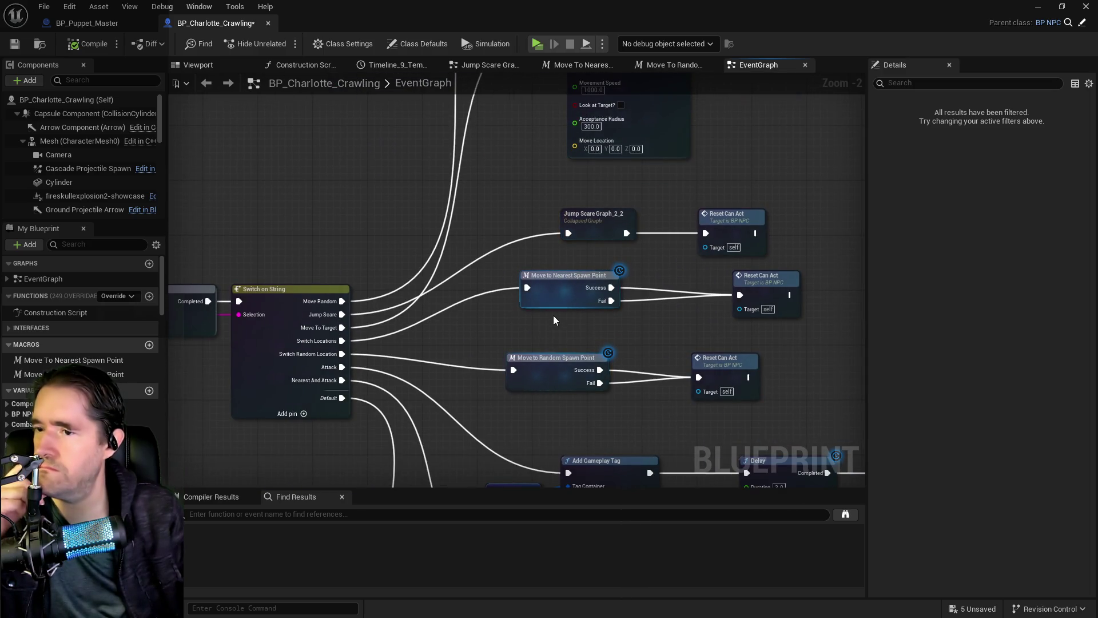
scroll(554, 314, down, 4)
scroll(533, 365, up, 2)
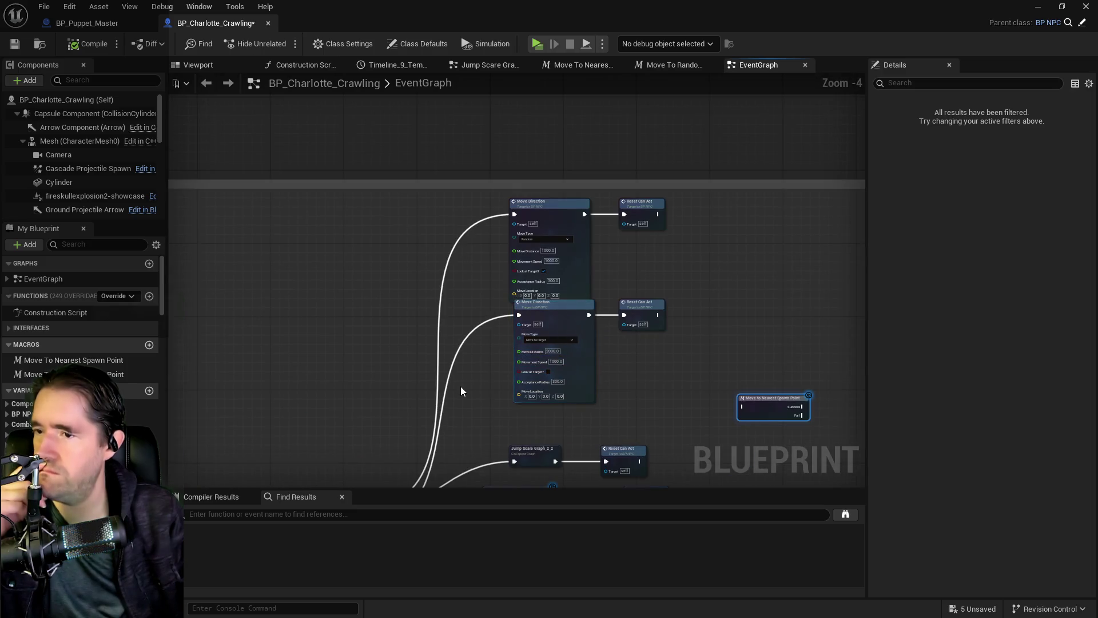
drag(463, 391, 538, 240)
scroll(592, 366, up, 1)
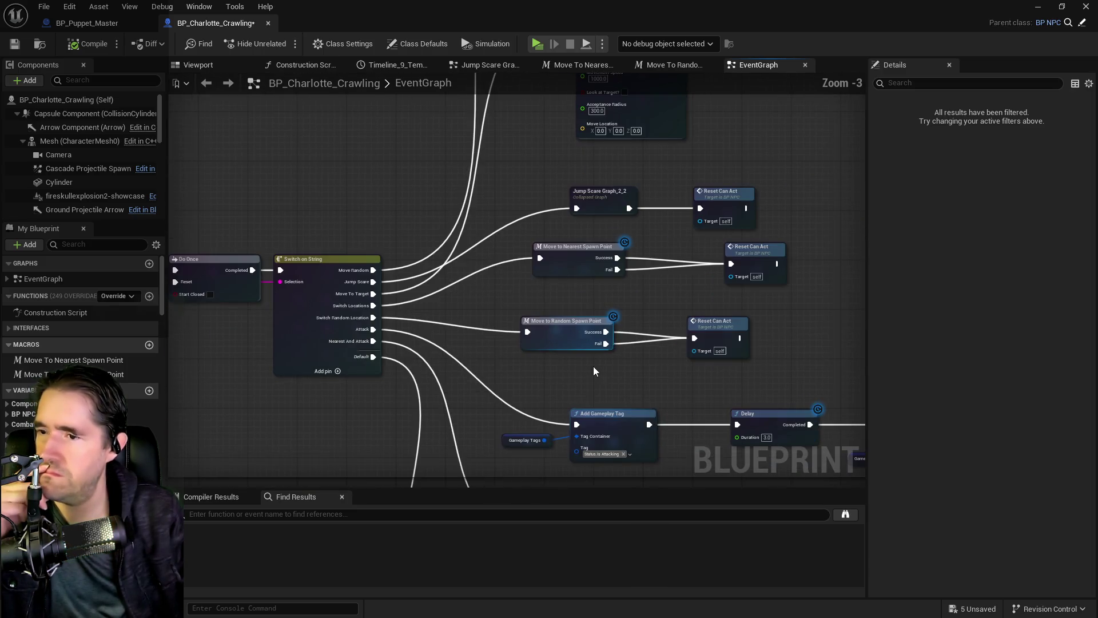
double_click(570, 257)
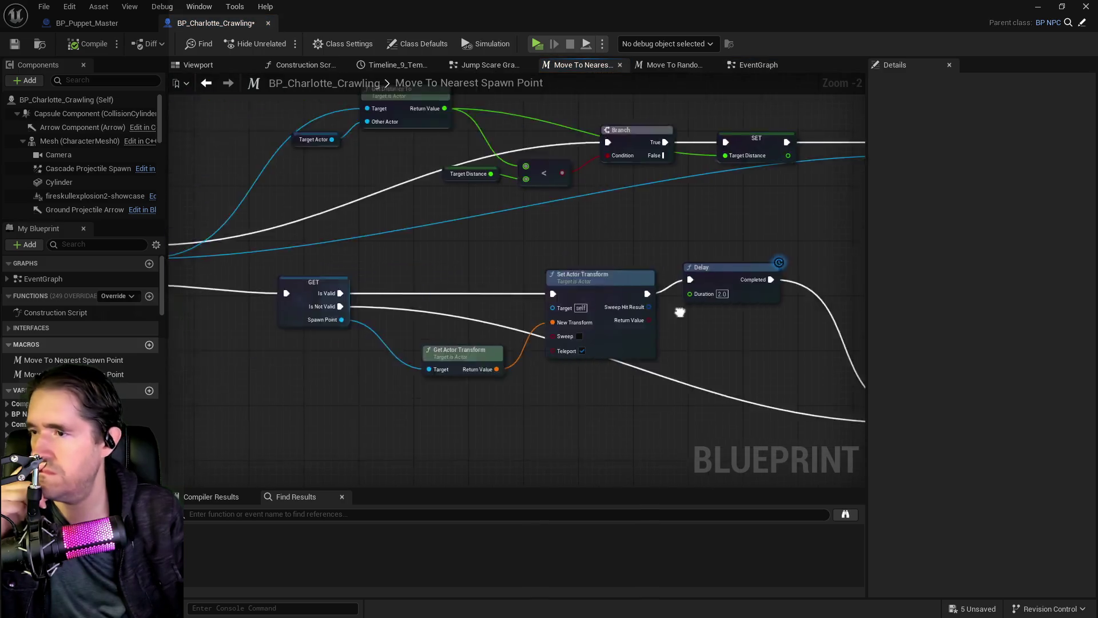
- Pan the macro from its Get Distance To and GET nodes to Set Actor Transform and Delay, then show Battle_1 in the Content Browser
mouse_move(530, 304)
mouse_down()
mouse_move(417, 287)
mouse_move(286, 307)
mouse_move(338, 303)
mouse_up()
scroll(339, 303, down, 1)
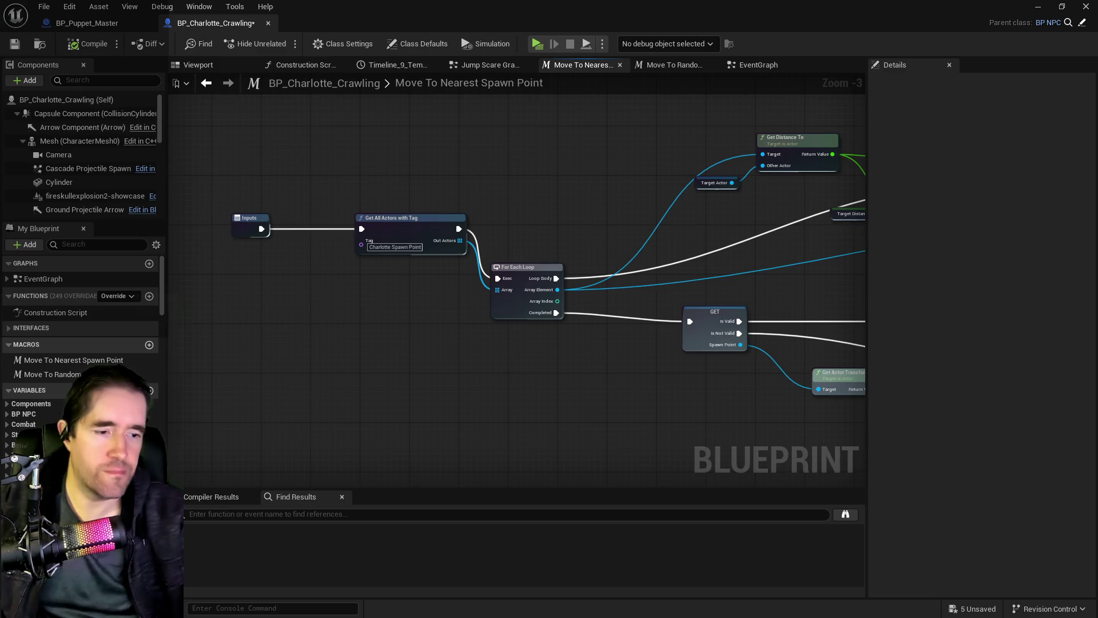
drag(629, 342, 389, 312)
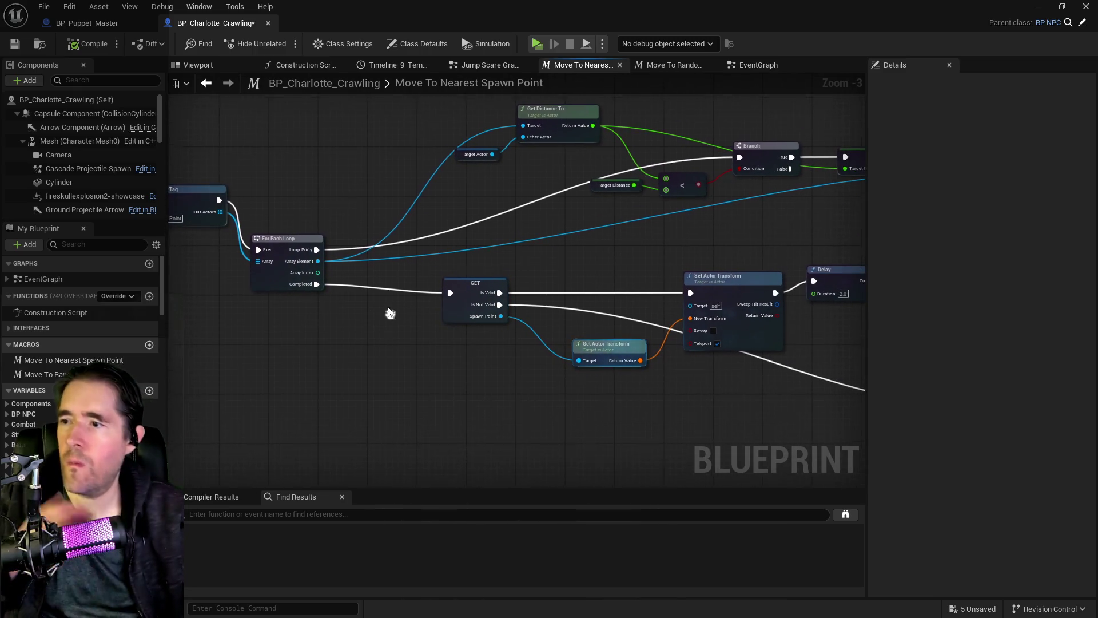
key(ctrl+b)
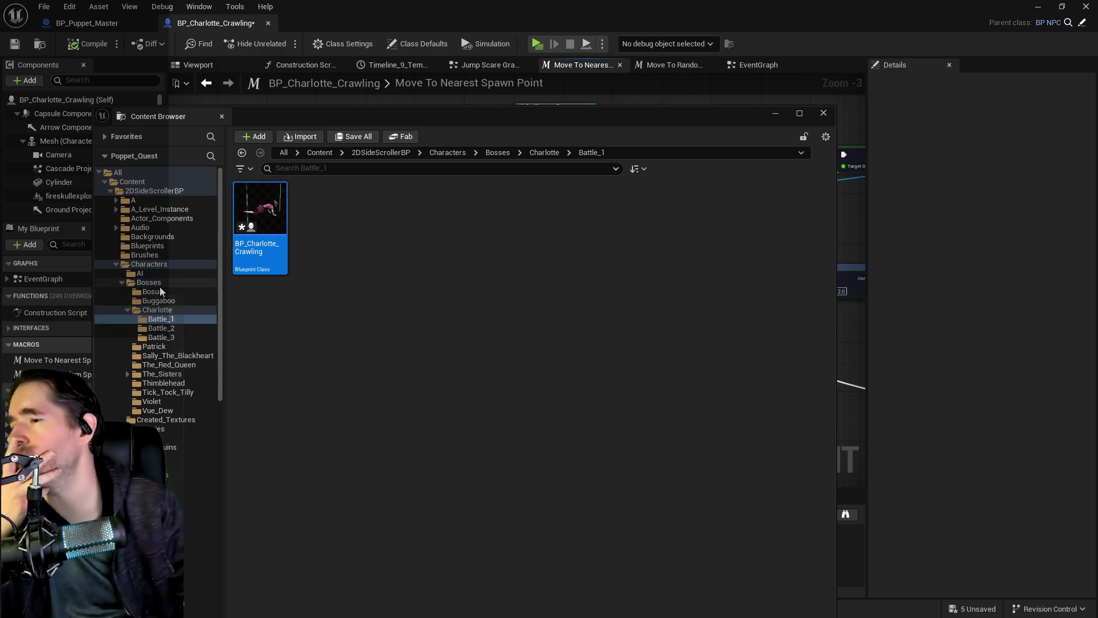
- Open BP_Charlotte_Trap_Smoke and trace its overlap logic through Delay, Set Visibility and Set Morph Target nodes
click(156, 310)
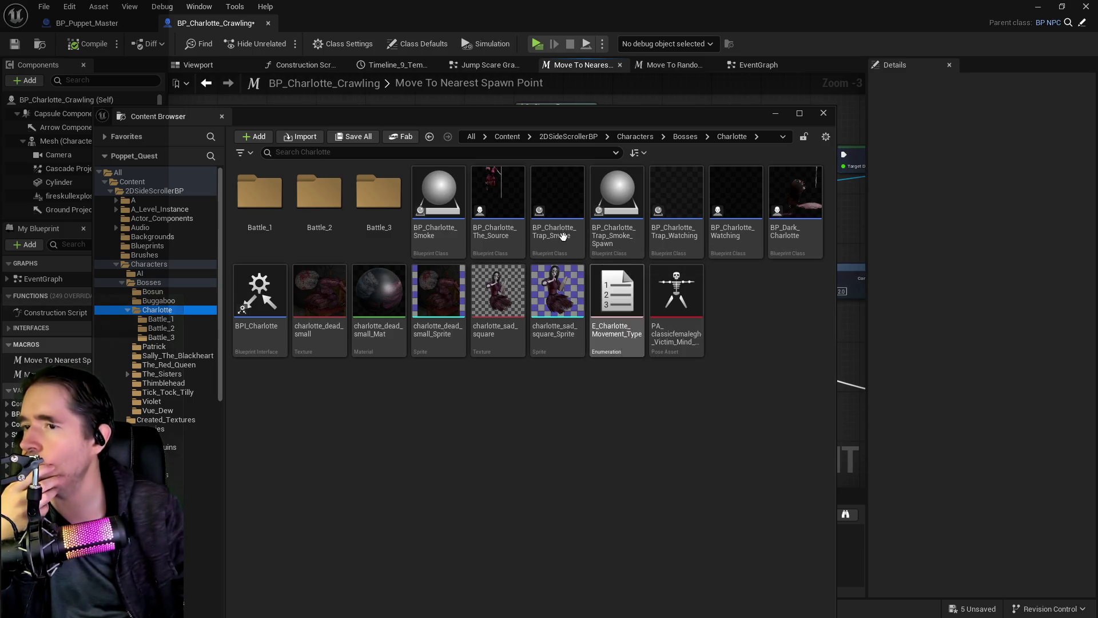
key(ctrl+space)
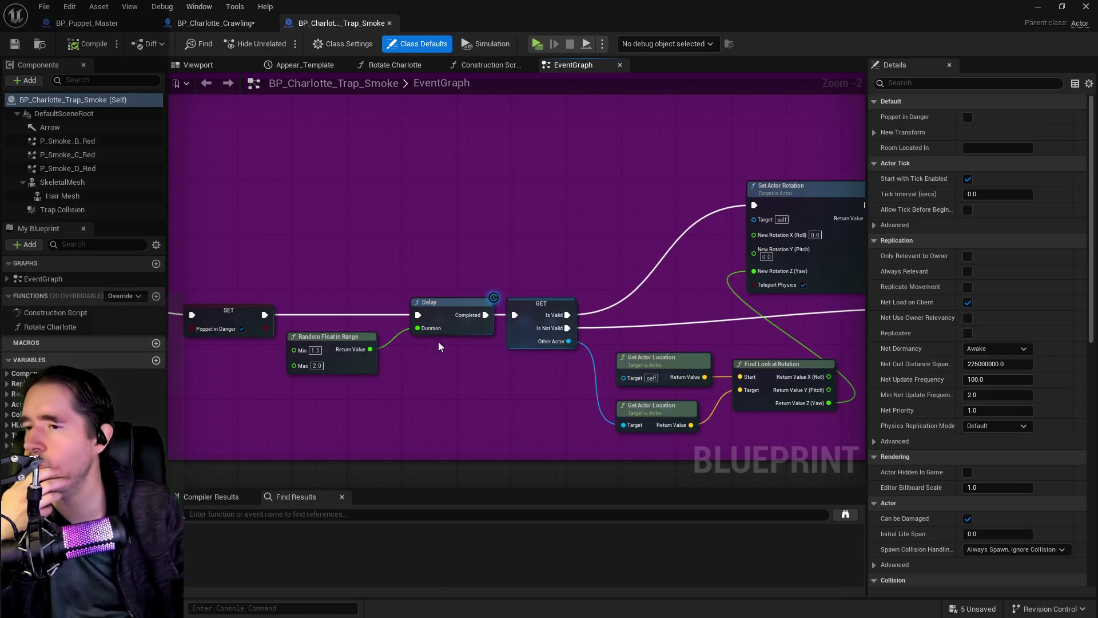
scroll(428, 296, down, 2)
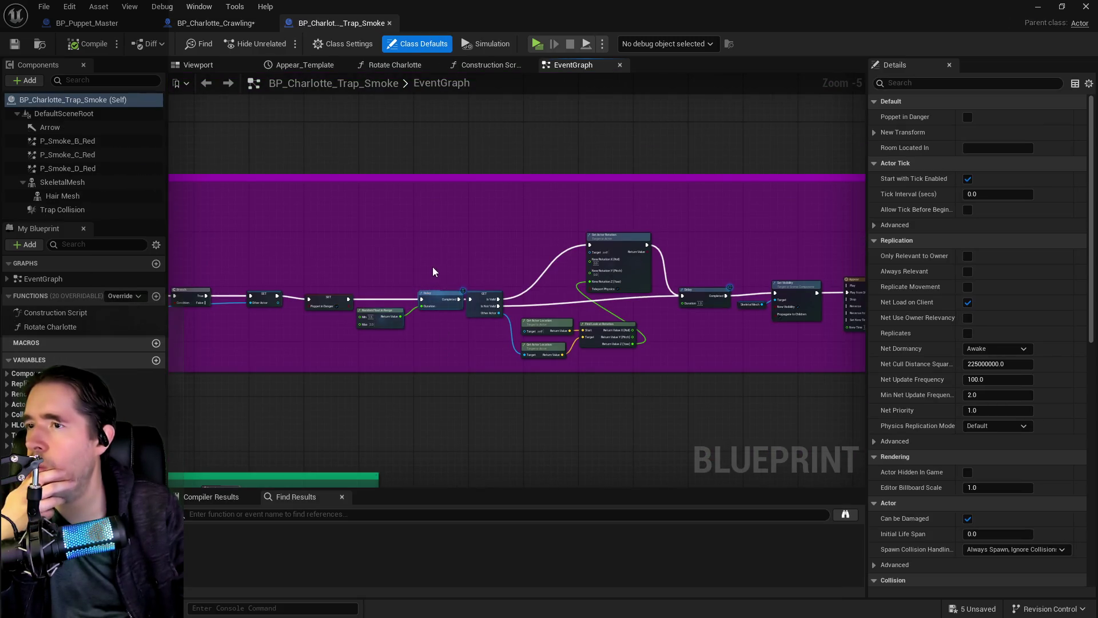
scroll(514, 286, up, 2)
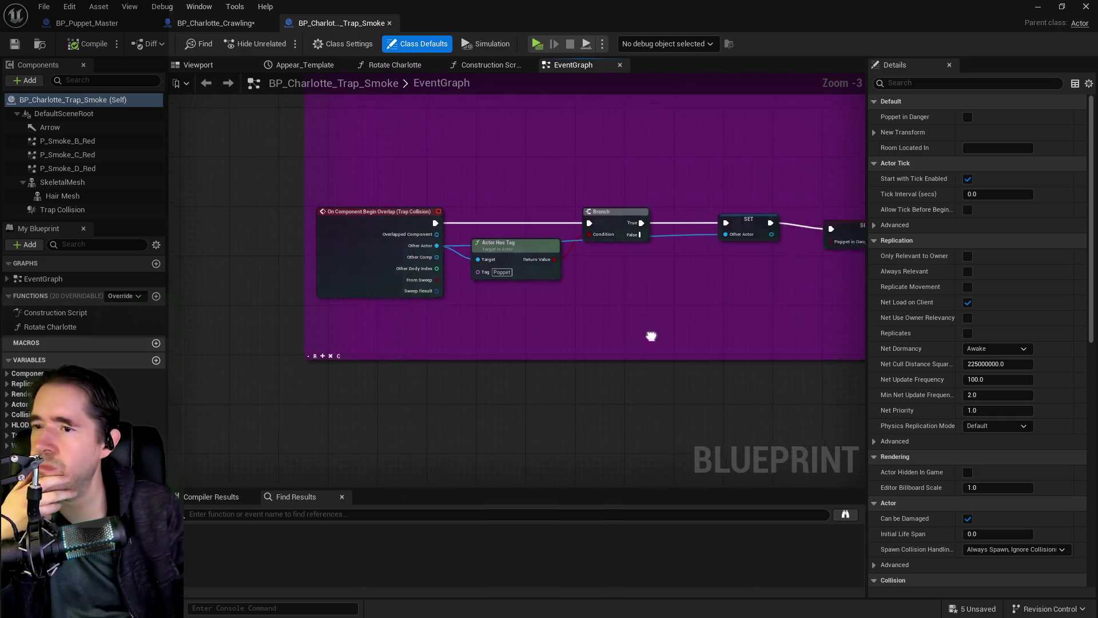
mouse_move(651, 336)
mouse_down()
mouse_move(650, 287)
mouse_move(409, 297)
mouse_up()
mouse_move(710, 296)
mouse_down()
mouse_move(495, 312)
mouse_move(642, 303)
mouse_up()
drag(835, 289, 428, 277)
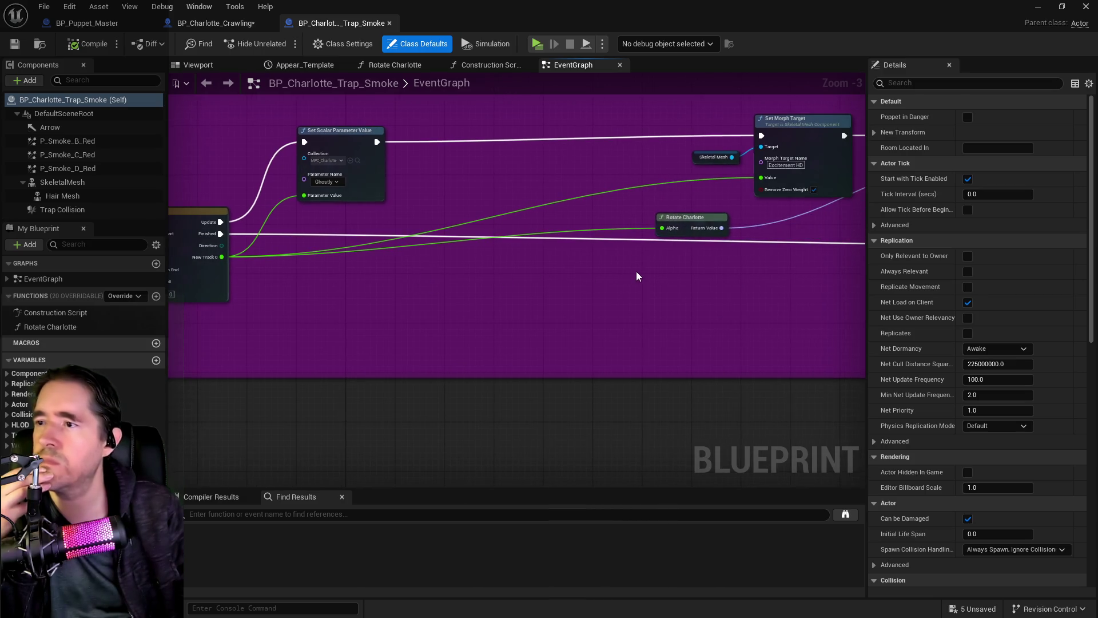
- Frame both overlap comment boxes in view, then bring back the Content Browser
scroll(636, 276, down, 2)
mouse_move(356, 269)
mouse_down()
mouse_move(534, 311)
mouse_move(681, 277)
mouse_move(685, 158)
mouse_up()
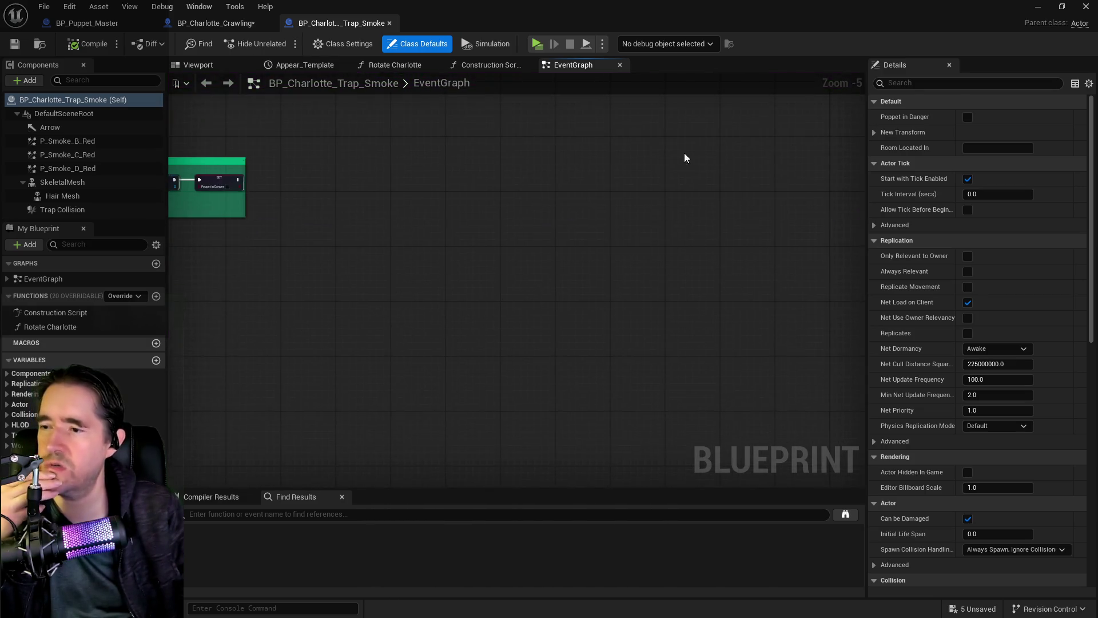
key(Home)
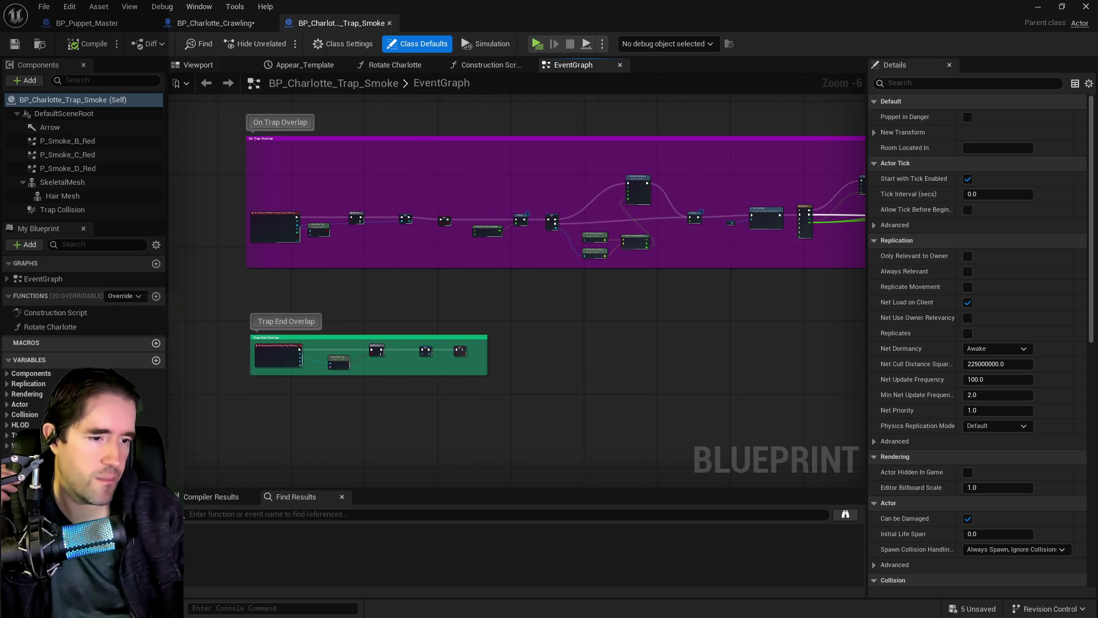
key(ctrl+space)
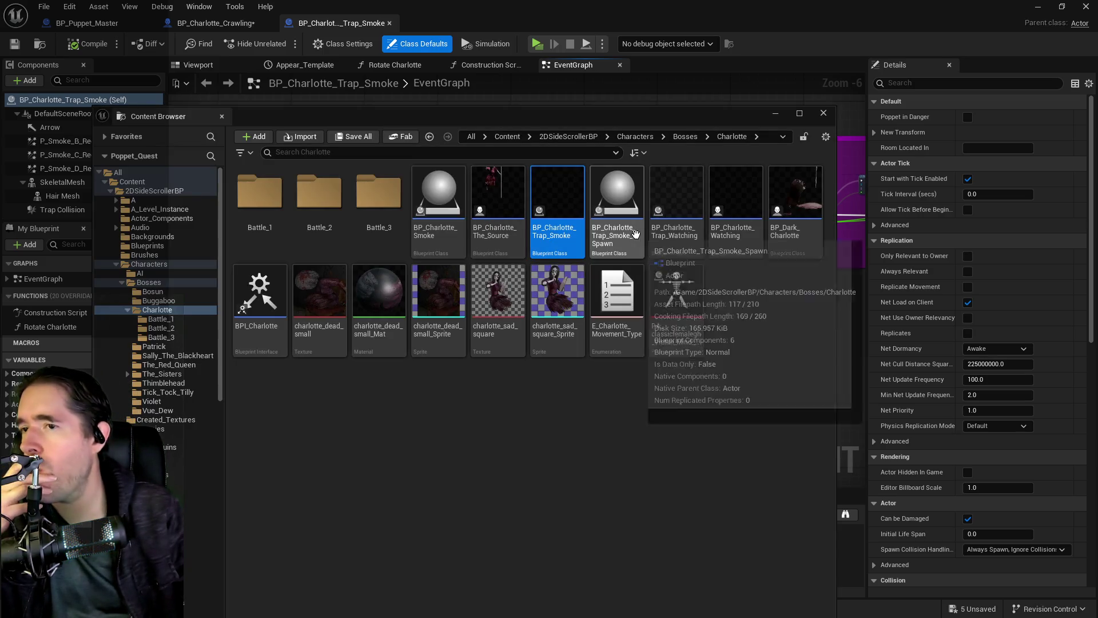
- Open BP_Charlotte_Trap_Smoke_Spawn, zoom over its EventGraph, then move its editor aside to reveal the level
double_click(632, 234)
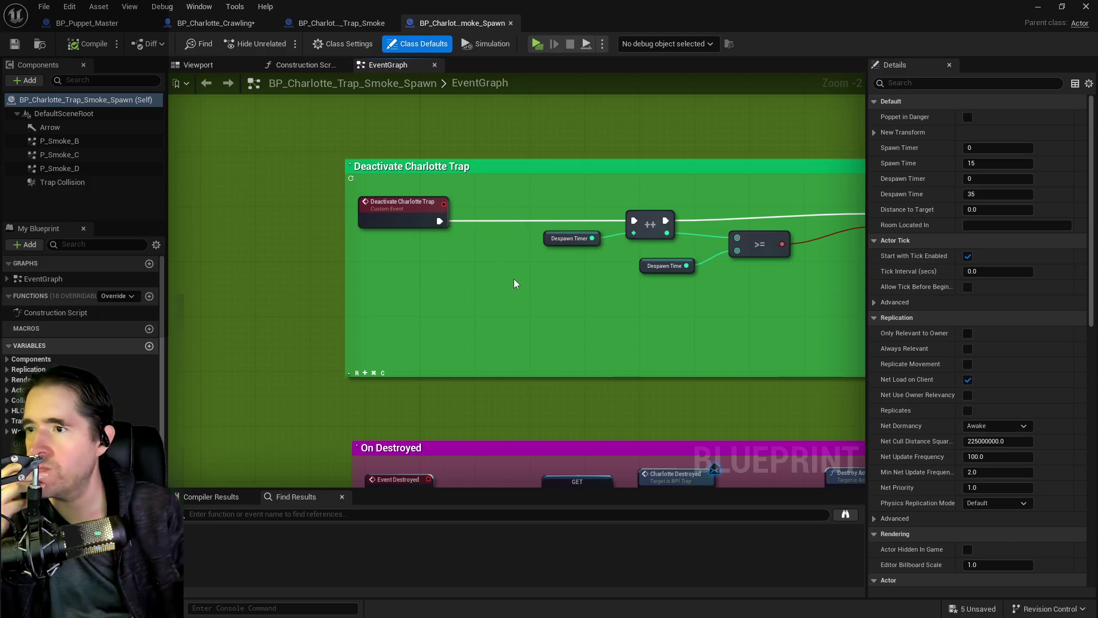
scroll(420, 295, down, 5)
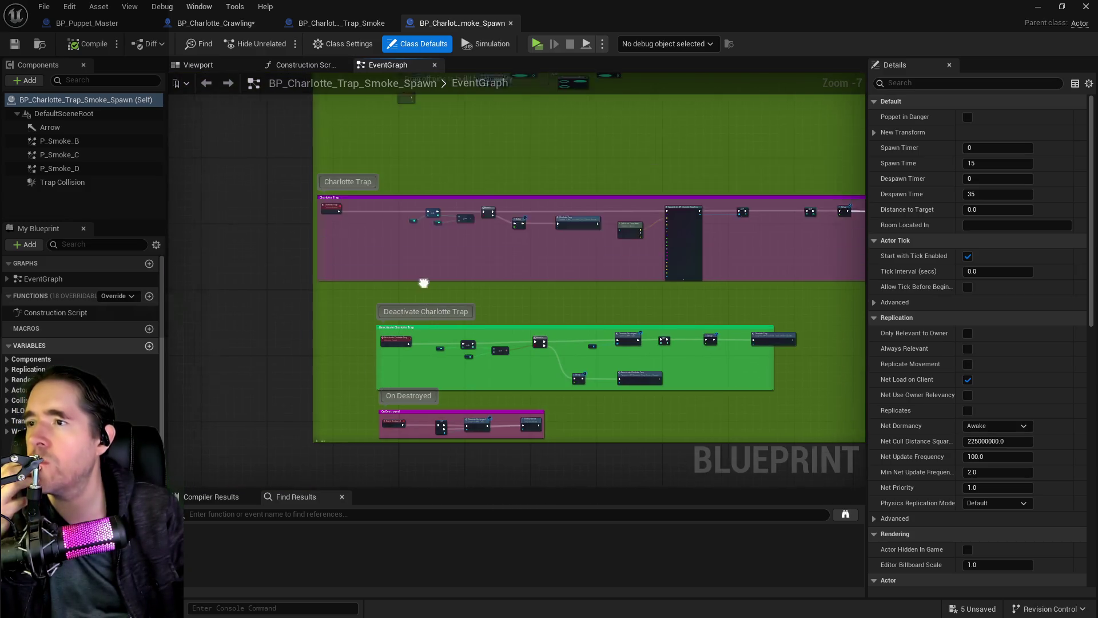
scroll(417, 269, up, 4)
scroll(418, 274, down, 4)
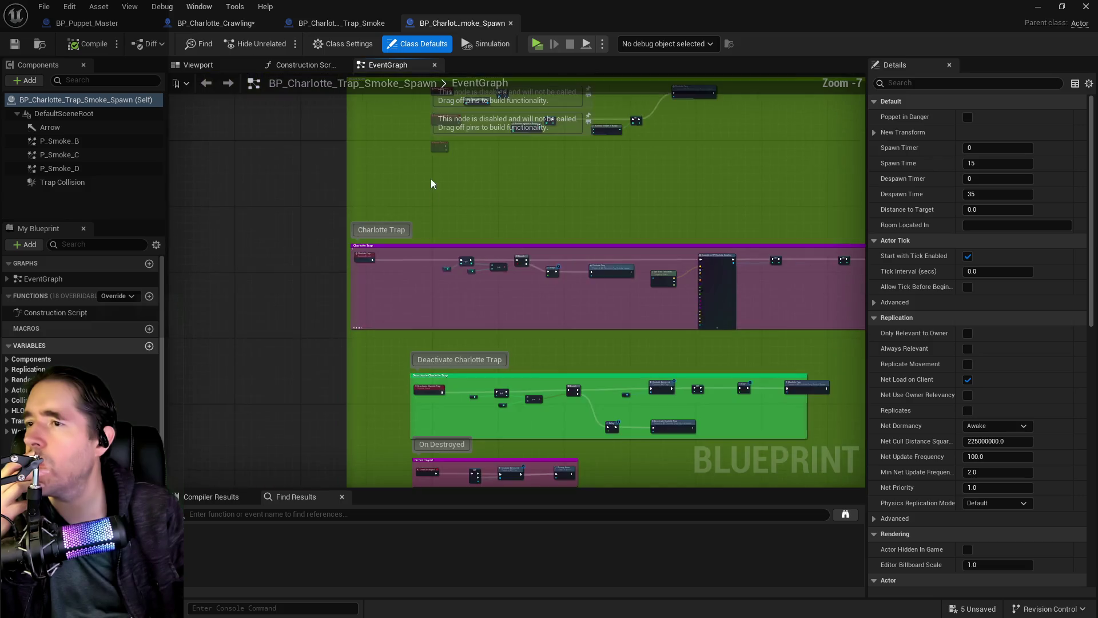
drag(573, 15, 1097, 22)
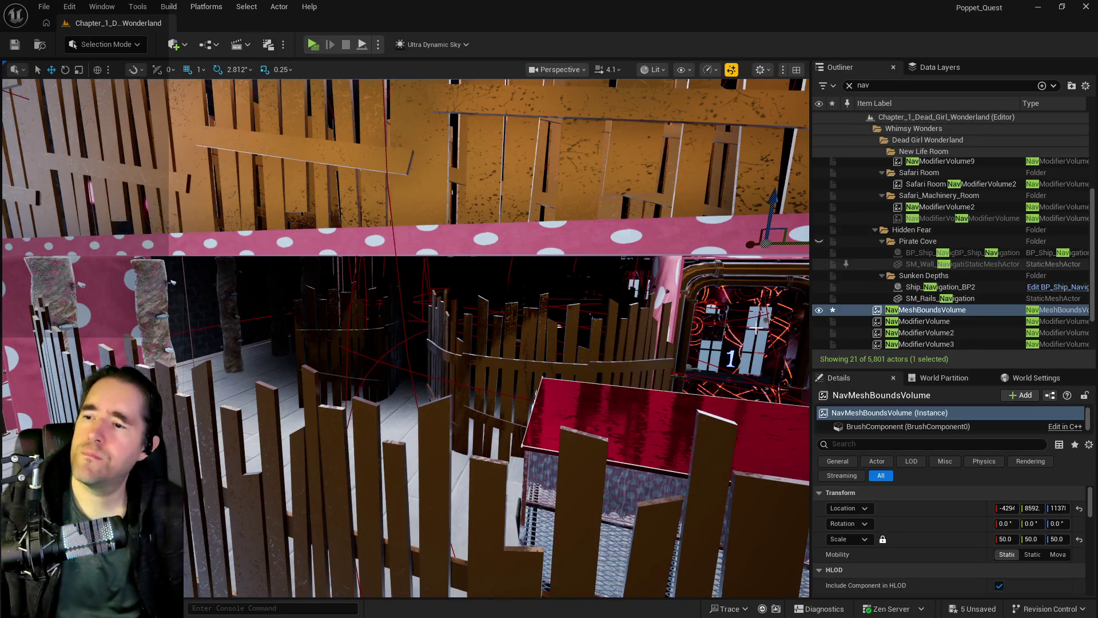
- Fly into the play room corridor and select BP_Room_Play_Room_1_Floor, scrolling its Details to the Spawn Array
mouse_move(757, 328)
mouse_down()
mouse_move(732, 309)
mouse_move(686, 343)
mouse_move(658, 337)
mouse_move(669, 337)
mouse_up()
drag(314, 390, 320, 394)
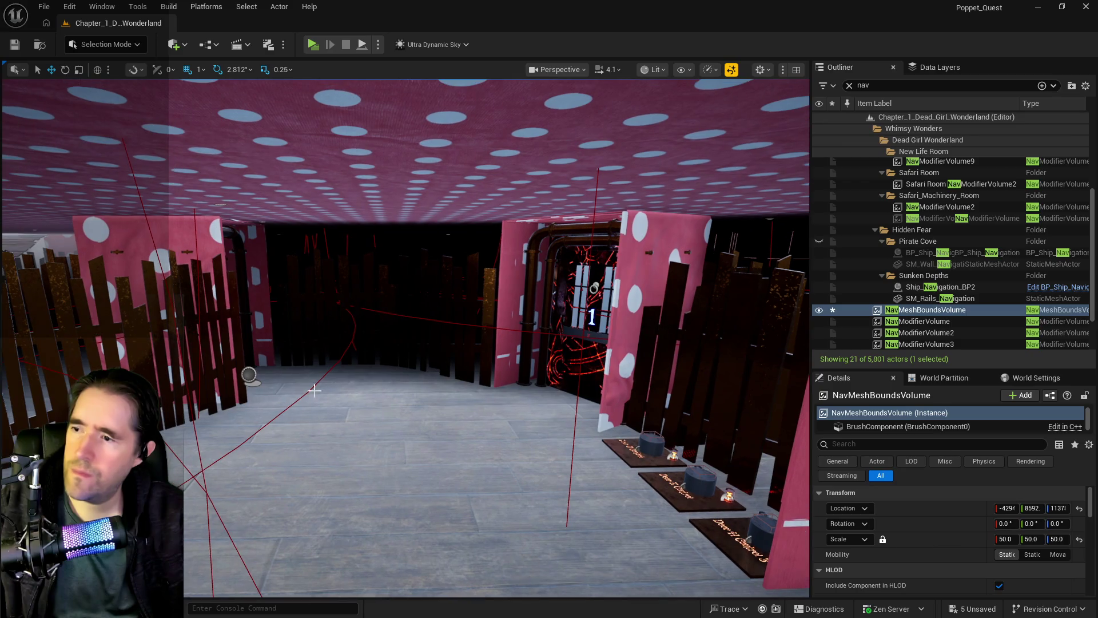
click(249, 374)
scroll(960, 519, down, 1)
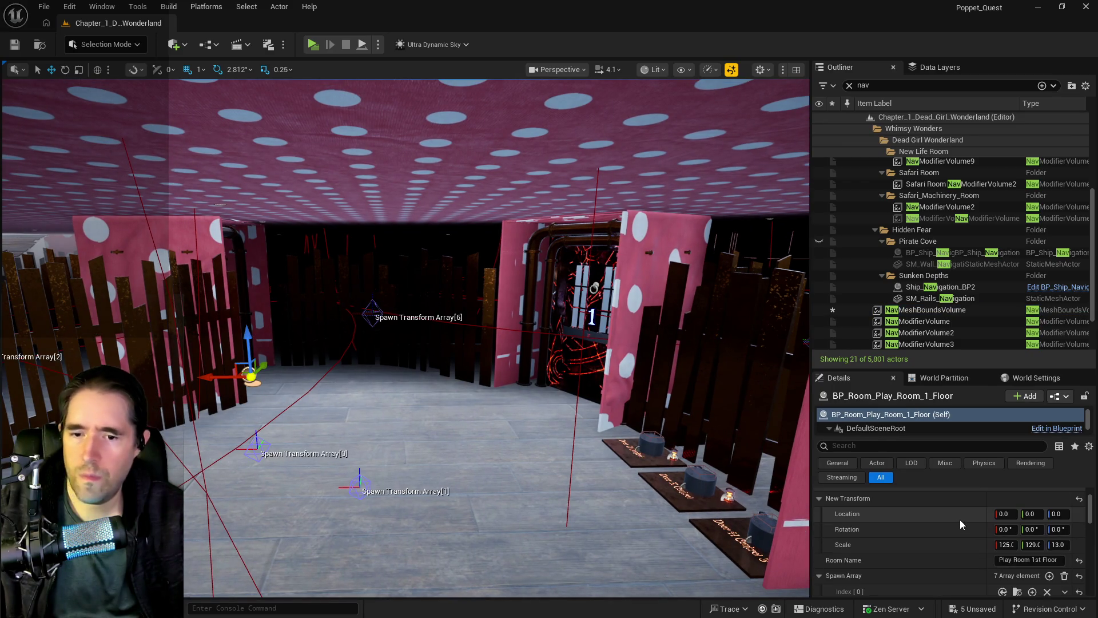
scroll(864, 548, down, 5)
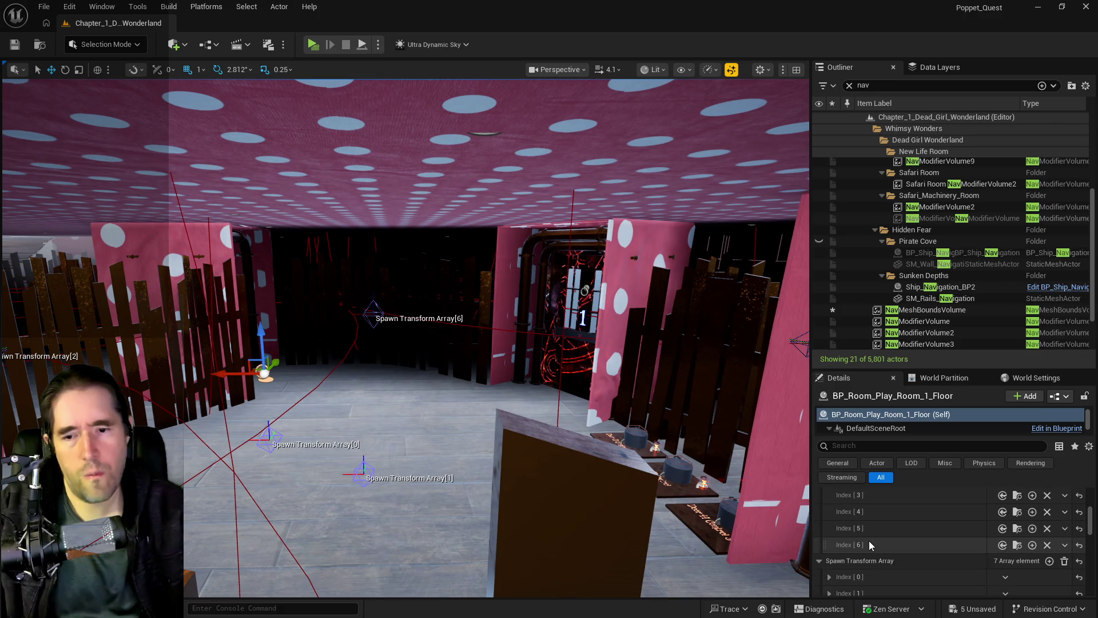
scroll(853, 540, up, 4)
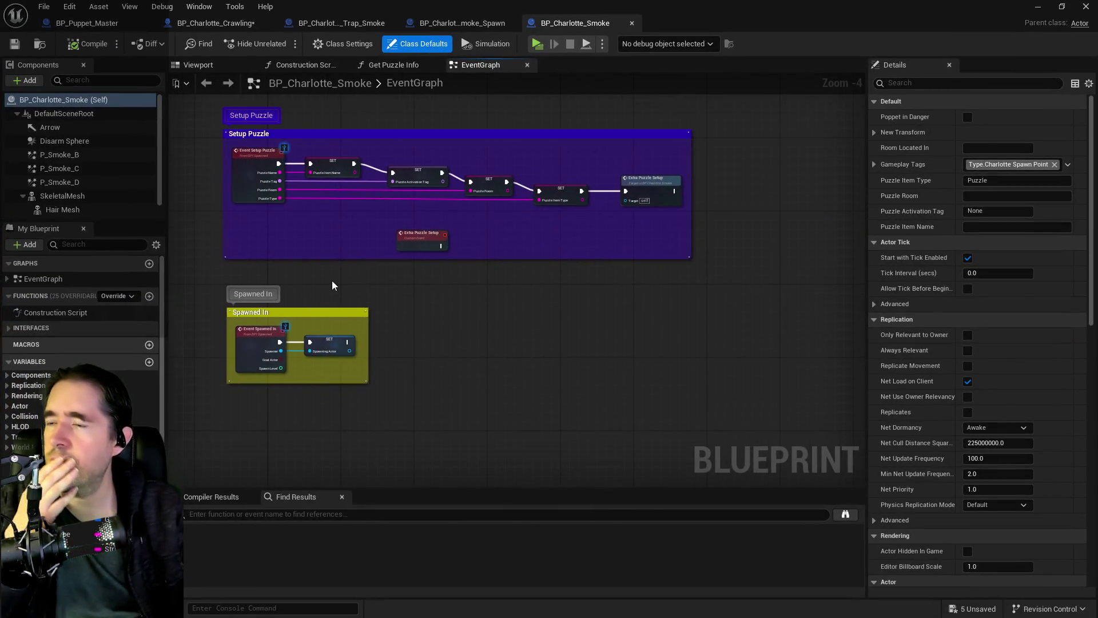
- Search BP_Charlotte_Smoke's My Blueprint for 'room in' to find Room Located In, then return to the level editor
scroll(352, 180, up, 2)
text(room l)
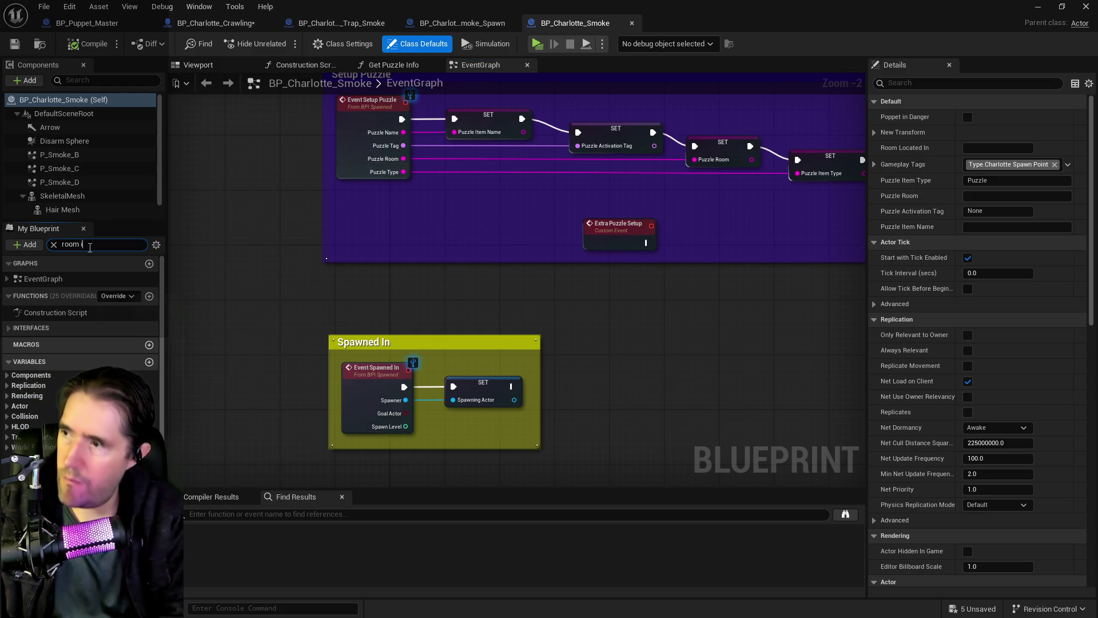
text(n)
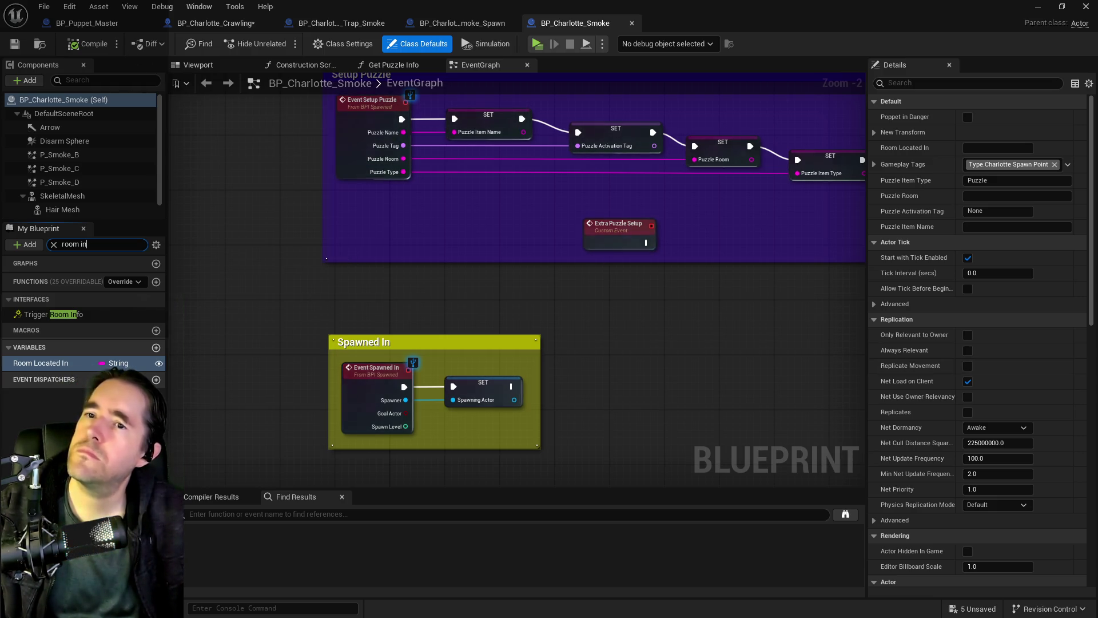
key(alt+Tab)
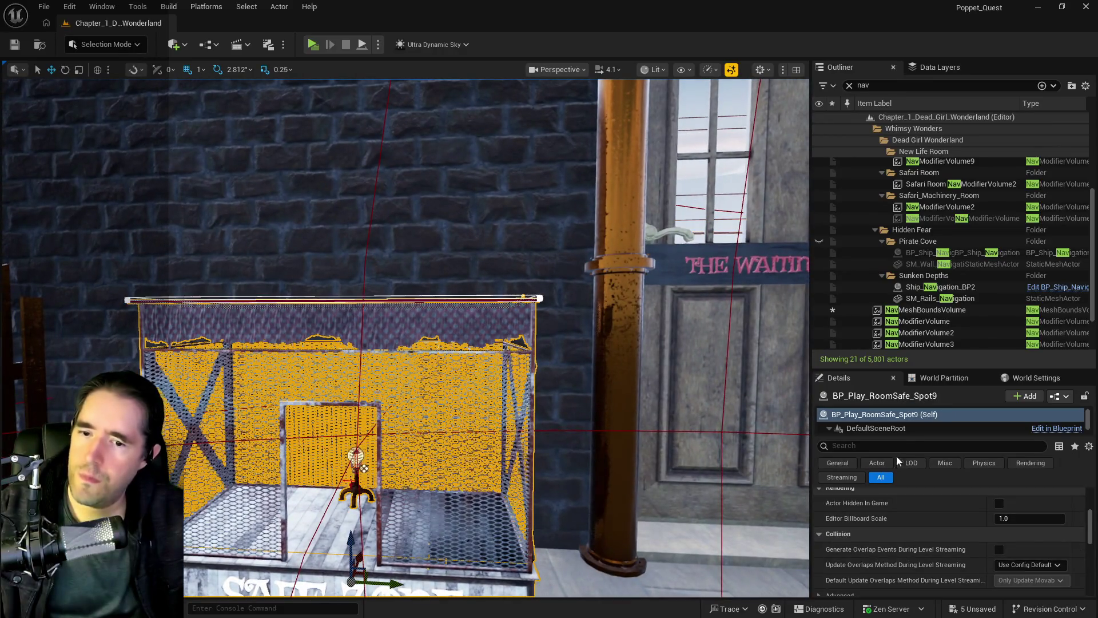
- Open the safe-spot cage's BP_Play_RoomSafe_Spot Blueprint and search My Blueprint for 'room'
click(364, 468)
click(848, 85)
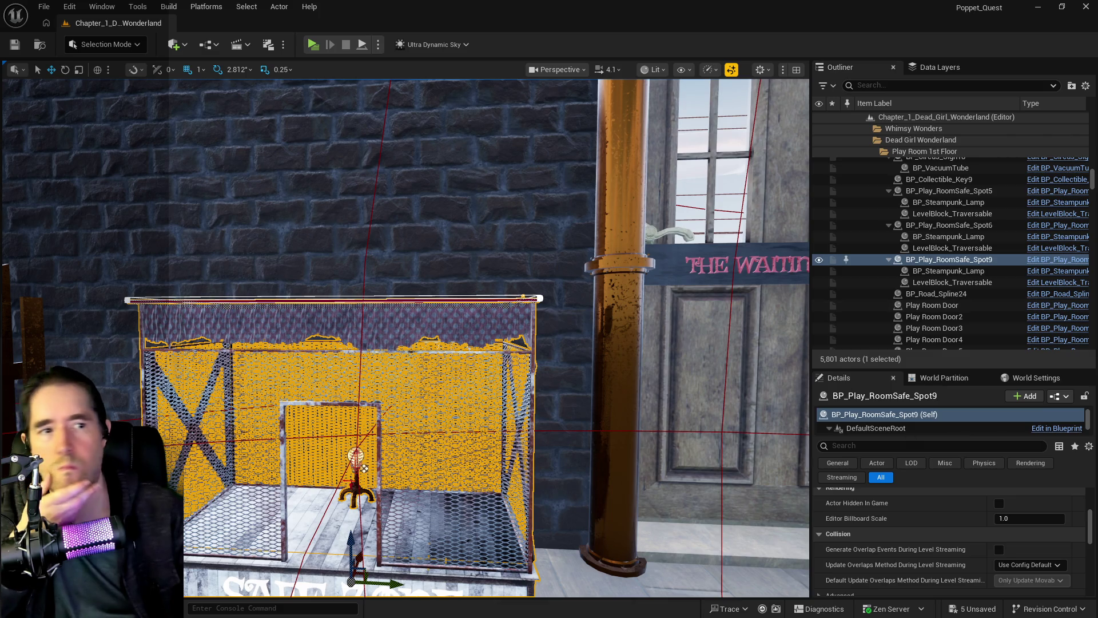
key(ctrl+e)
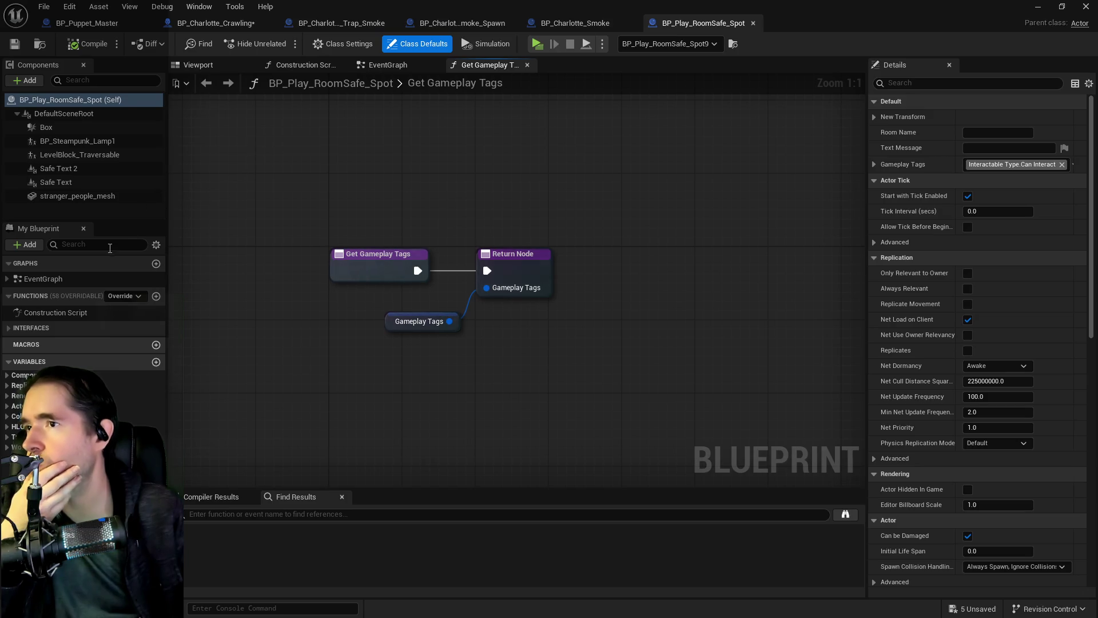
click(104, 245)
text(room)
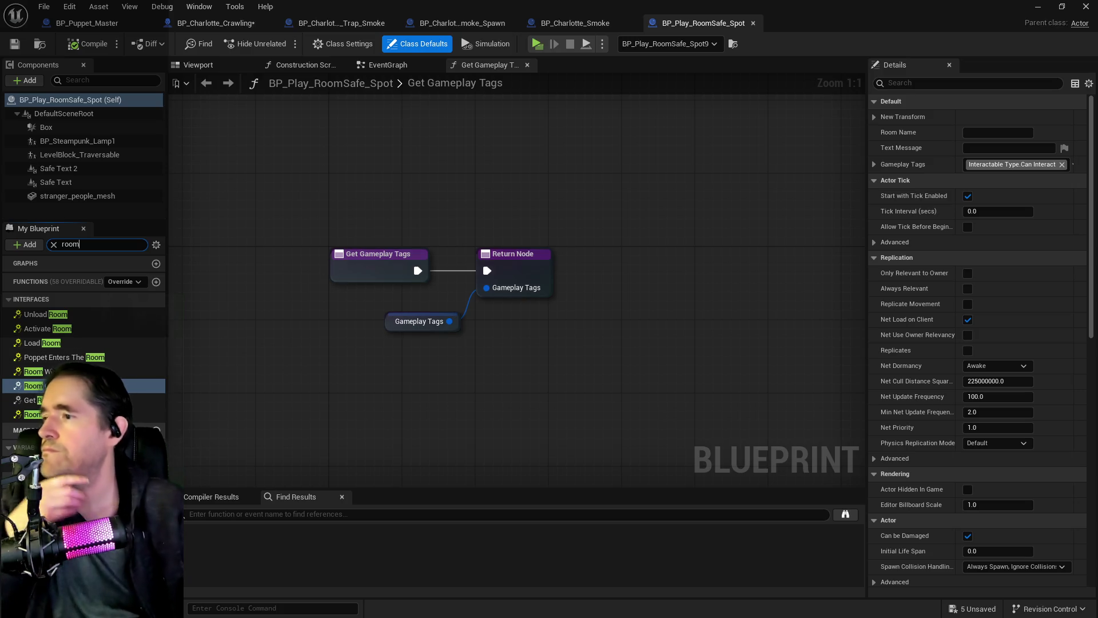
- Undo the accidental Room Where Located and Room Information events, then open the Get Room Information function graph
click(68, 371)
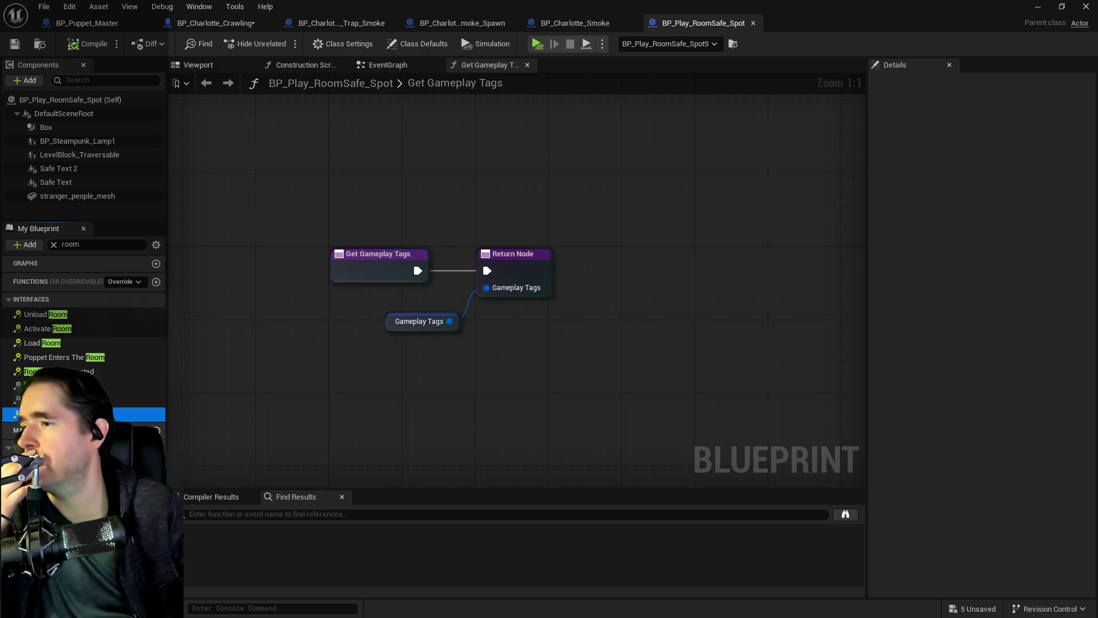
double_click(68, 371)
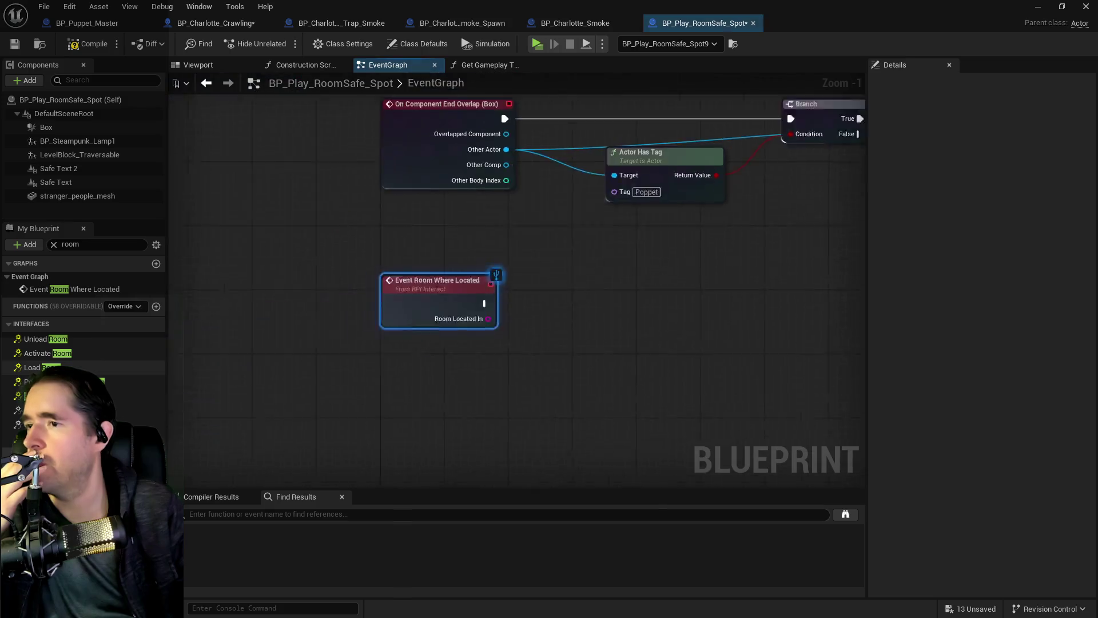
click(69, 6)
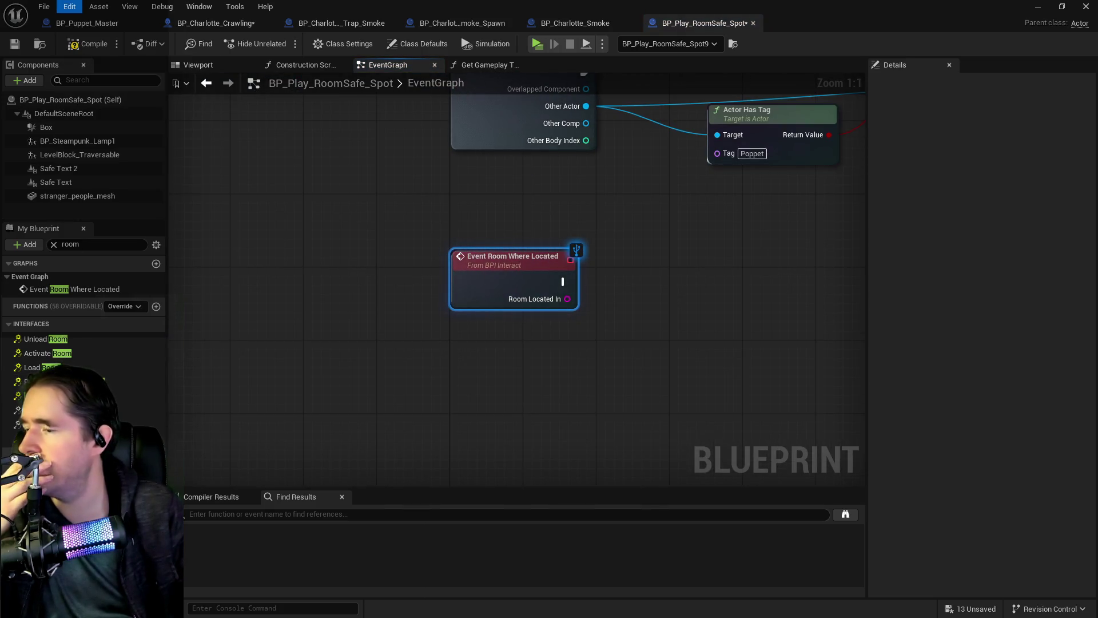
key(ctrl+z)
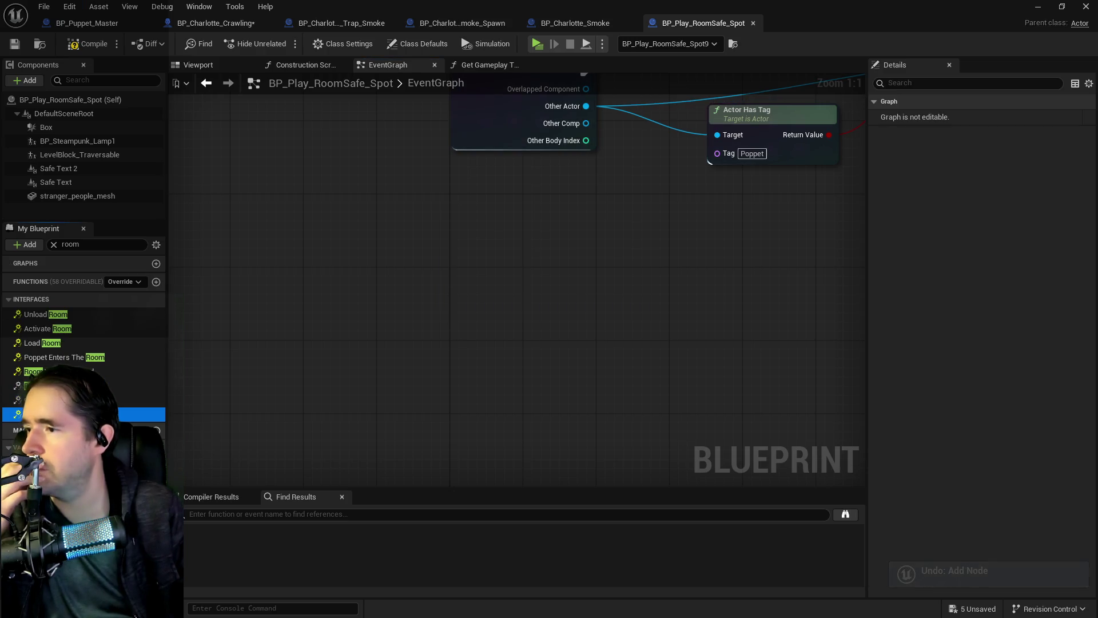
double_click(69, 414)
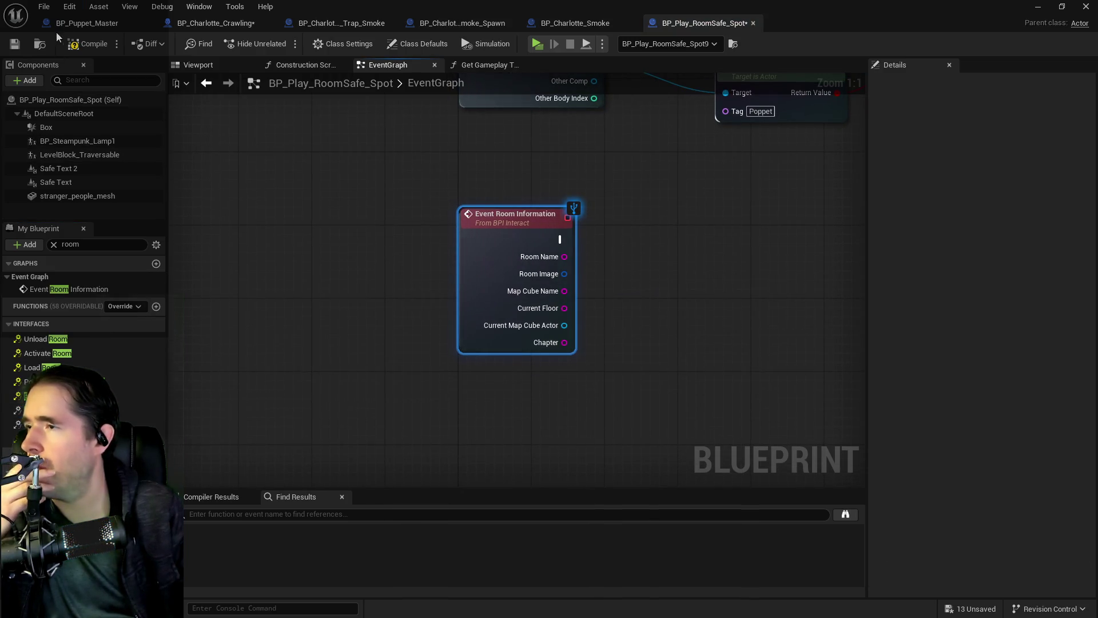
click(70, 7)
key(Escape)
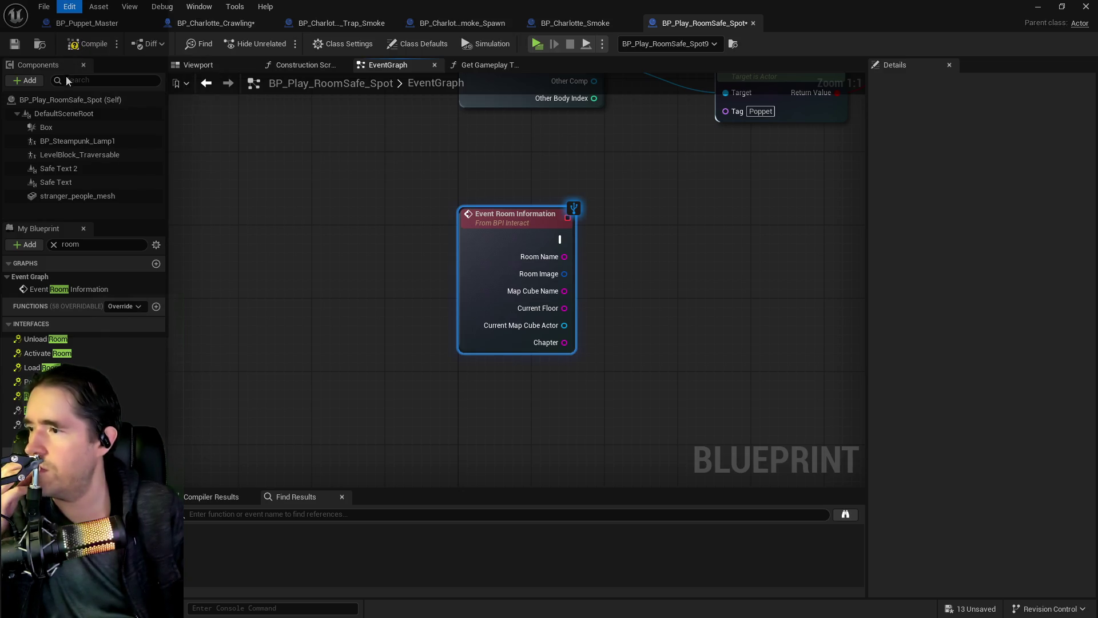
key(ctrl+z)
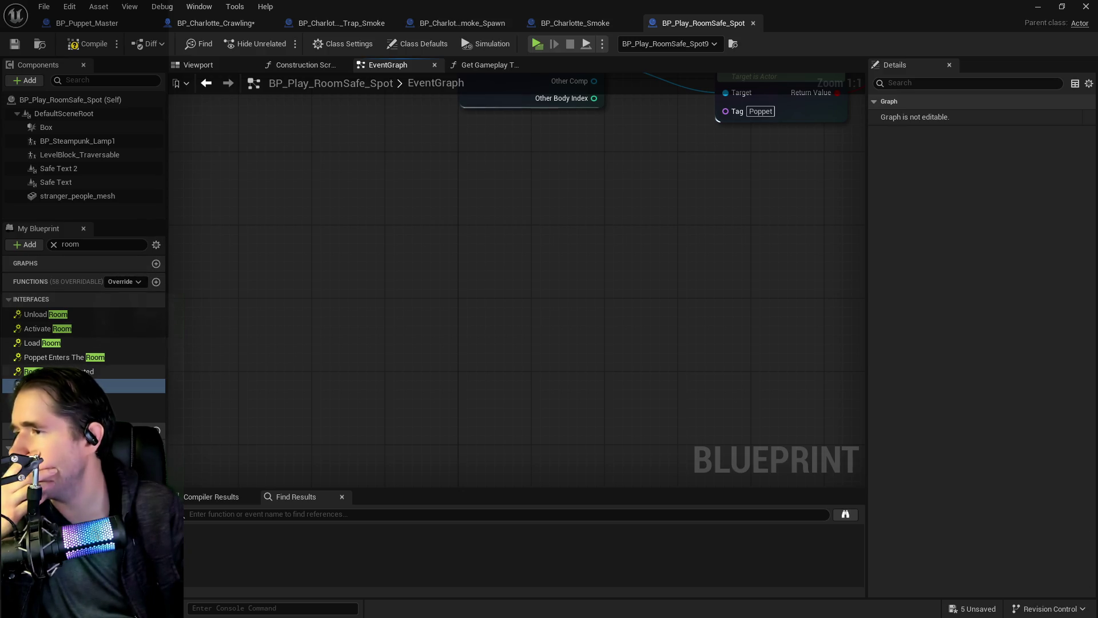
double_click(99, 385)
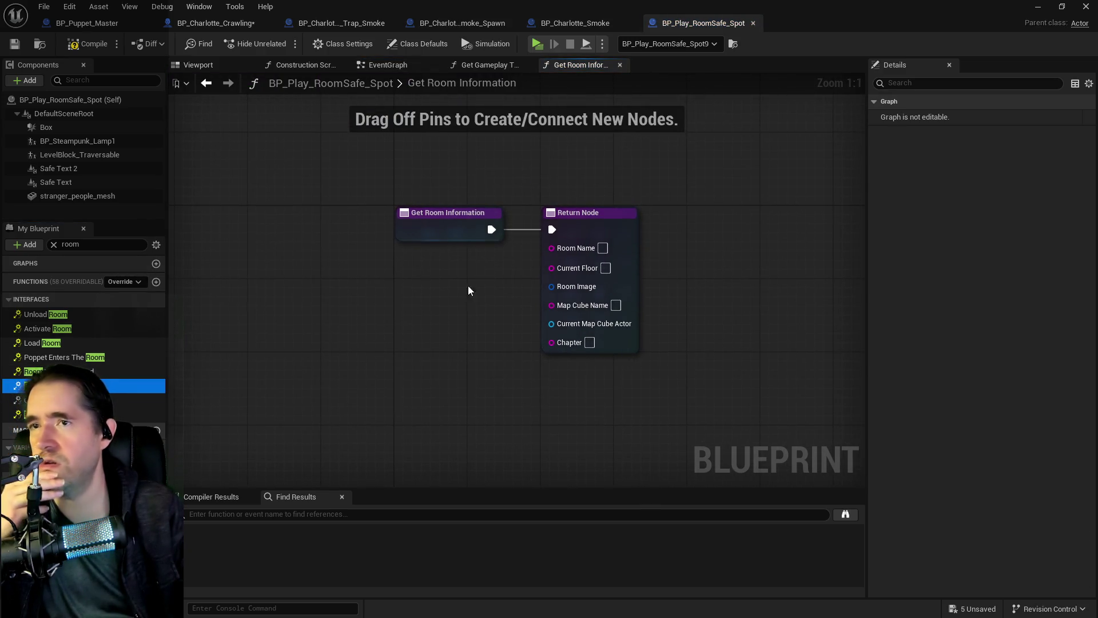
click(1038, 6)
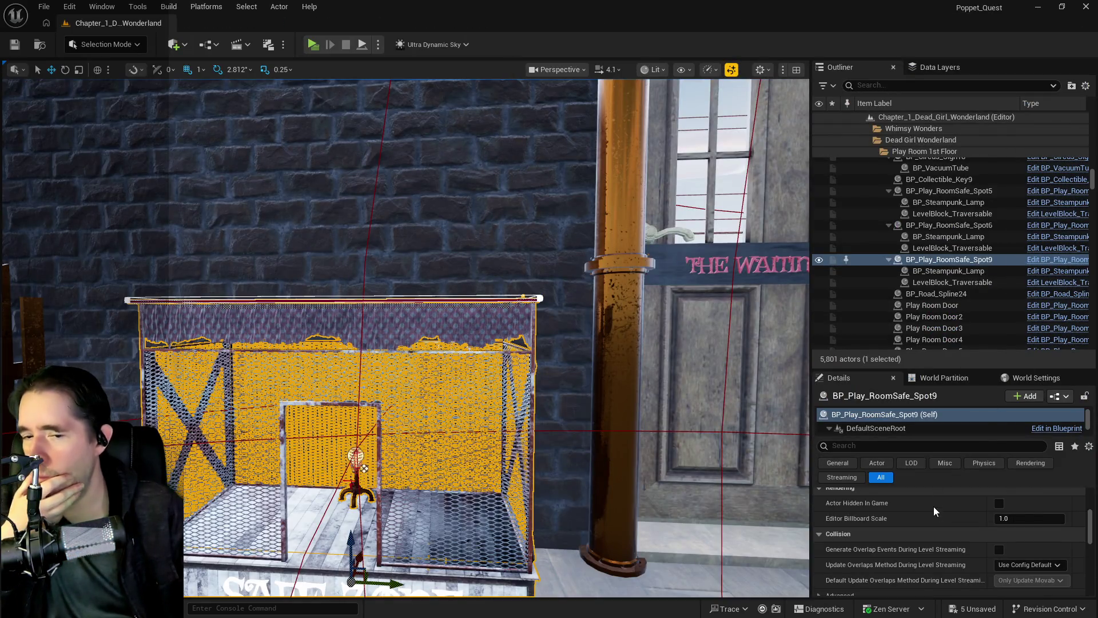
- Wire a Room Name getter into the Return Node's Room Name pin, then compile and save BP_Play_RoomSafe_Spot
scroll(970, 537, up, 5)
scroll(970, 537, down, 2)
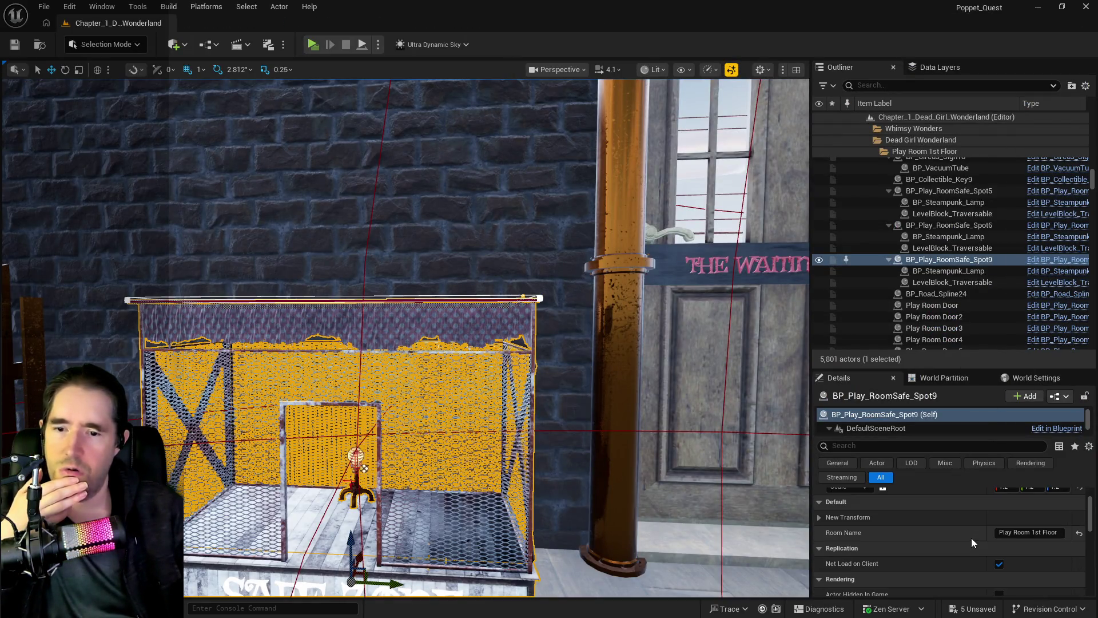
click(1040, 532)
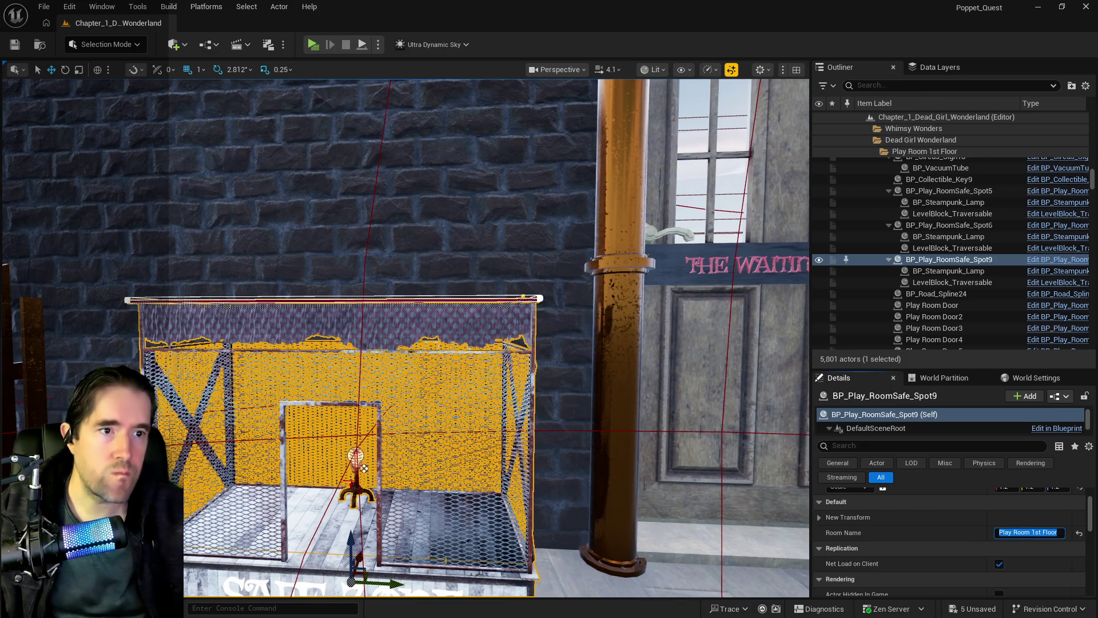
click(1058, 259)
double_click(518, 108)
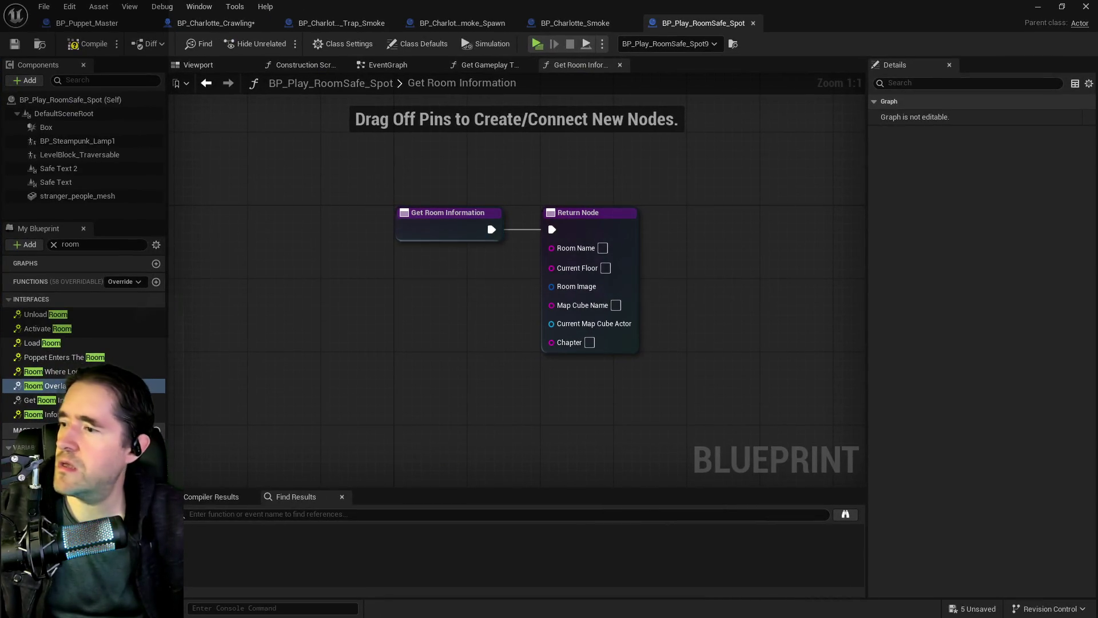
mouse_move(46, 461)
mouse_down()
mouse_move(366, 442)
mouse_move(448, 277)
mouse_move(478, 285)
mouse_up()
click(486, 293)
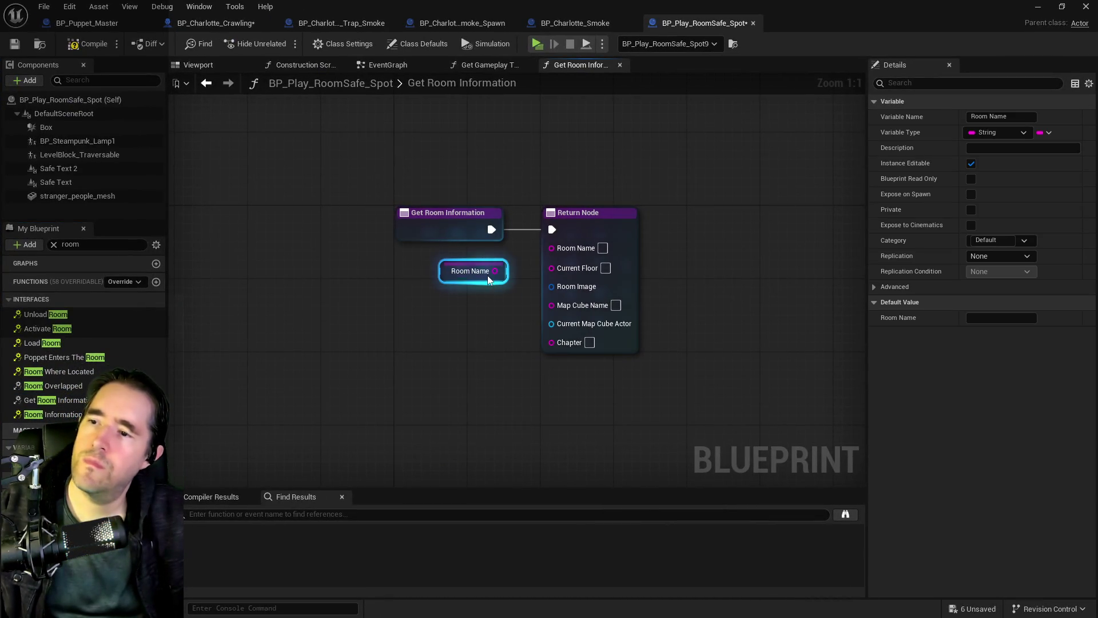
drag(547, 244, 552, 246)
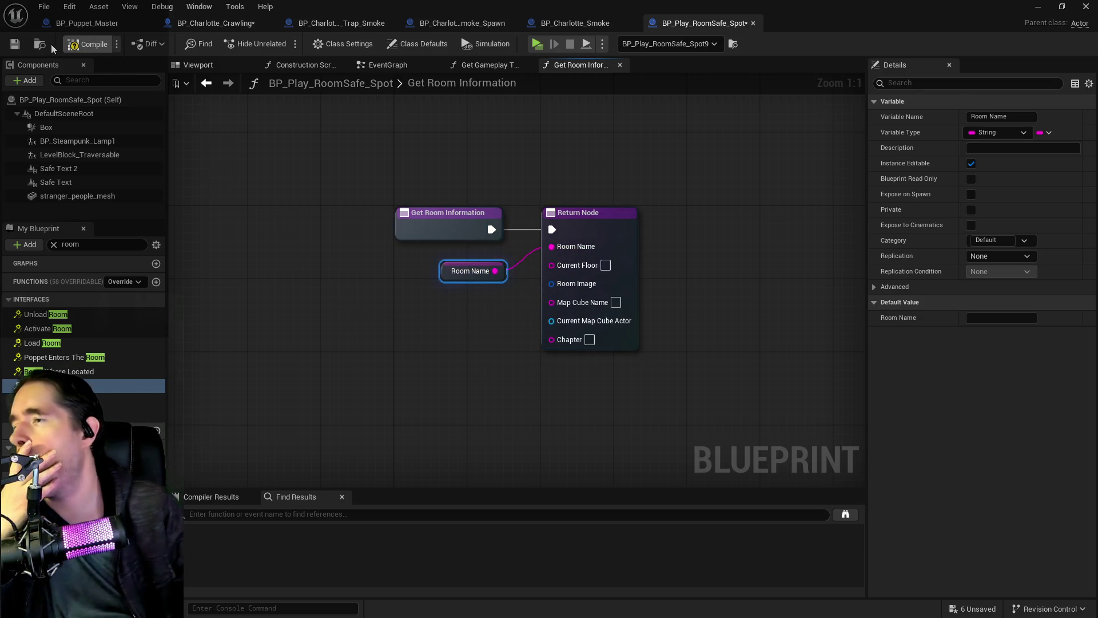
click(12, 46)
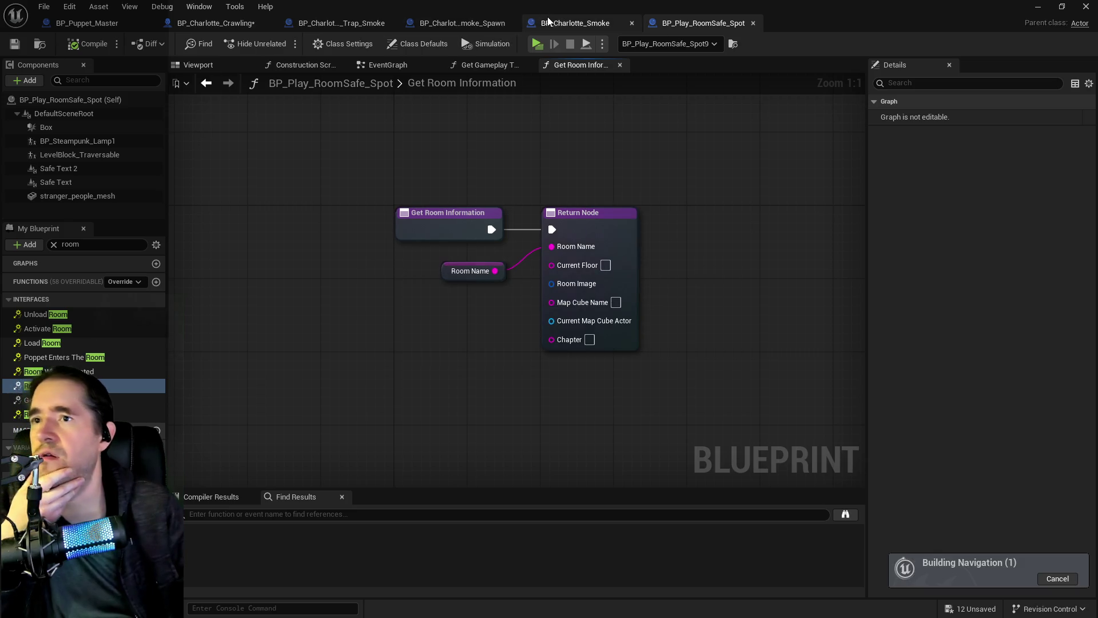
- Add BPI Interact to BP_Charlotte_Smoke's Implemented Interfaces in Class Settings and save
click(548, 22)
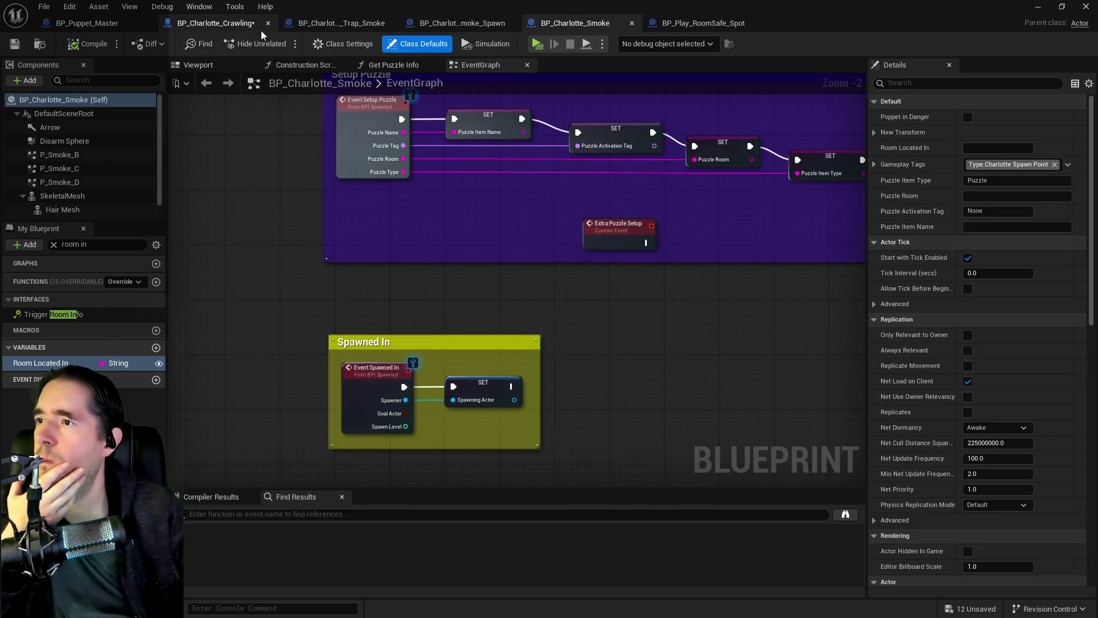
click(342, 43)
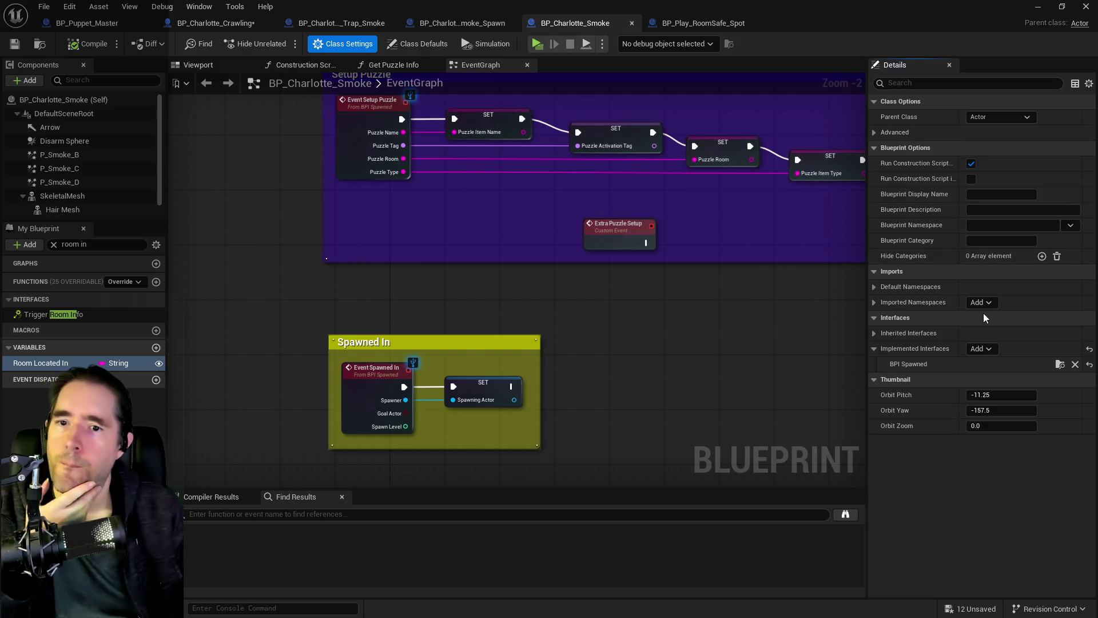
click(979, 349)
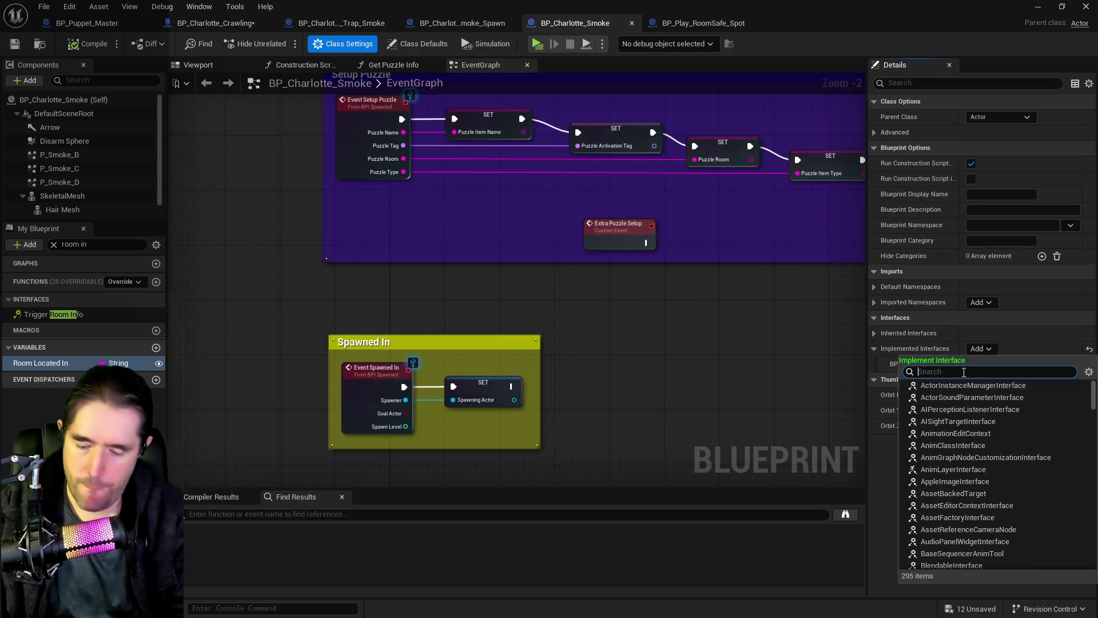
text(interact)
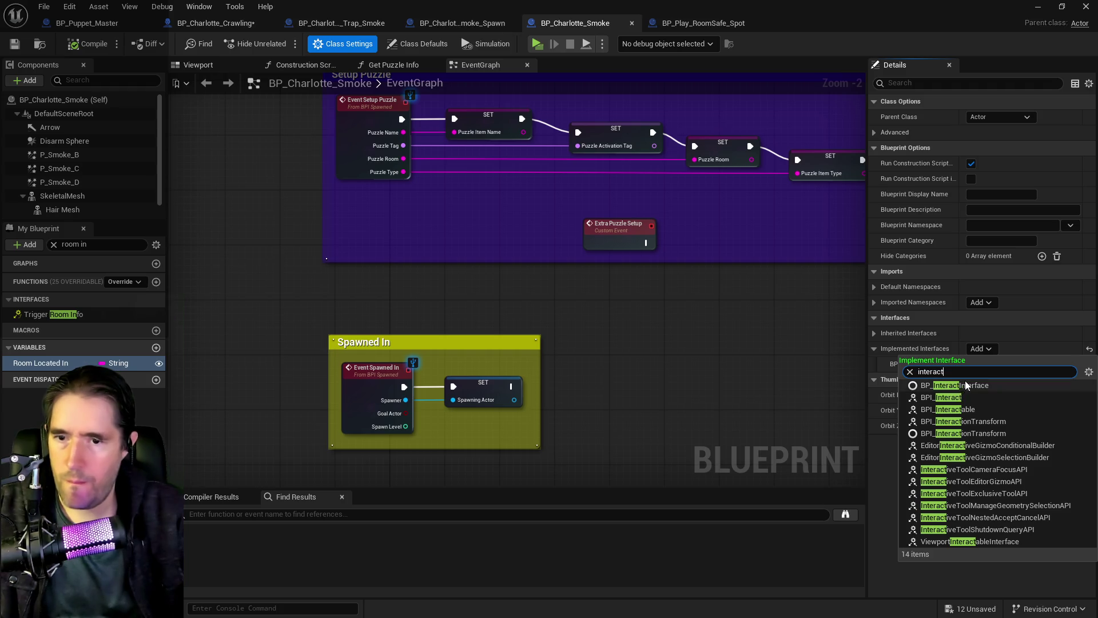
click(945, 398)
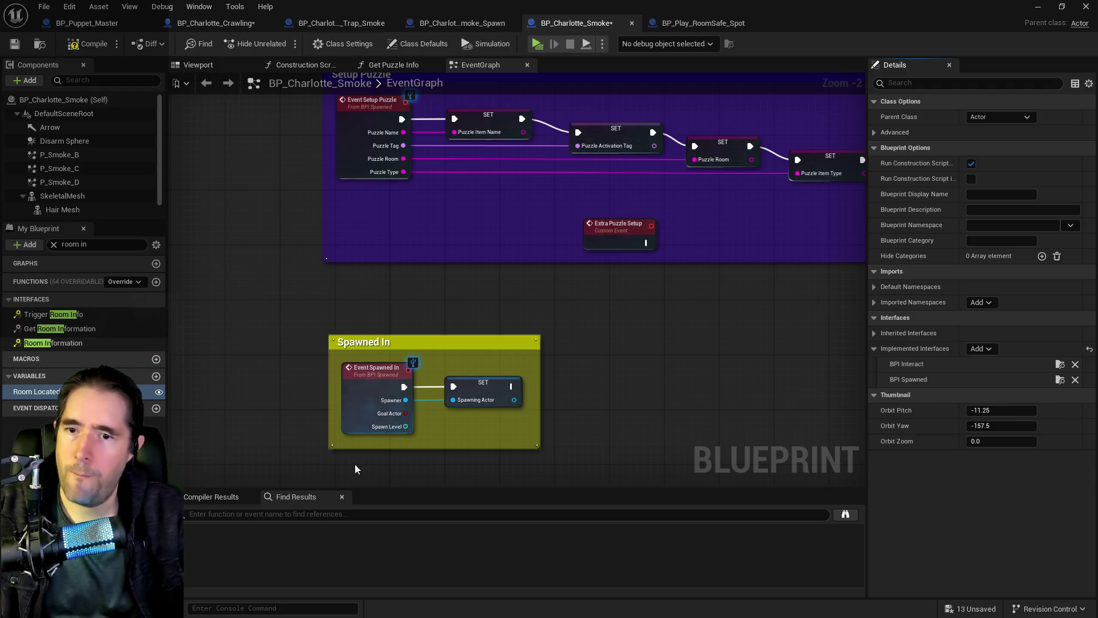
click(89, 44)
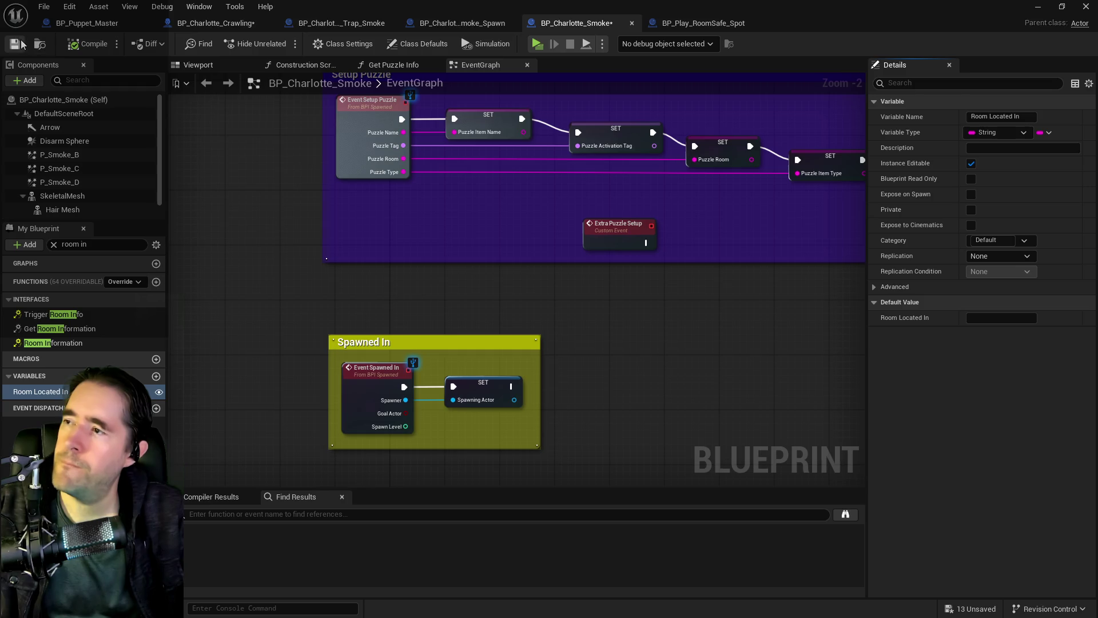
click(21, 43)
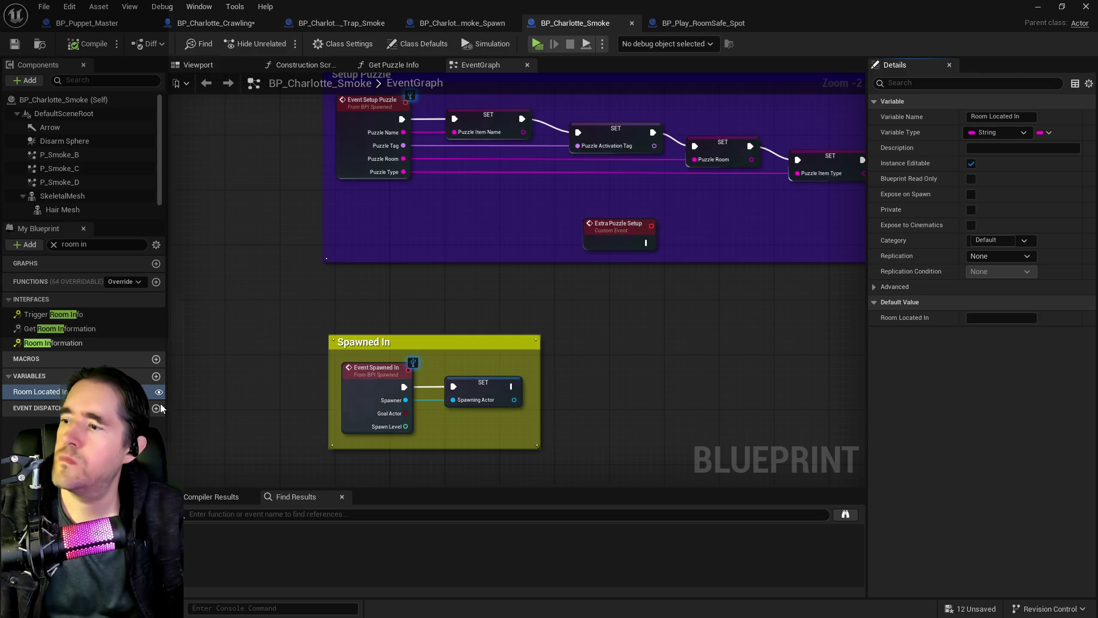
- Find references to Room Located In, open Get Interactible Info, and undo the last pin connection
right_click(52, 391)
mouse_move(114, 432)
click(189, 439)
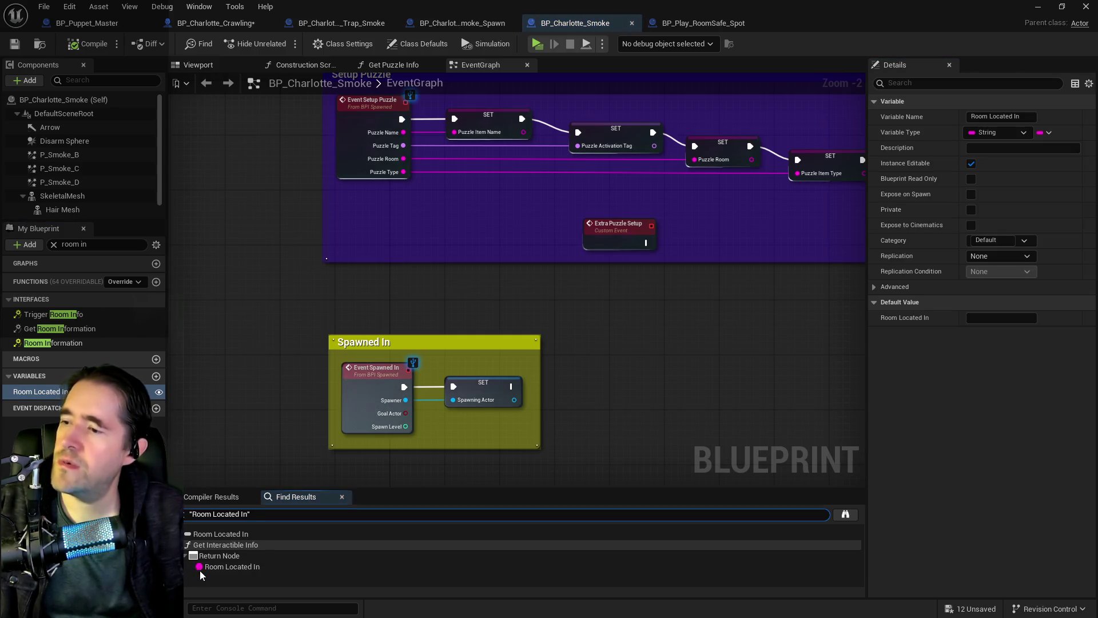
double_click(200, 567)
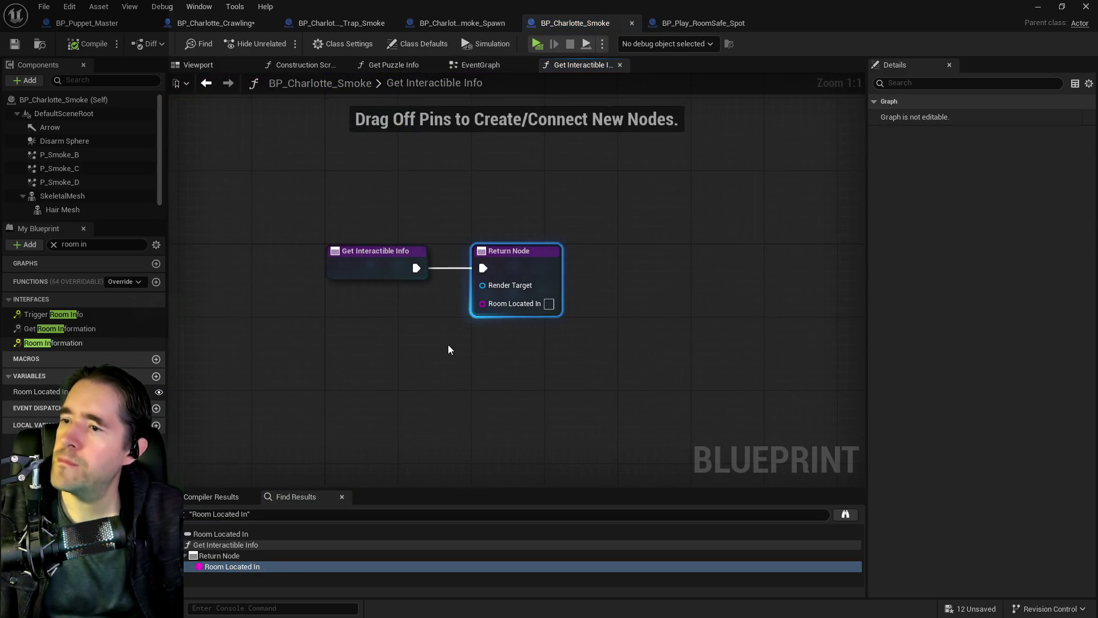
scroll(448, 344, down, 2)
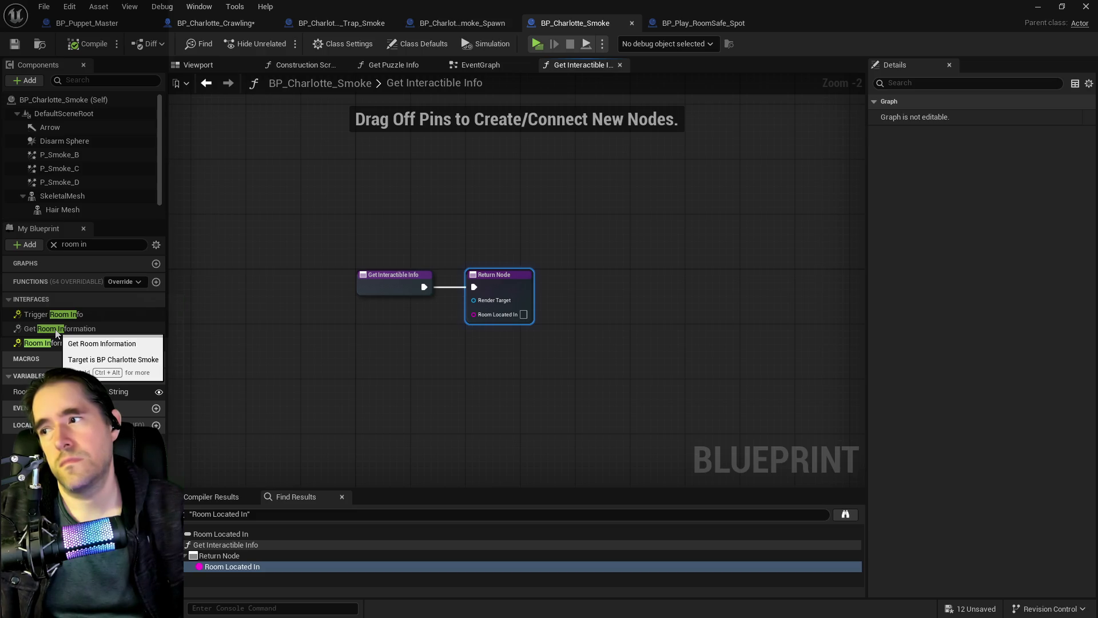
click(69, 6)
click(78, 38)
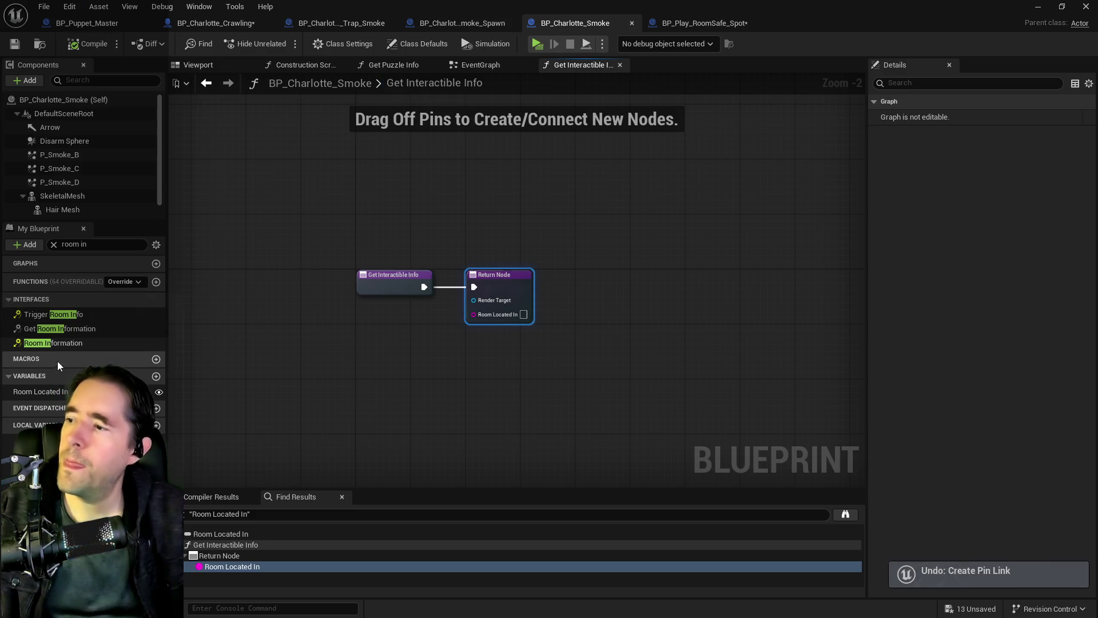
- Return a Room Located In getter as Room Name in Get Room Information and compile
double_click(55, 331)
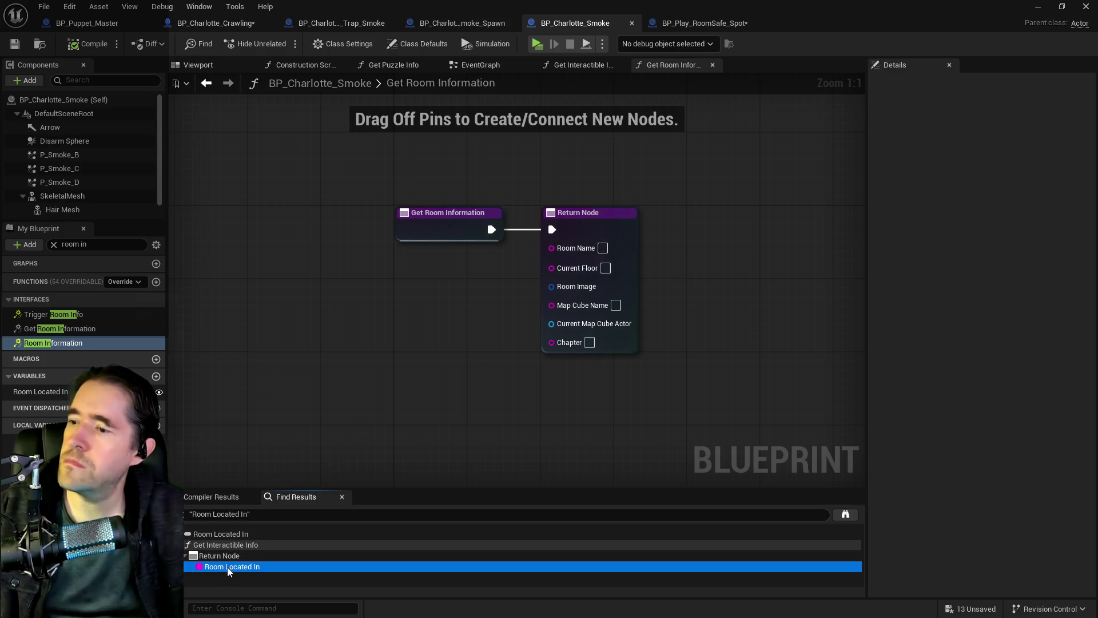
mouse_move(40, 391)
mouse_down()
mouse_move(473, 289)
mouse_move(439, 258)
mouse_move(552, 247)
mouse_up()
click(489, 280)
scroll(392, 363, down, 2)
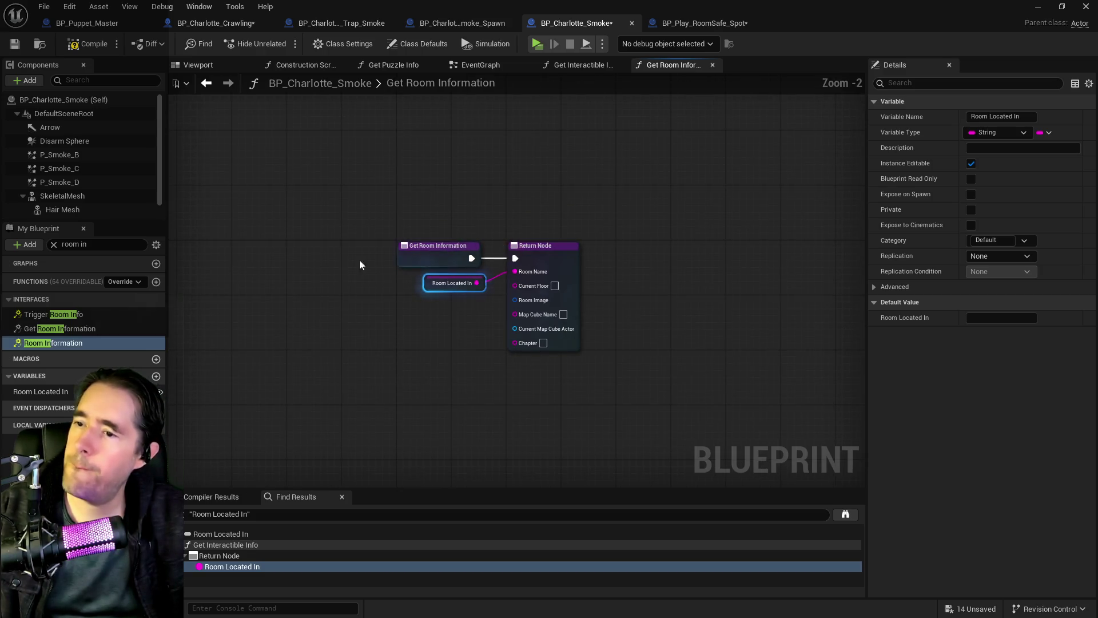
click(76, 46)
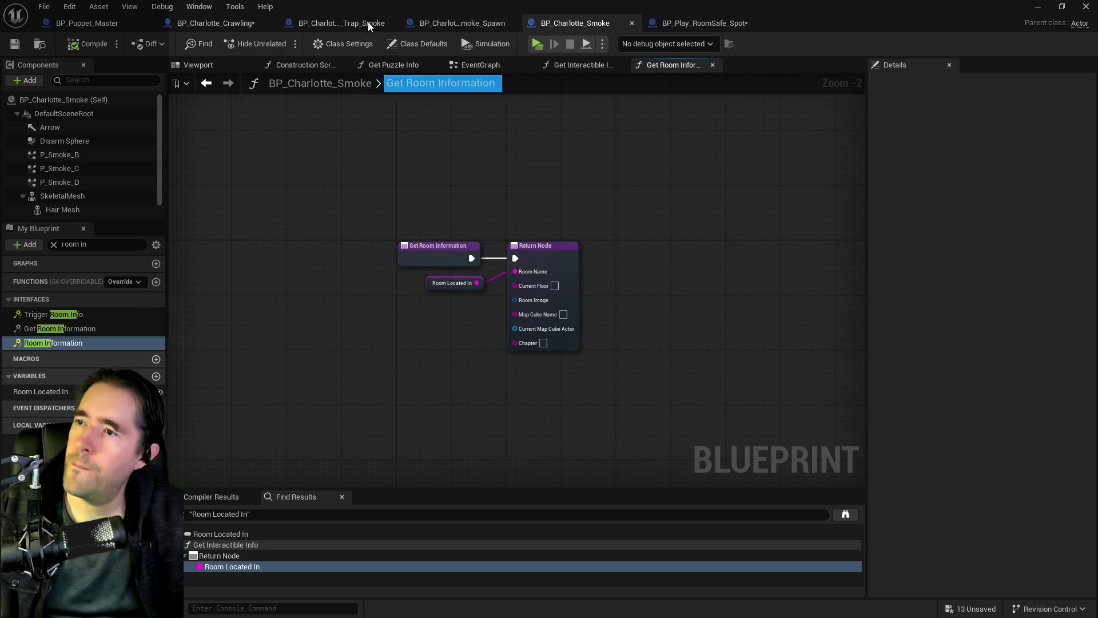
click(228, 24)
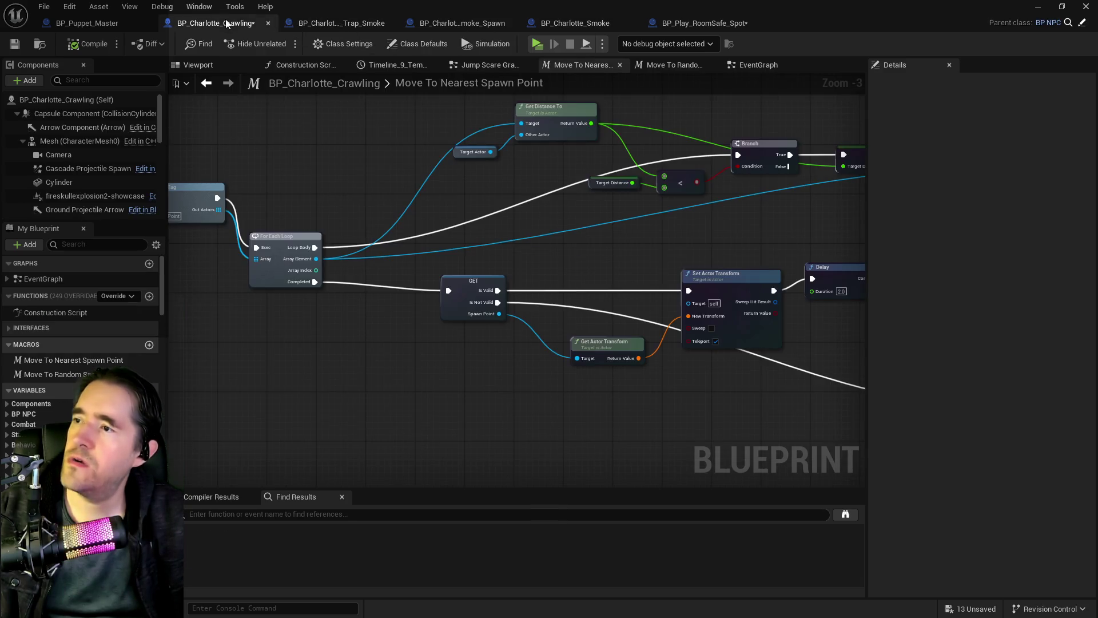
- Reposition the macro's Inputs and Get All Actors nodes and shift the distance-check chain right
drag(330, 119, 225, 159)
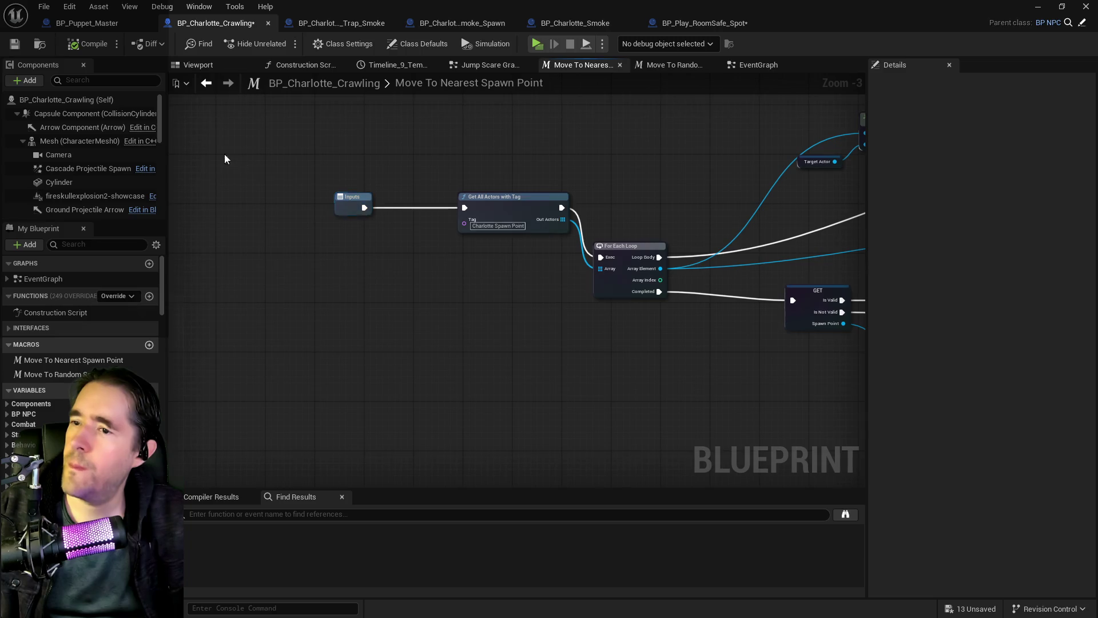
drag(524, 235, 522, 230)
drag(503, 197, 383, 237)
mouse_move(858, 255)
mouse_down()
mouse_move(363, 225)
mouse_move(385, 223)
mouse_move(359, 321)
mouse_move(406, 326)
mouse_up()
scroll(366, 206, down, 2)
click(394, 231)
drag(348, 212, 650, 273)
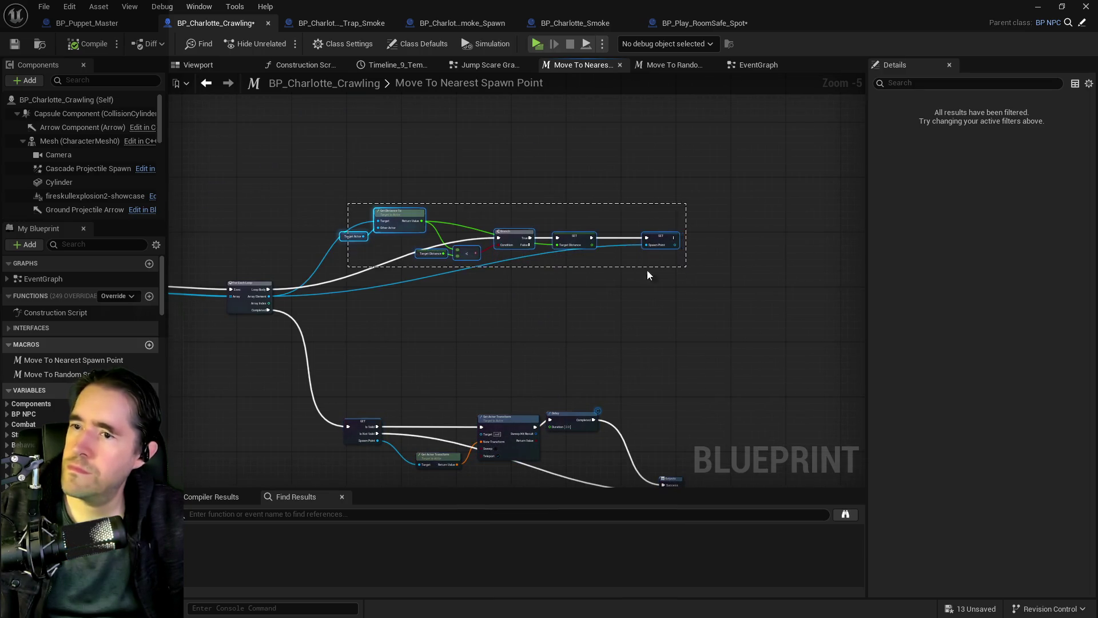
drag(572, 238, 706, 249)
drag(255, 278, 393, 298)
scroll(392, 298, up, 4)
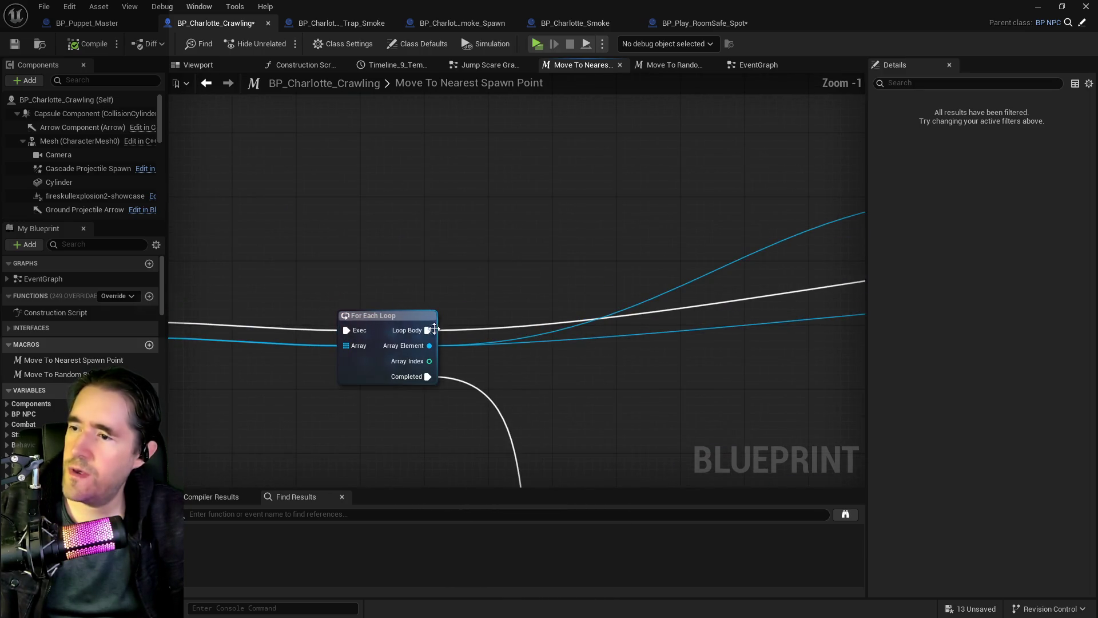
- Add Get Room Information on the loop's Array Element and run it from Loop Body
drag(430, 345, 603, 338)
text(get room inf)
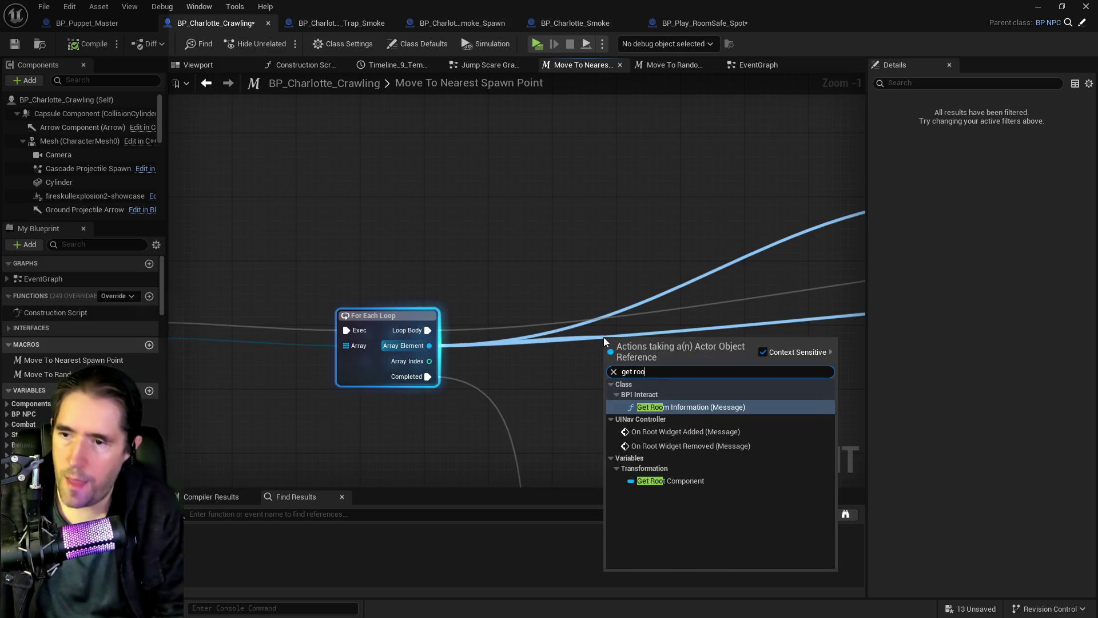
click(691, 407)
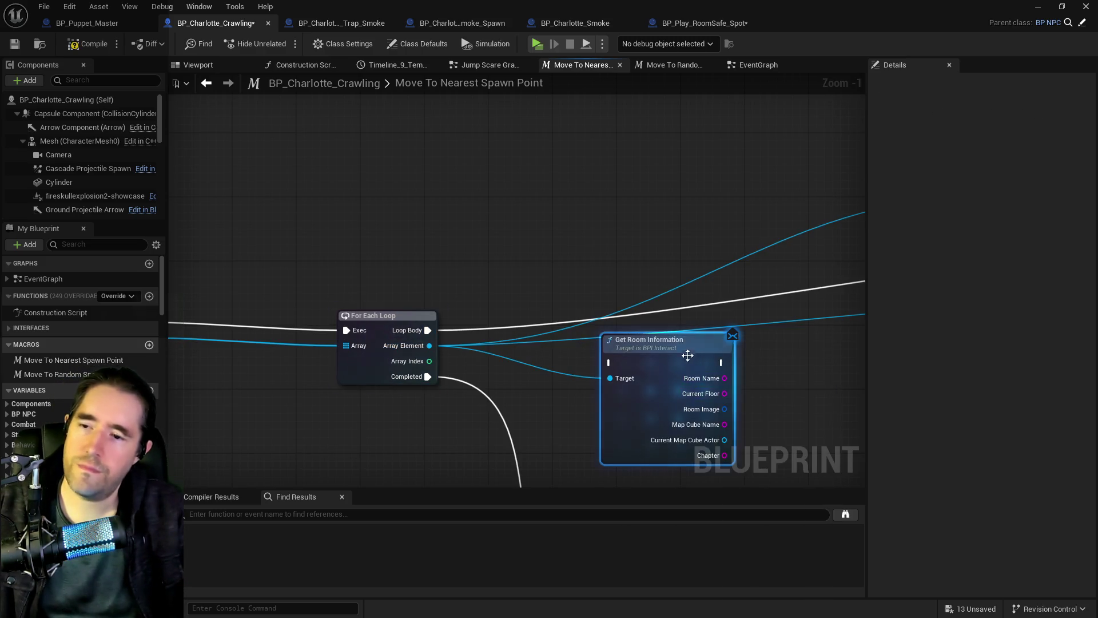
drag(427, 330, 619, 330)
mouse_move(657, 309)
mouse_down()
mouse_move(636, 294)
mouse_move(654, 310)
mouse_move(362, 288)
mouse_up()
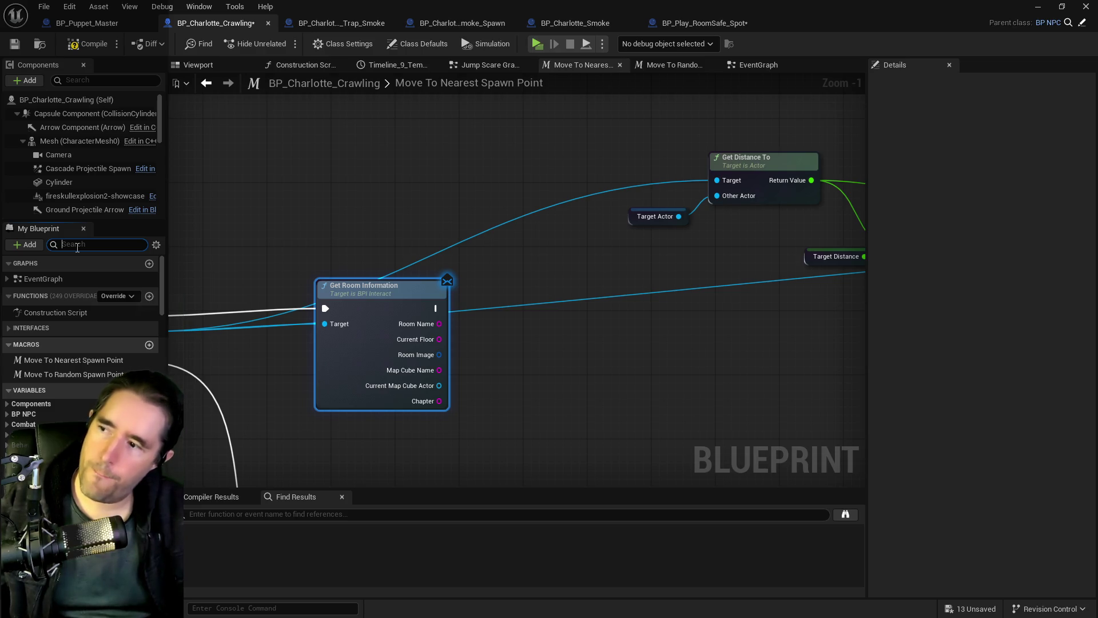
- Implement the BPI Interact Room Where Located event in the EventGraph
text(room)
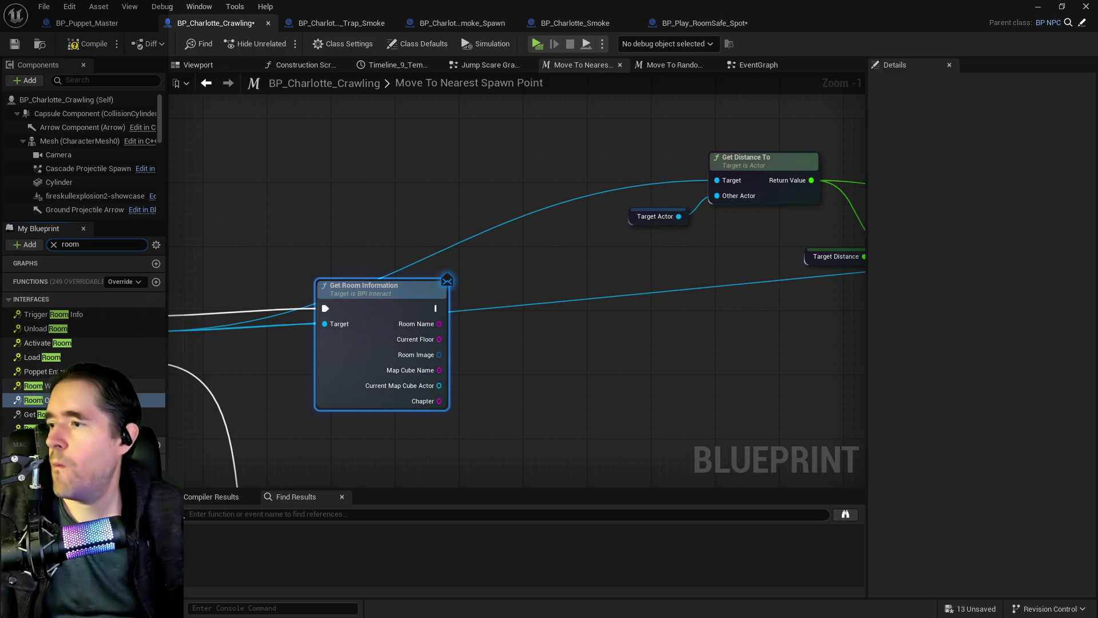
mouse_move(207, 374)
mouse_down()
mouse_move(294, 338)
mouse_move(595, 311)
mouse_up()
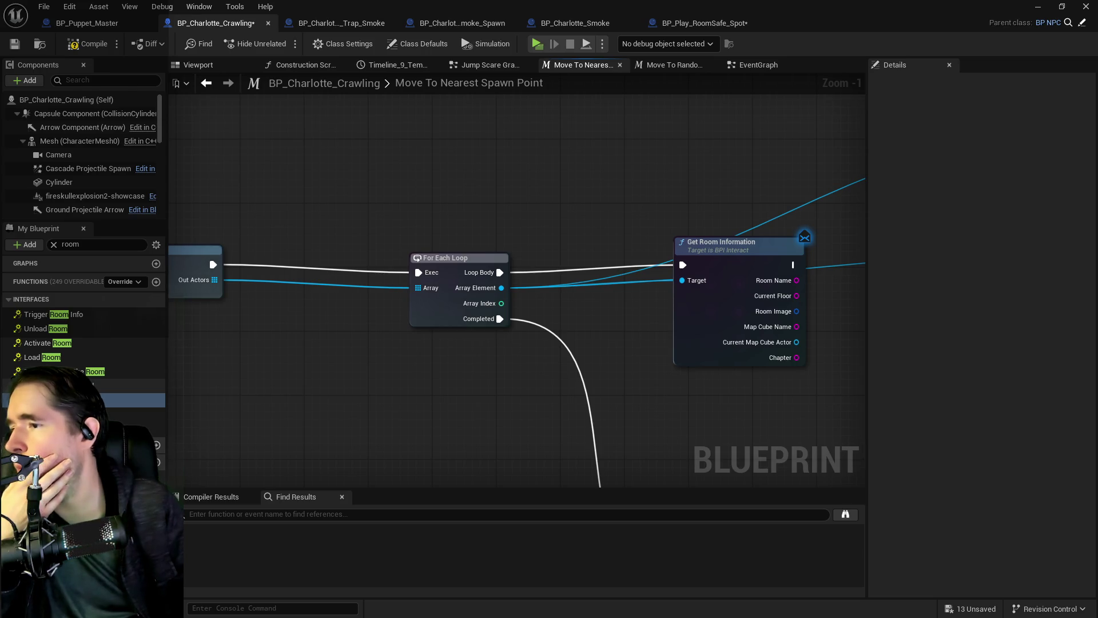
double_click(57, 400)
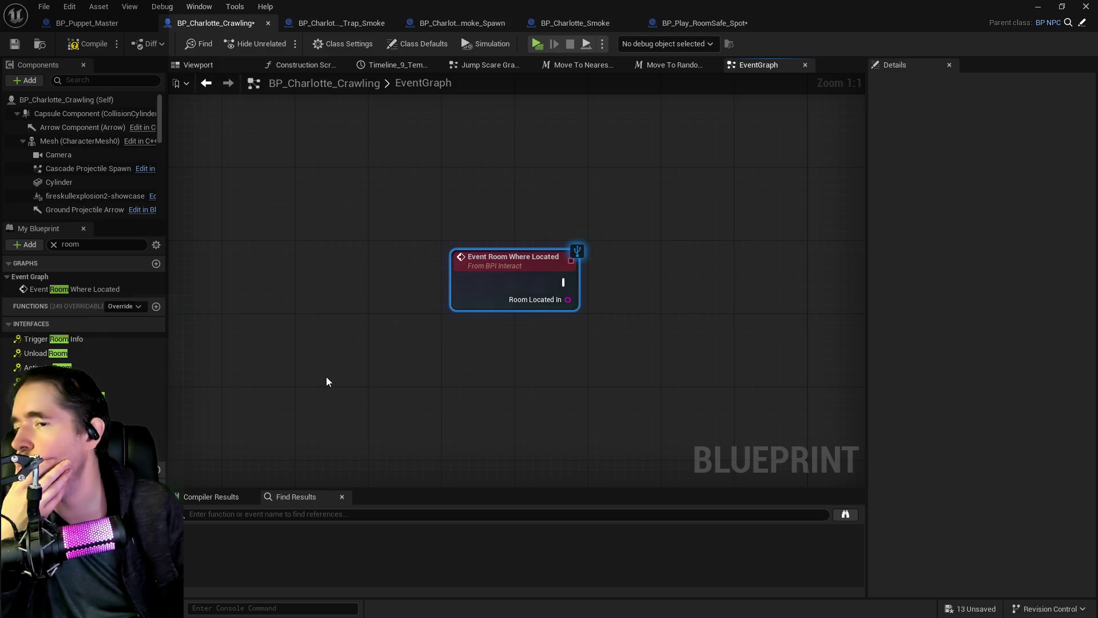
- Undo the added Room Where Located event, then return Room Name in BP_Play_RoomSafe_Spot's Get Room Information
click(70, 7)
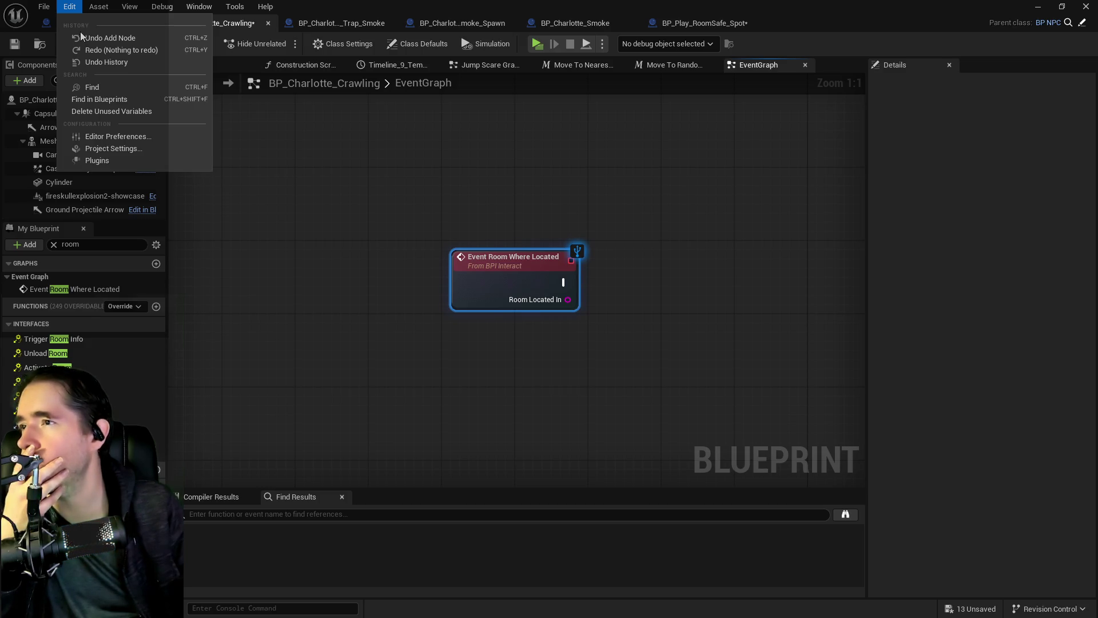
click(82, 37)
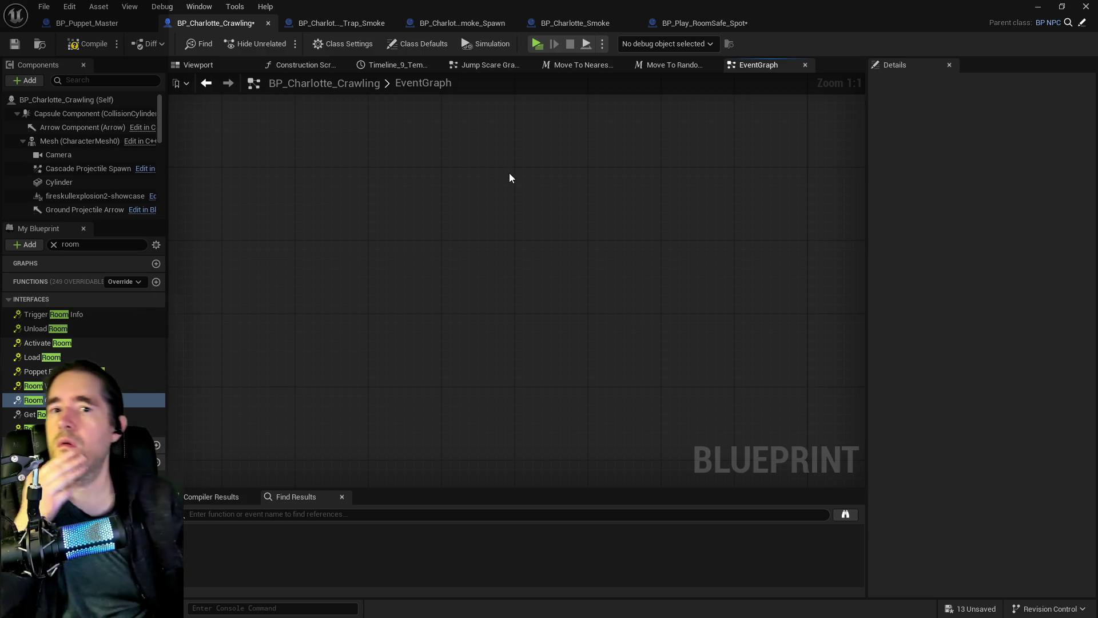
click(686, 25)
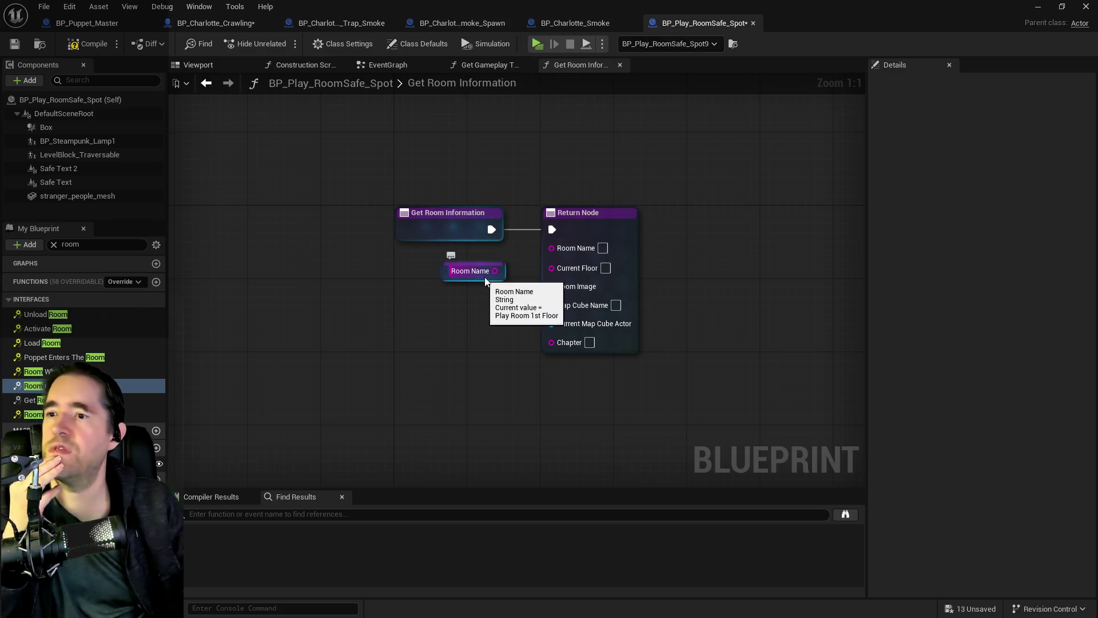
mouse_move(494, 270)
mouse_down()
mouse_move(521, 277)
mouse_move(552, 250)
mouse_up()
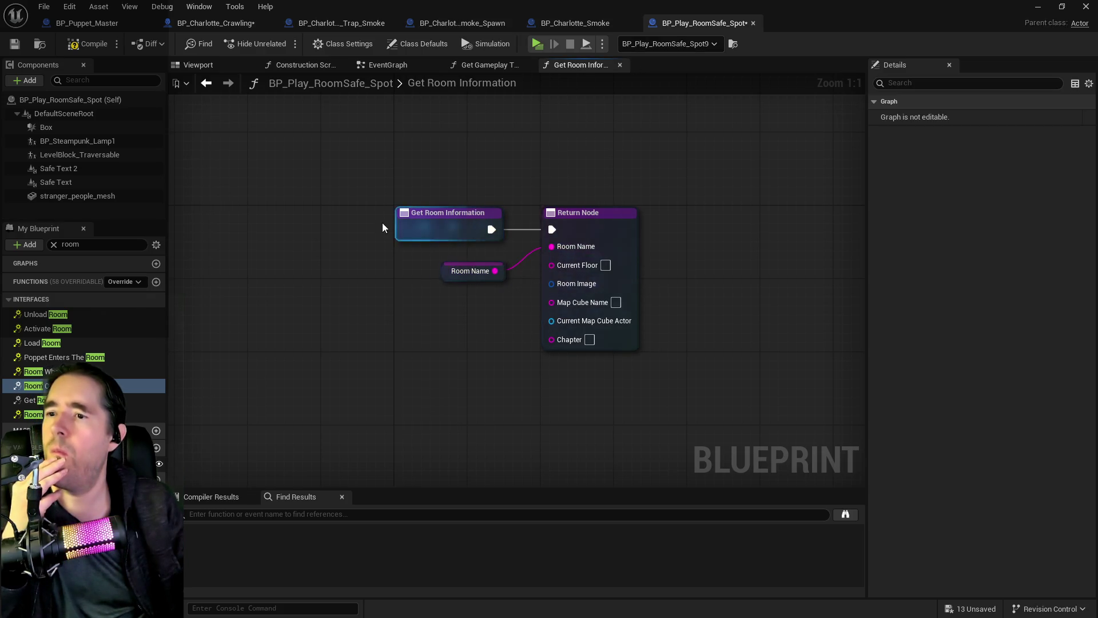
- Save BP_Play_RoomSafe_Spot and switch back to the BP_Charlotte_Crawling blueprint
click(16, 46)
click(547, 24)
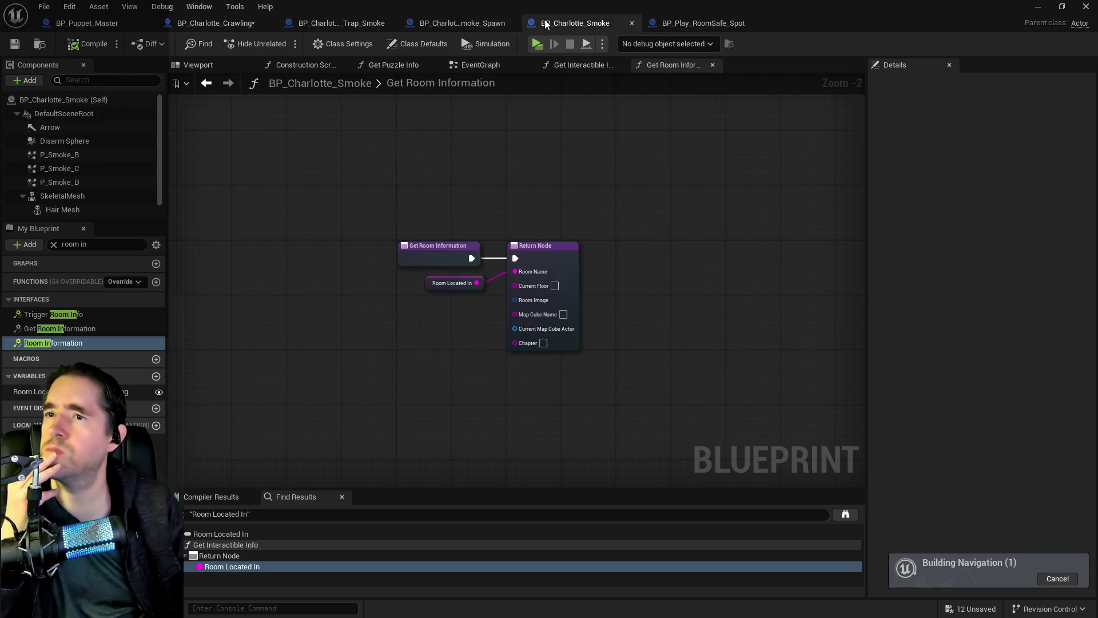
key(alt+Tab)
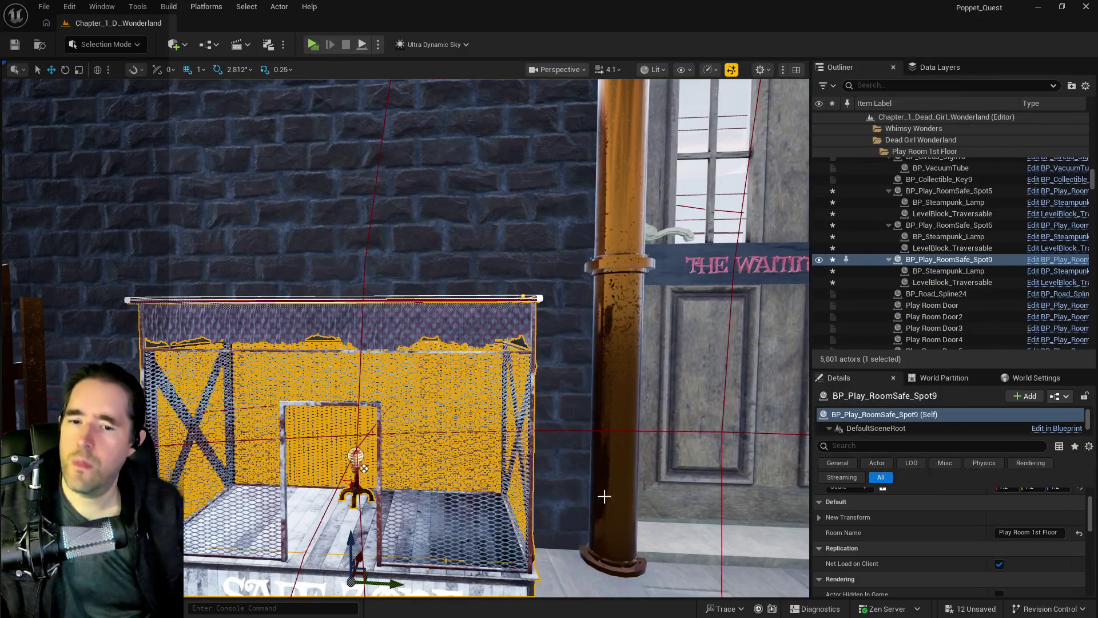
key(alt+Tab)
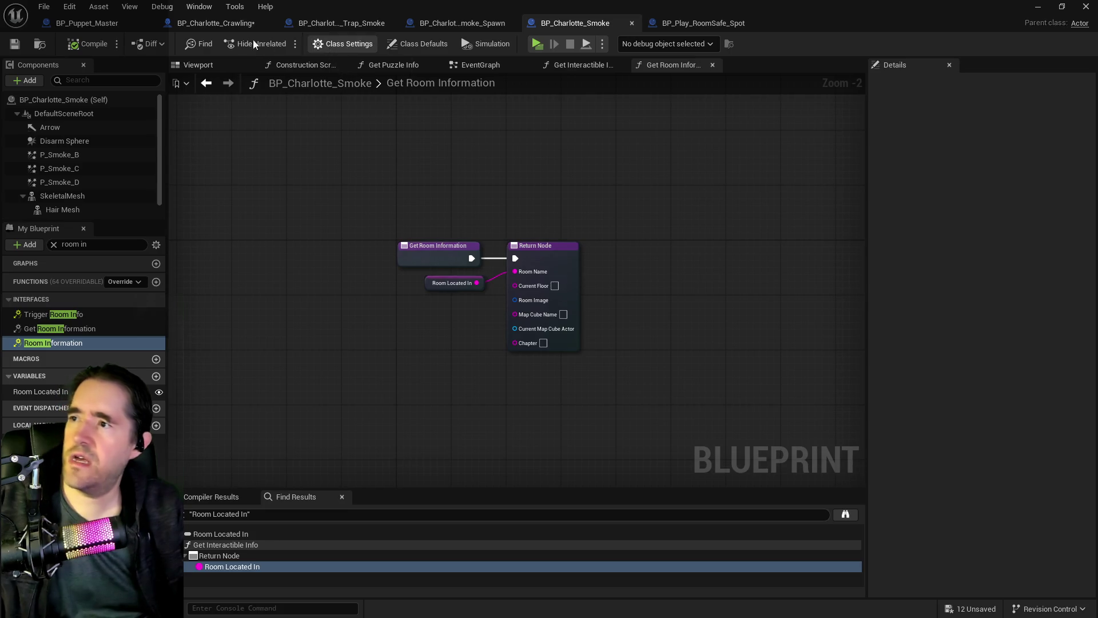
click(194, 24)
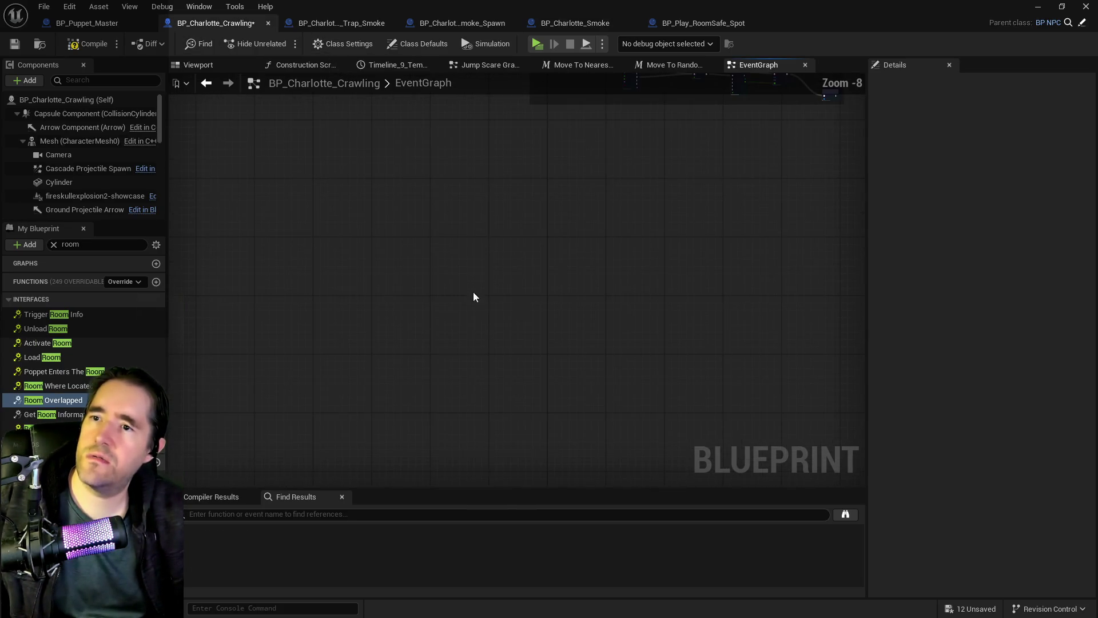
- Open the Move To Nearest Spawn Point function and move its Get Room Information node right
scroll(474, 295, down, 6)
scroll(592, 223, down, 2)
mouse_move(593, 223)
mouse_down()
mouse_move(355, 292)
mouse_move(405, 288)
mouse_up()
drag(558, 166, 458, 170)
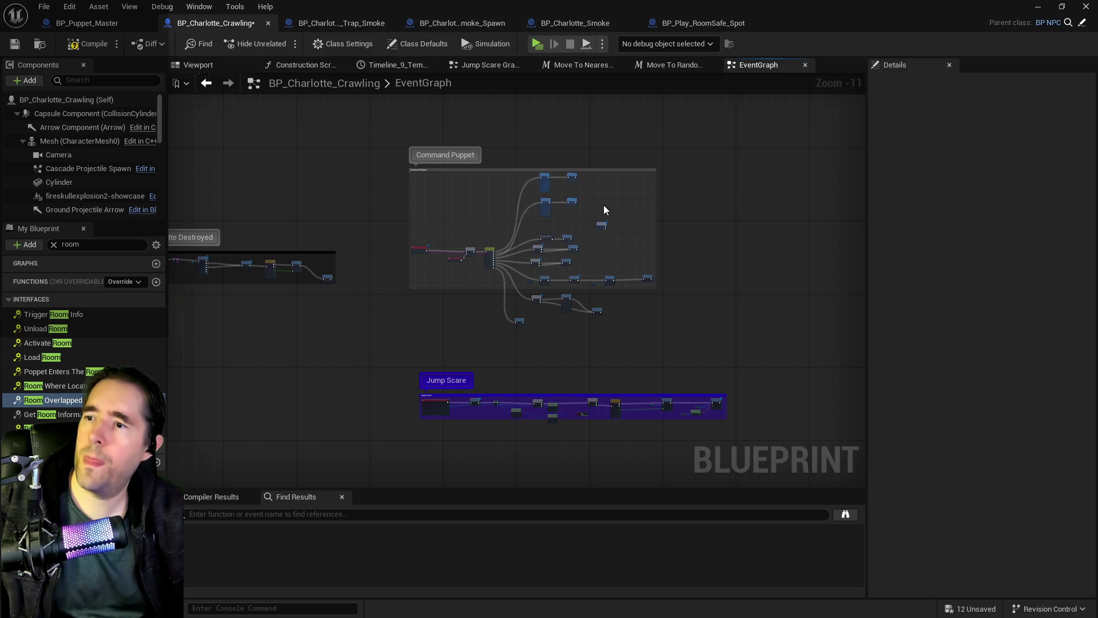
scroll(606, 210, up, 8)
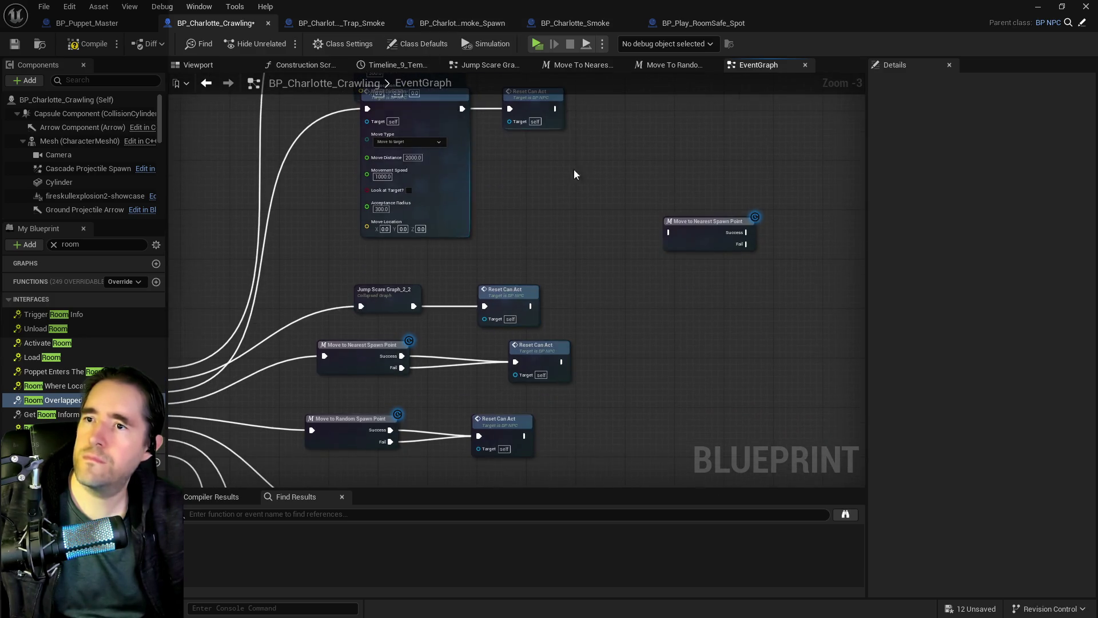
click(577, 65)
mouse_move(509, 142)
mouse_down()
mouse_move(620, 162)
mouse_move(343, 216)
mouse_up()
mouse_move(476, 234)
mouse_down()
mouse_move(451, 241)
mouse_move(523, 219)
mouse_up()
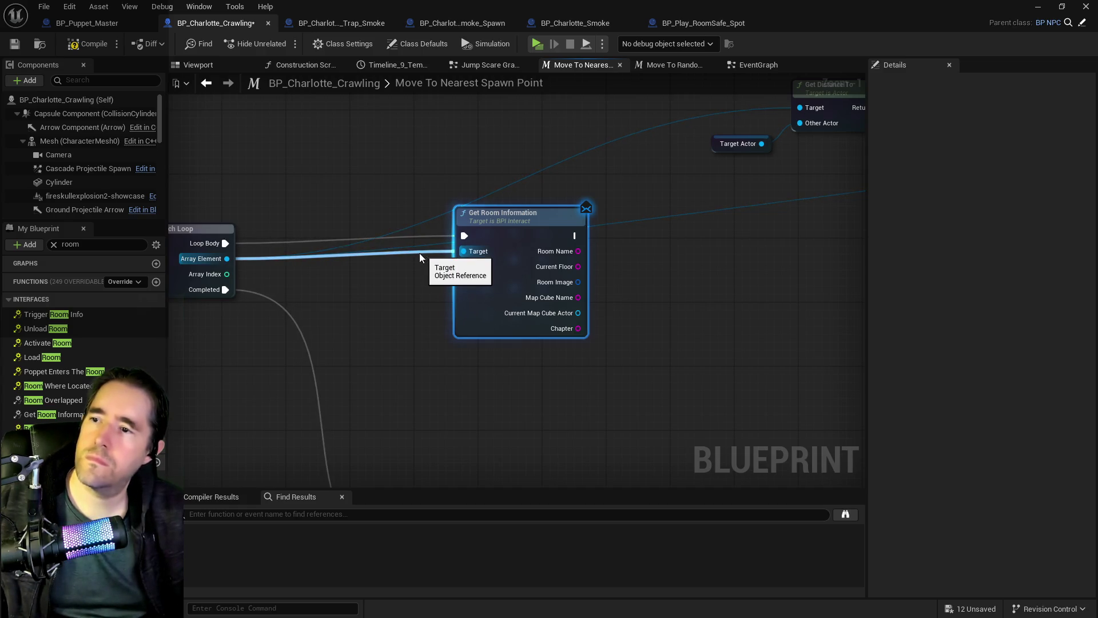
- Paste a second Get Room Information beside Inputs and run it right after Inputs
drag(420, 253, 502, 207)
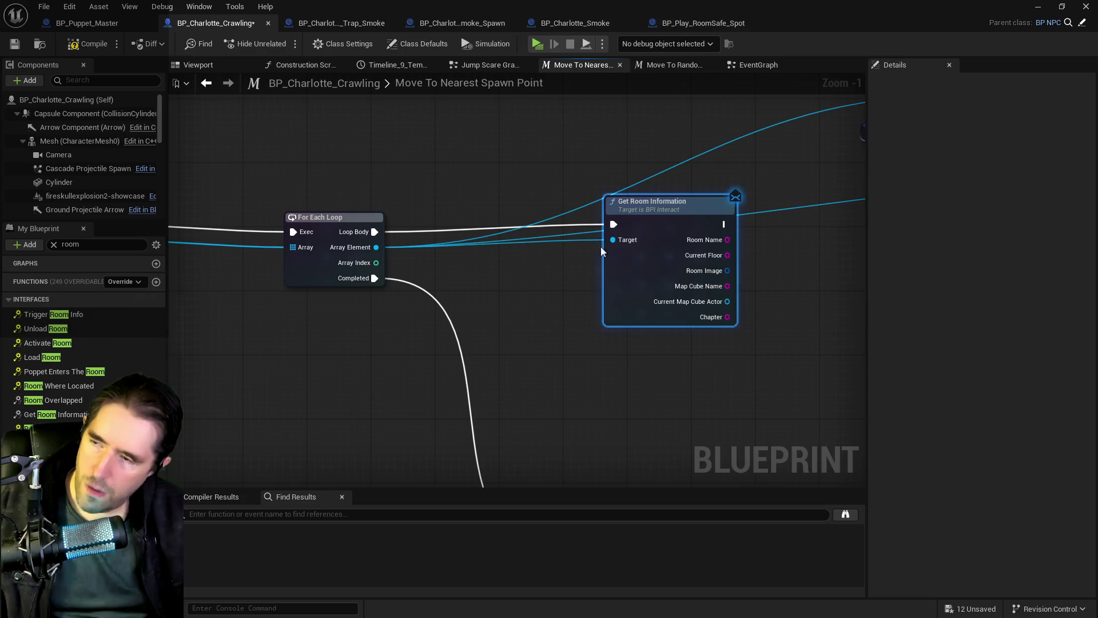
drag(441, 249, 713, 268)
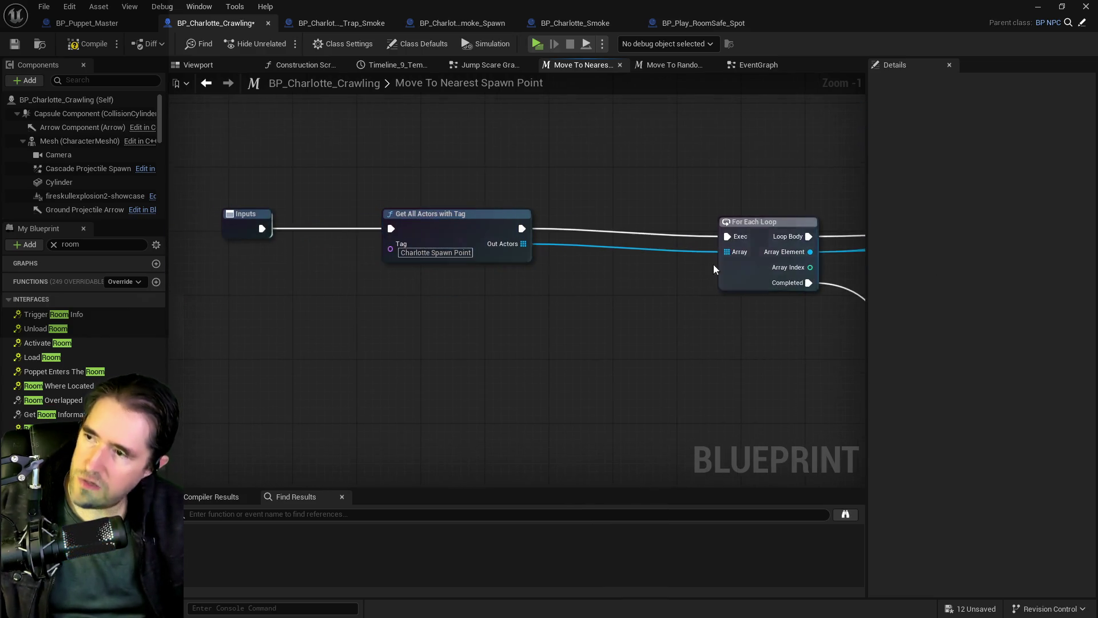
key(ctrl+v)
drag(203, 199, 383, 236)
drag(286, 211, 463, 186)
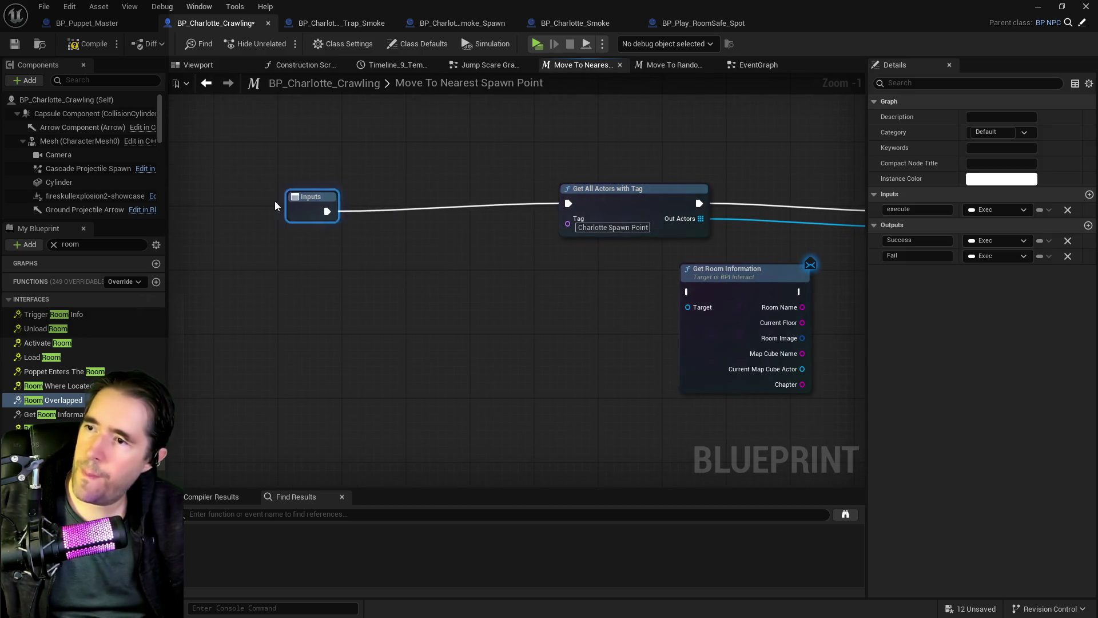
drag(206, 197, 211, 195)
mouse_move(738, 270)
mouse_down()
mouse_move(332, 195)
mouse_move(366, 184)
mouse_up()
click(223, 197)
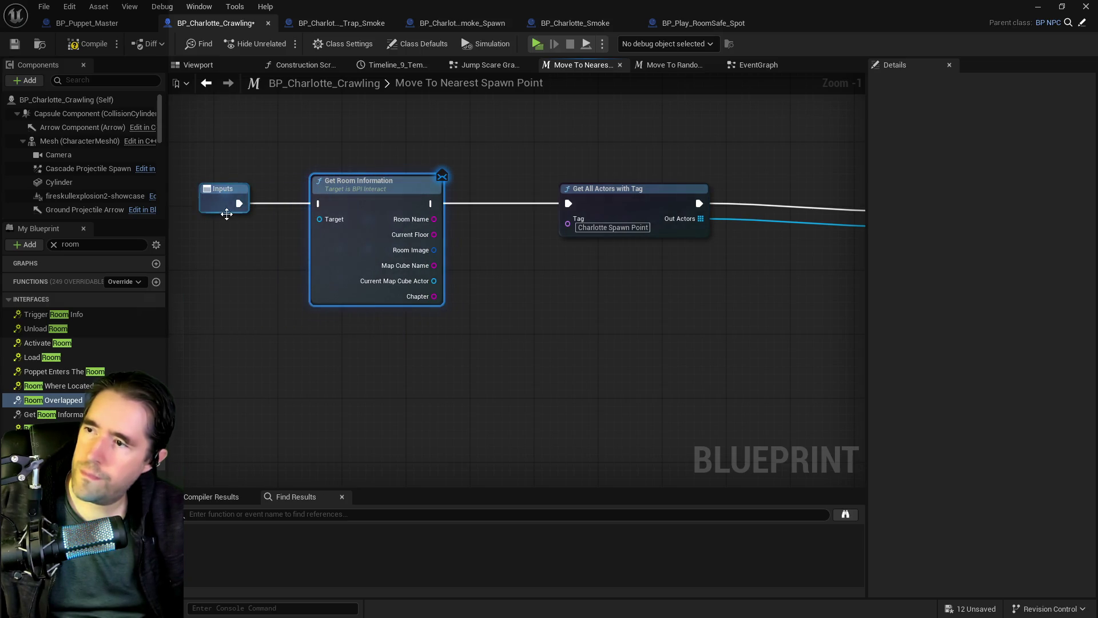
drag(239, 203, 295, 204)
- Feed Get Player Character into its Target and promote Room Name to a Player Room Name variable
click(267, 235)
right_click(212, 253)
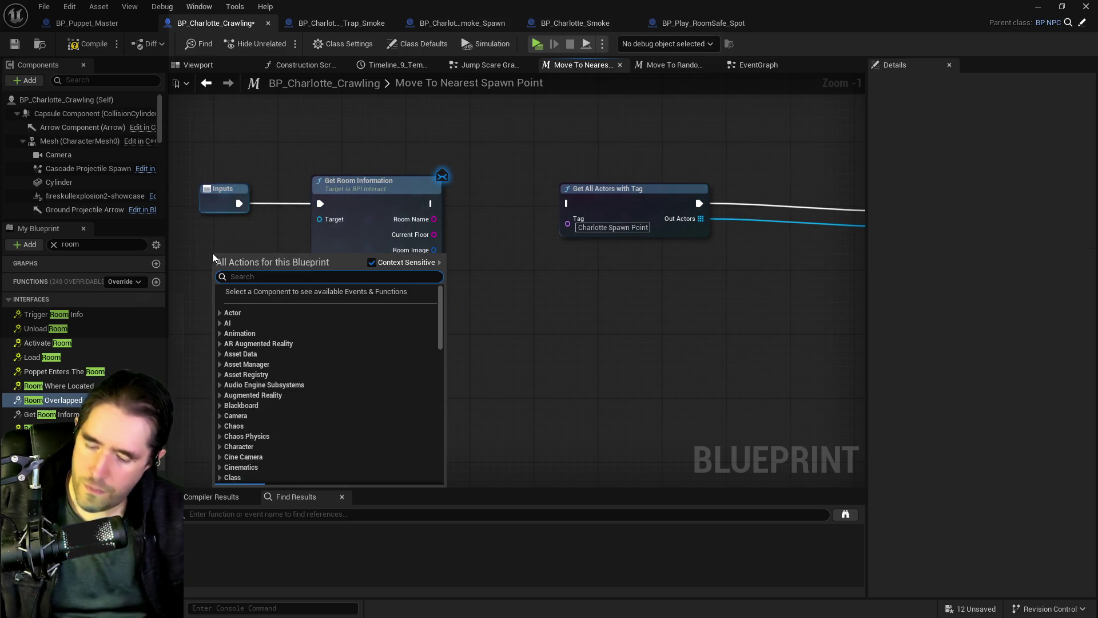
text(get player char)
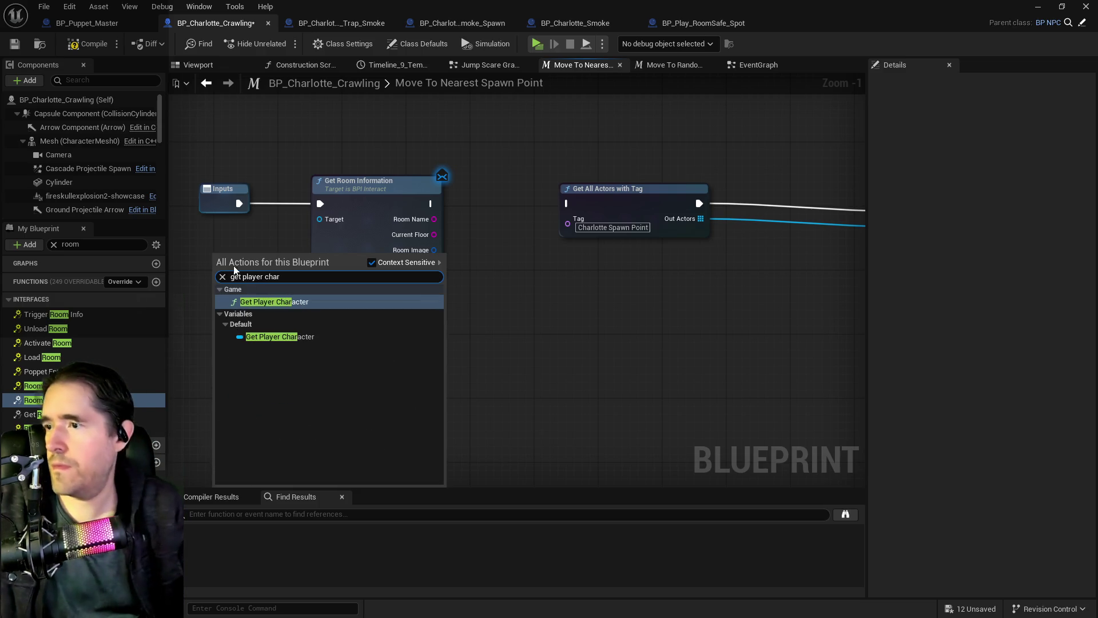
click(274, 336)
drag(269, 256, 320, 219)
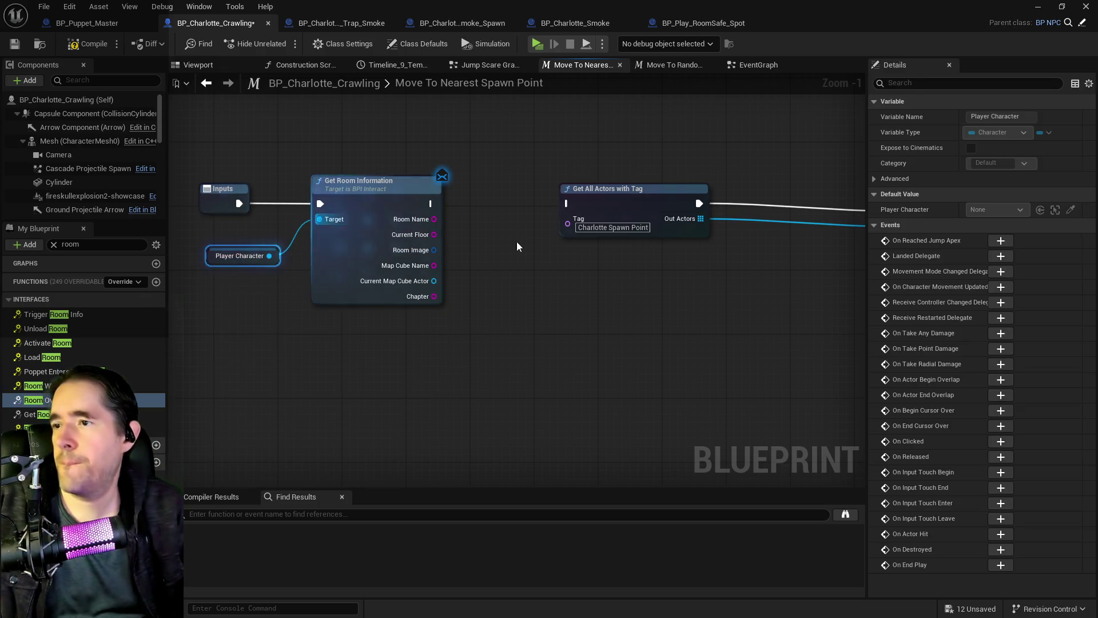
drag(516, 241, 541, 216)
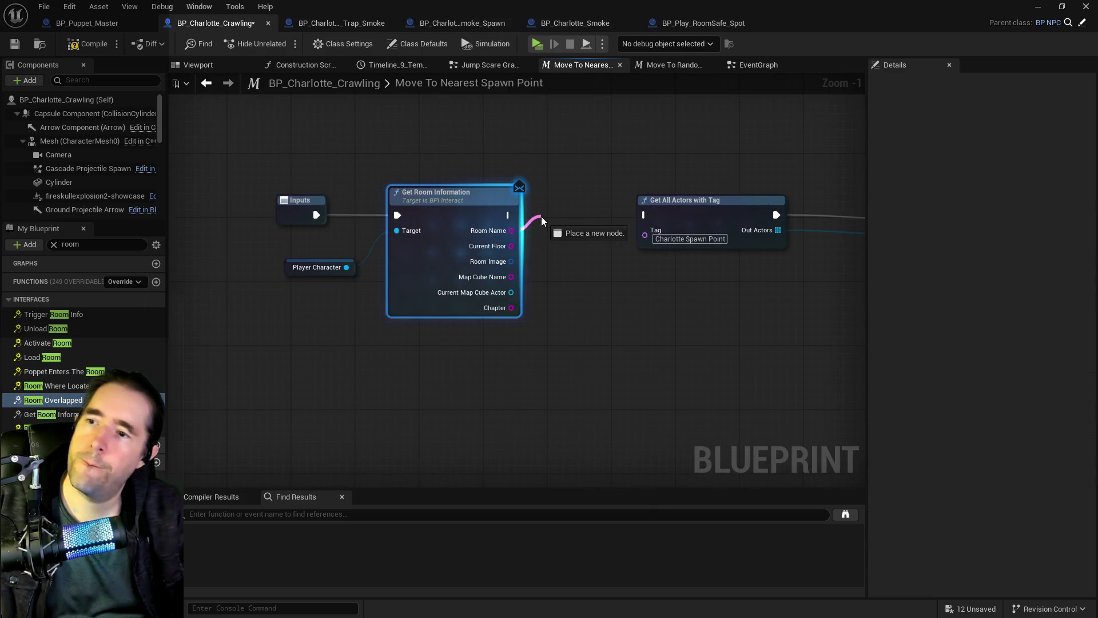
key(Escape)
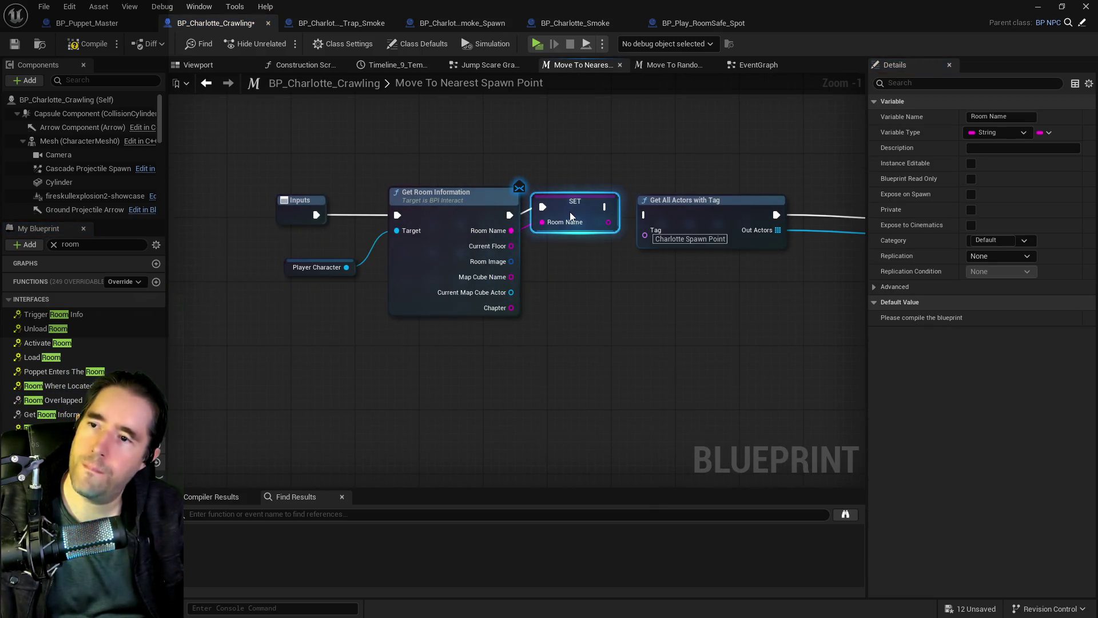
click(75, 475)
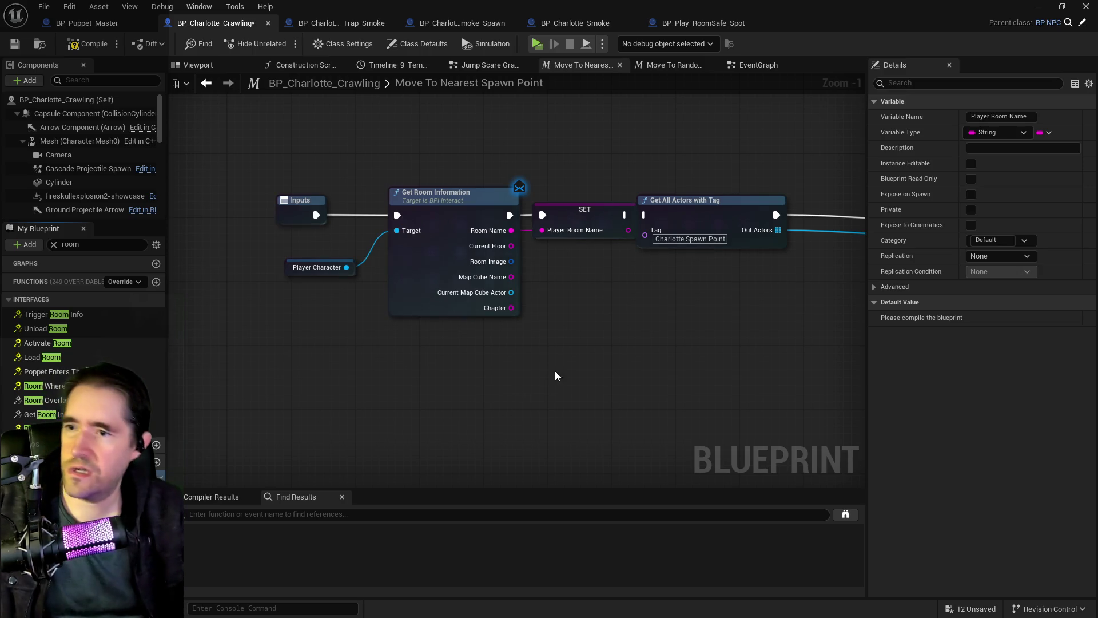
- Move the new node group left and wire SET into Get All Actors with Tag
drag(554, 370, 266, 182)
mouse_move(583, 210)
mouse_down()
mouse_move(534, 209)
mouse_move(644, 215)
mouse_up()
click(534, 210)
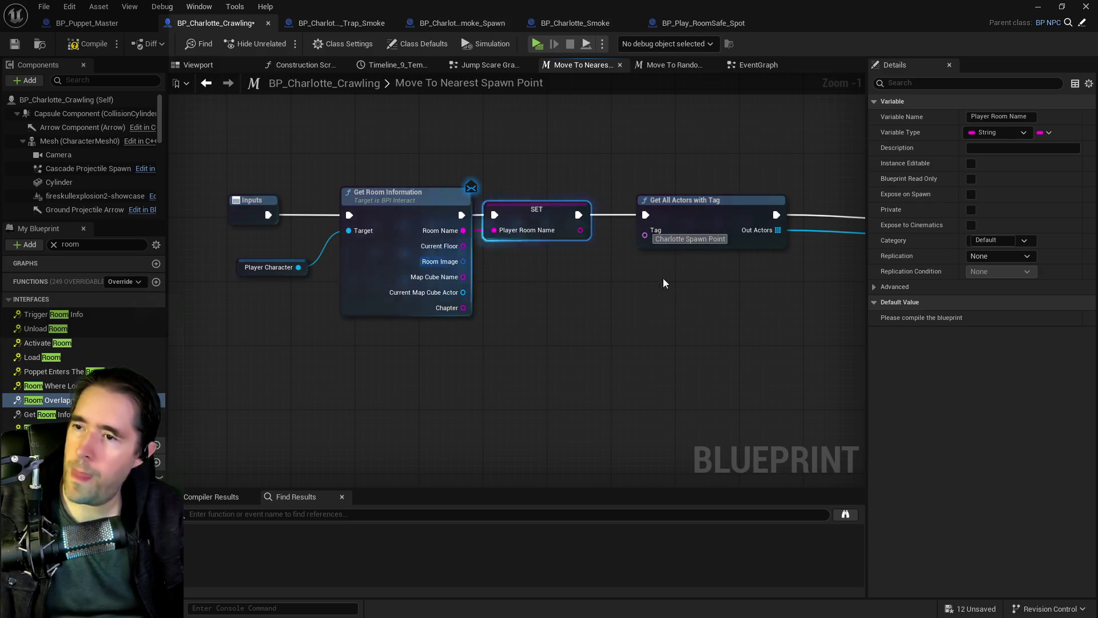
mouse_move(664, 279)
mouse_down()
mouse_move(208, 297)
mouse_move(314, 299)
mouse_move(232, 298)
mouse_up()
drag(471, 306, 274, 301)
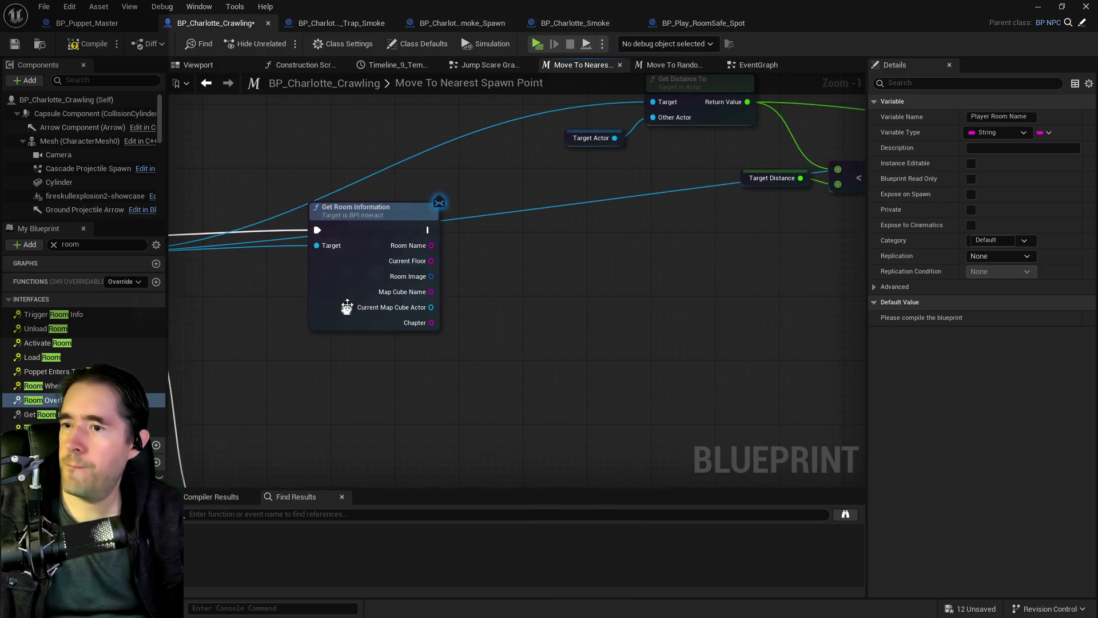
drag(461, 250, 578, 275)
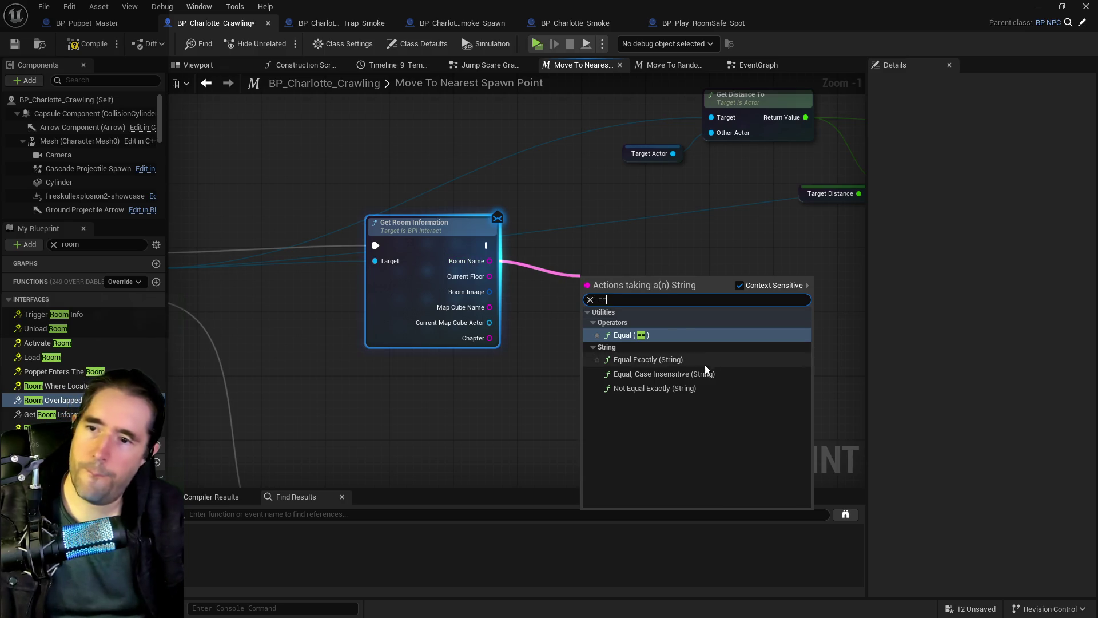
- Branch after Get Room Information on Room Name == Player Room Name, continuing to the distance check when true
click(661, 360)
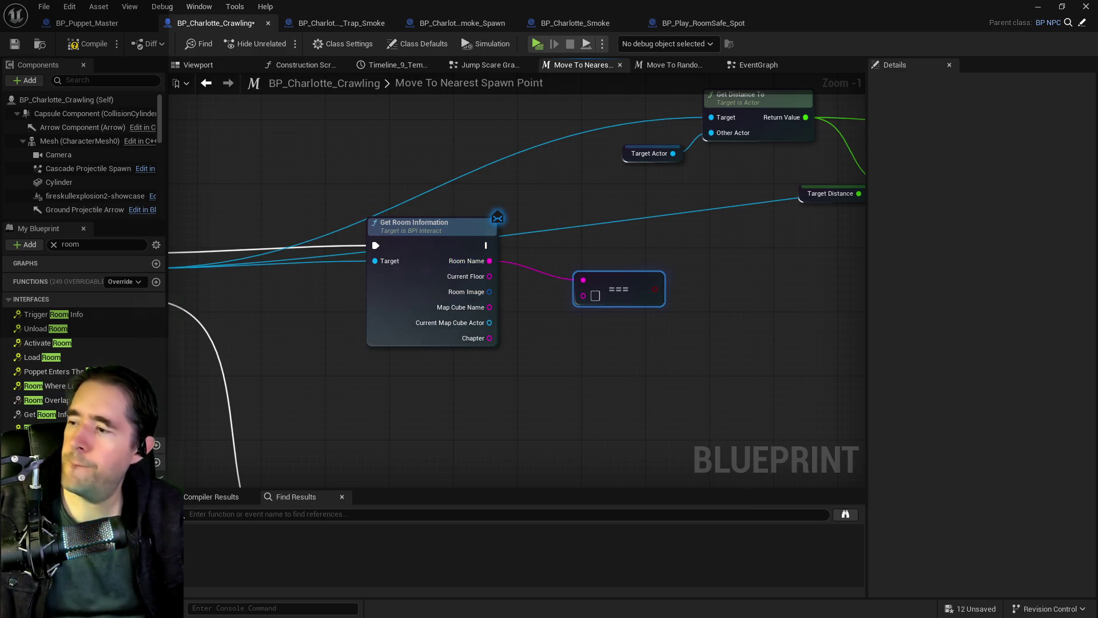
mouse_move(68, 457)
mouse_down()
mouse_move(532, 349)
mouse_move(571, 294)
mouse_move(582, 296)
mouse_up()
click(567, 360)
mouse_move(545, 335)
mouse_down()
mouse_move(591, 281)
mouse_move(615, 290)
mouse_move(607, 305)
mouse_up()
drag(385, 294, 630, 286)
scroll(703, 338, down, 2)
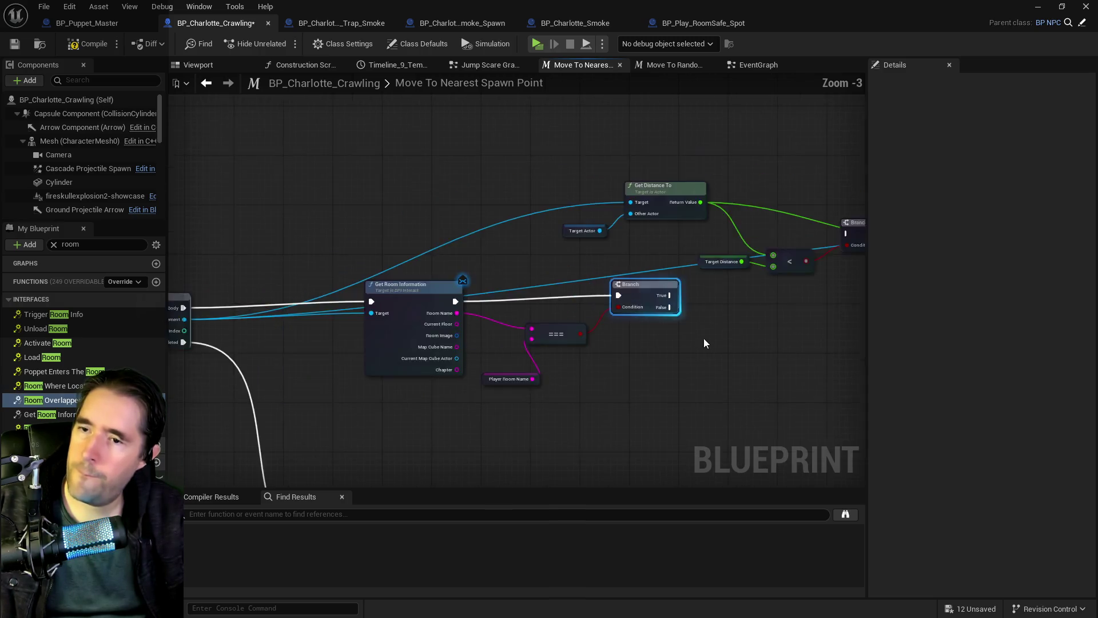
mouse_move(704, 338)
mouse_down()
mouse_move(480, 307)
mouse_move(602, 314)
mouse_move(638, 352)
mouse_move(691, 346)
mouse_move(608, 321)
mouse_move(572, 326)
mouse_up()
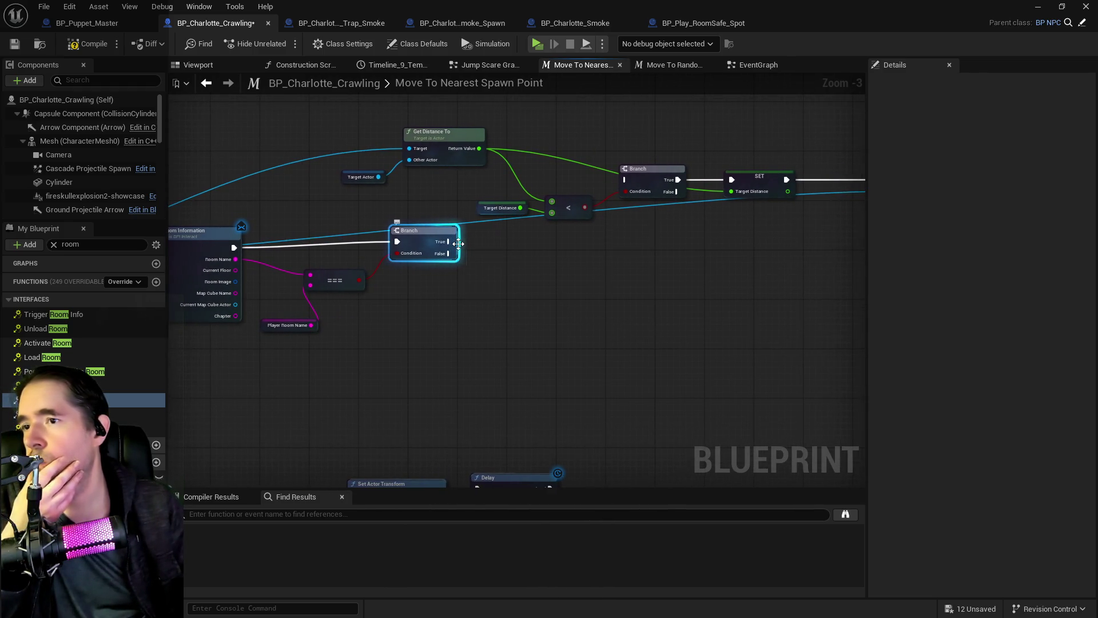
drag(449, 242, 624, 181)
- Shift the distance-check nodes right and down to make room for the room-check Branch
scroll(448, 238, down, 1)
mouse_move(305, 152)
mouse_down()
mouse_move(426, 185)
mouse_move(788, 227)
mouse_up()
mouse_move(548, 201)
mouse_down()
mouse_move(627, 207)
mouse_move(708, 251)
mouse_move(701, 245)
mouse_up()
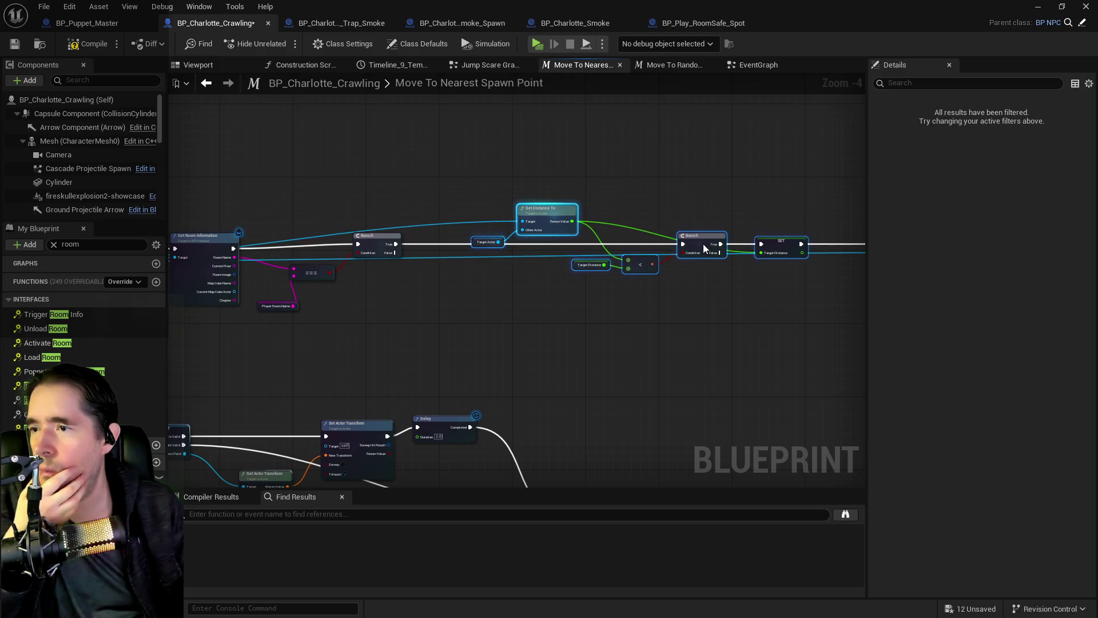
drag(442, 325, 580, 313)
drag(516, 228, 520, 228)
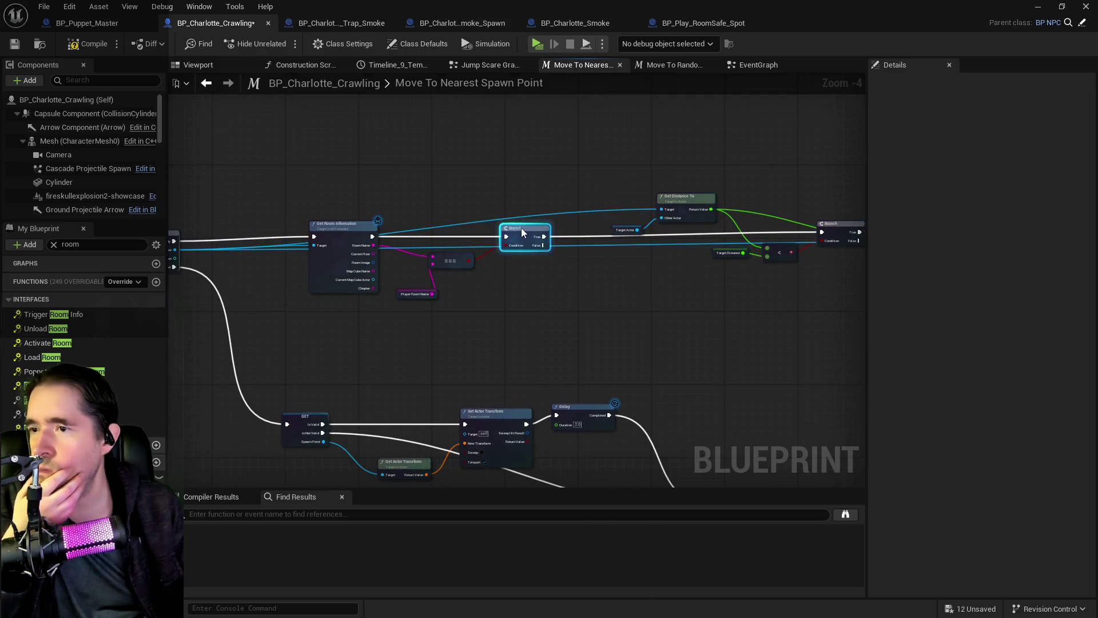
drag(466, 277, 463, 233)
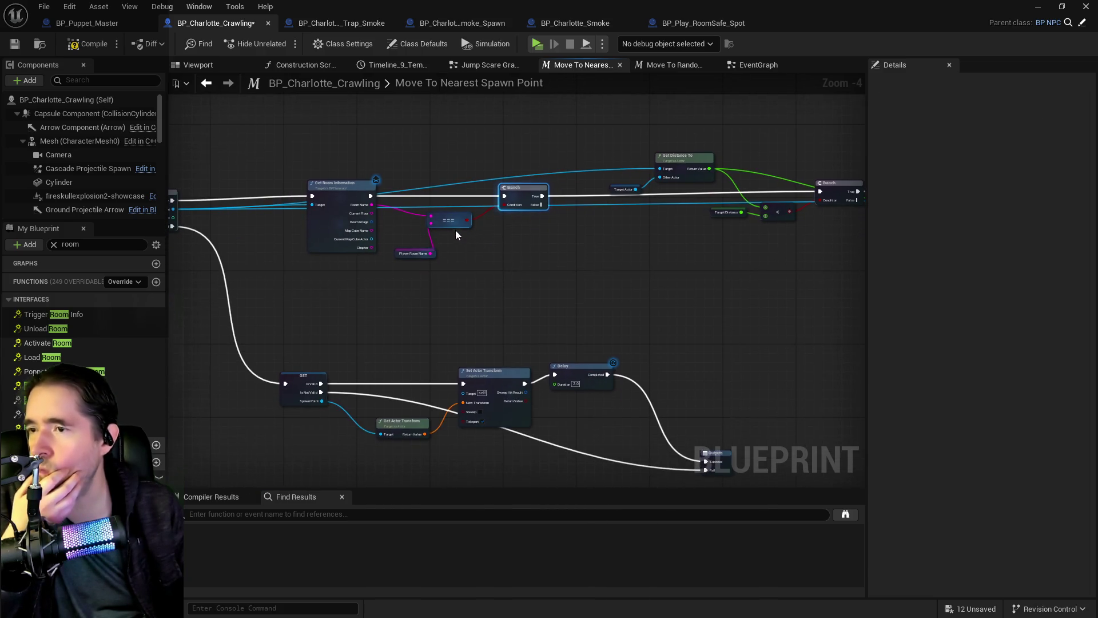
click(412, 253)
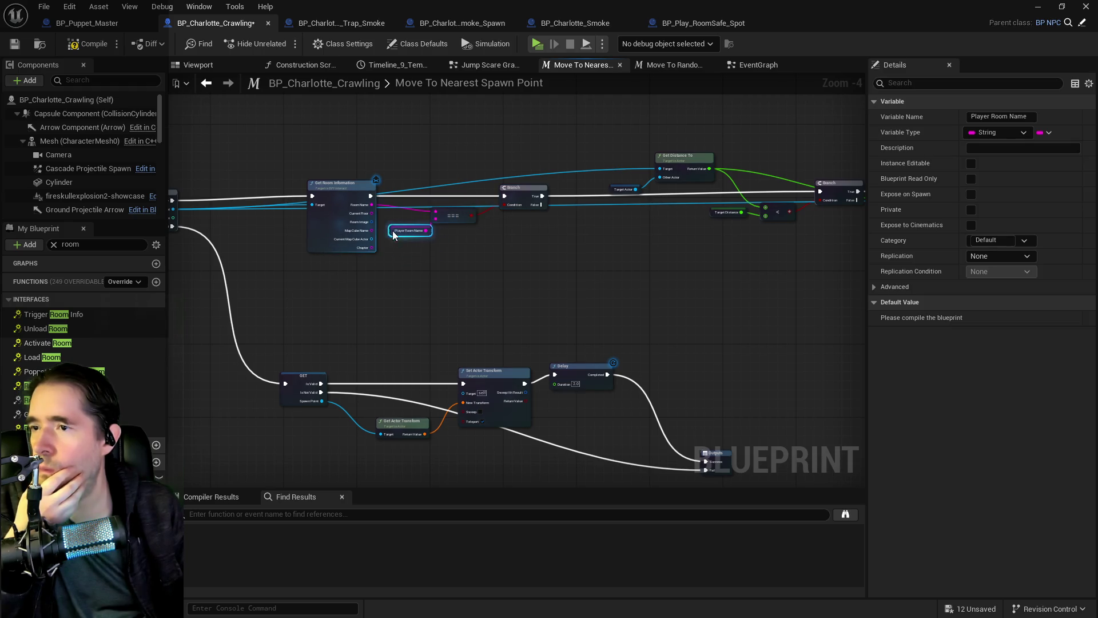
- Review the loop through Get Distance To, Set Actor Transform, Delay and Outputs
mouse_move(401, 300)
mouse_down()
mouse_move(442, 266)
mouse_move(624, 258)
mouse_up()
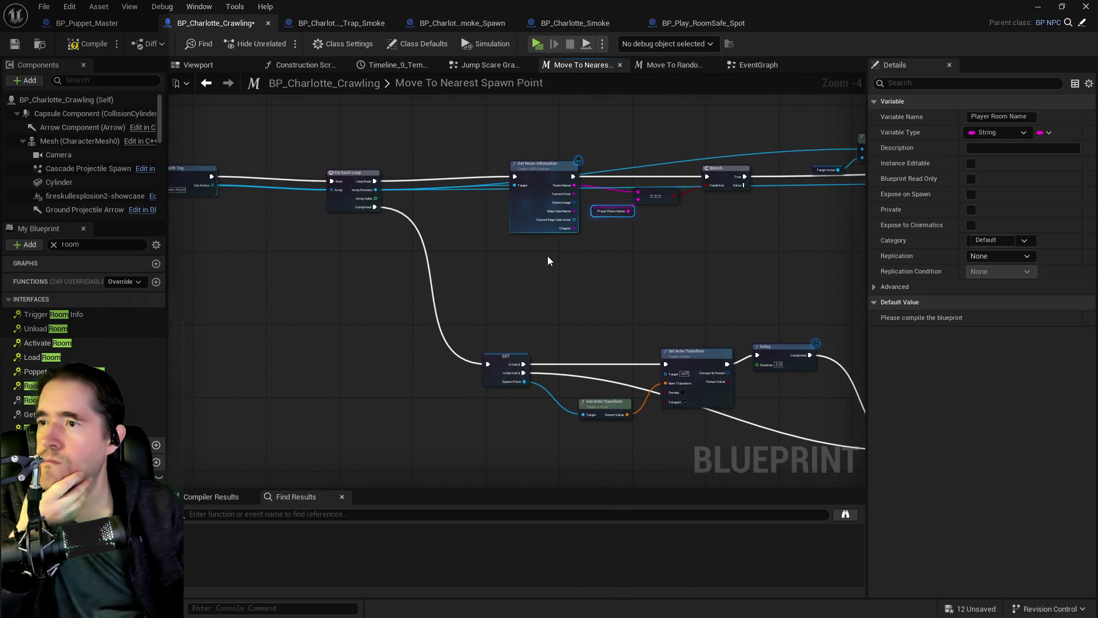
mouse_move(547, 255)
mouse_down()
mouse_move(519, 276)
mouse_move(581, 275)
mouse_move(455, 231)
mouse_up()
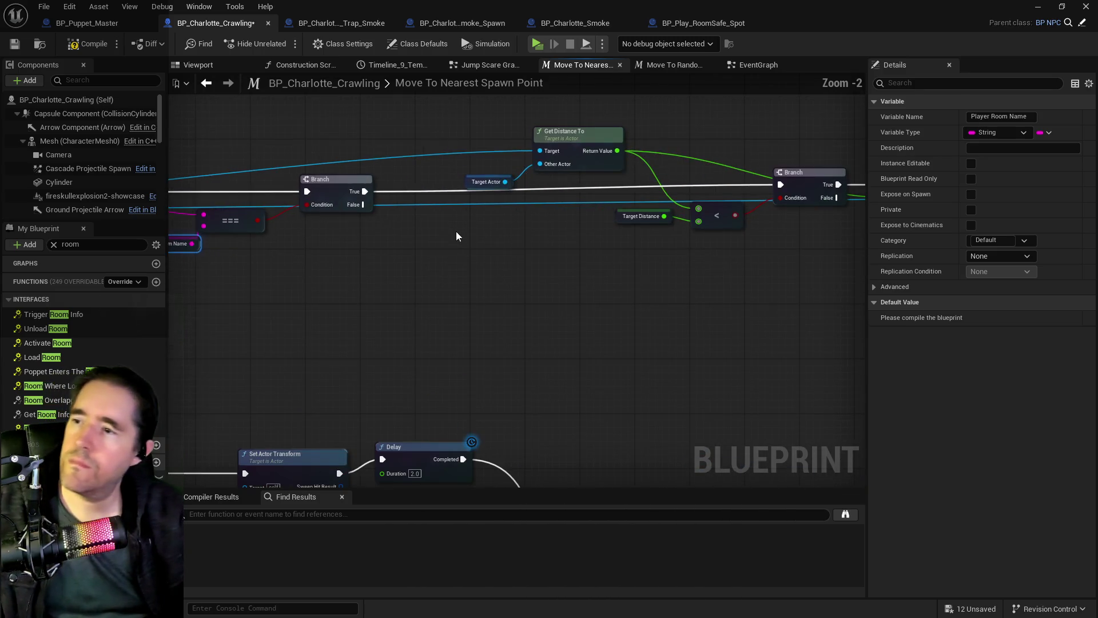
scroll(551, 253, up, 1)
drag(551, 253, 331, 265)
drag(581, 275, 608, 265)
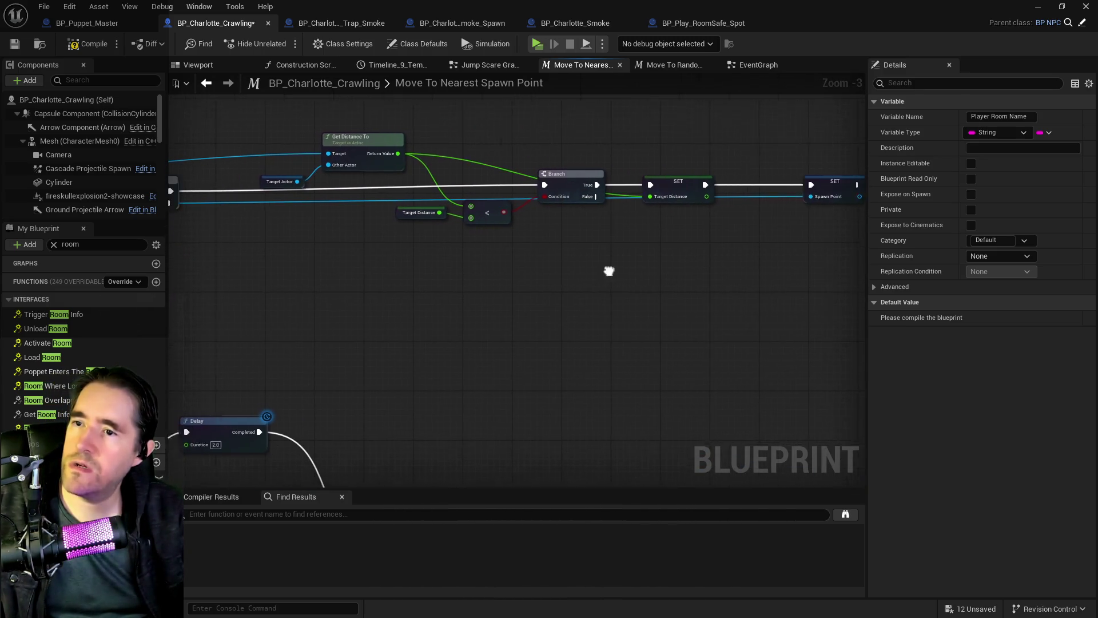
mouse_move(343, 311)
mouse_down()
mouse_move(514, 171)
mouse_move(382, 199)
mouse_move(509, 240)
mouse_move(629, 248)
mouse_move(635, 281)
mouse_up()
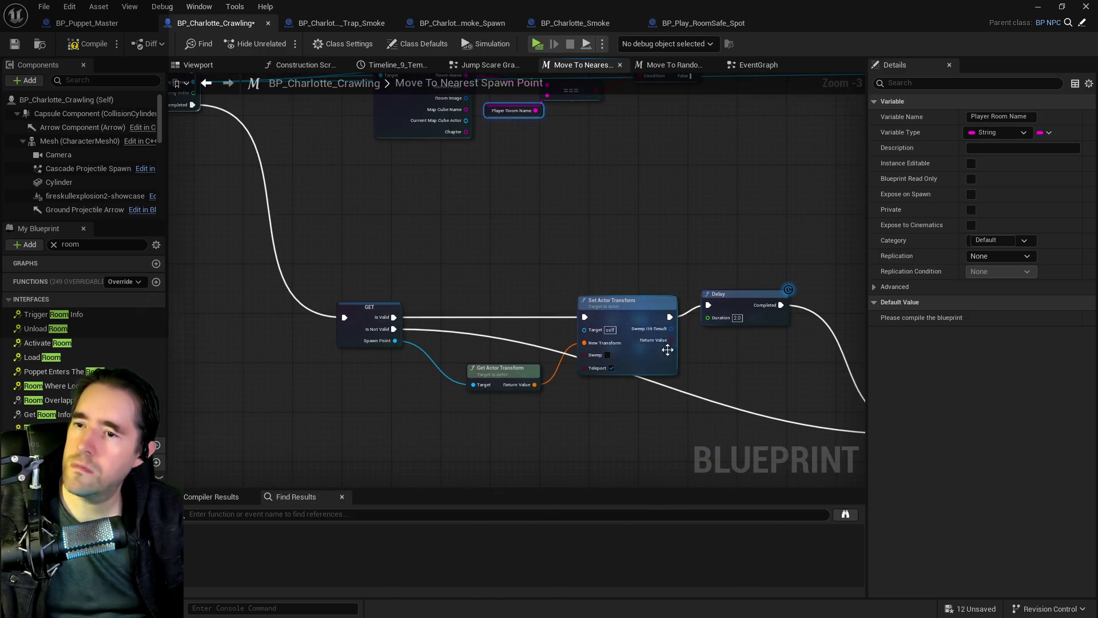
mouse_move(662, 386)
mouse_down()
mouse_move(588, 376)
mouse_move(588, 359)
mouse_up()
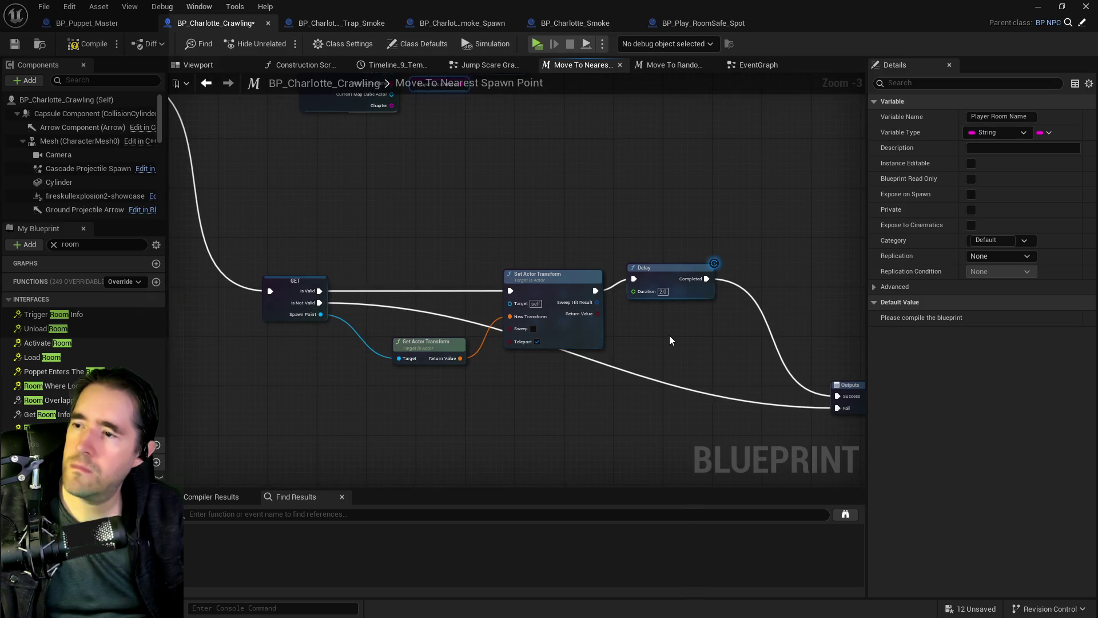
- Select Get Room Information, the comparison, Player Room Name and Branch nodes and copy them
mouse_move(599, 229)
mouse_down()
mouse_move(370, 429)
mouse_move(544, 338)
mouse_move(299, 316)
mouse_up()
drag(425, 379, 416, 440)
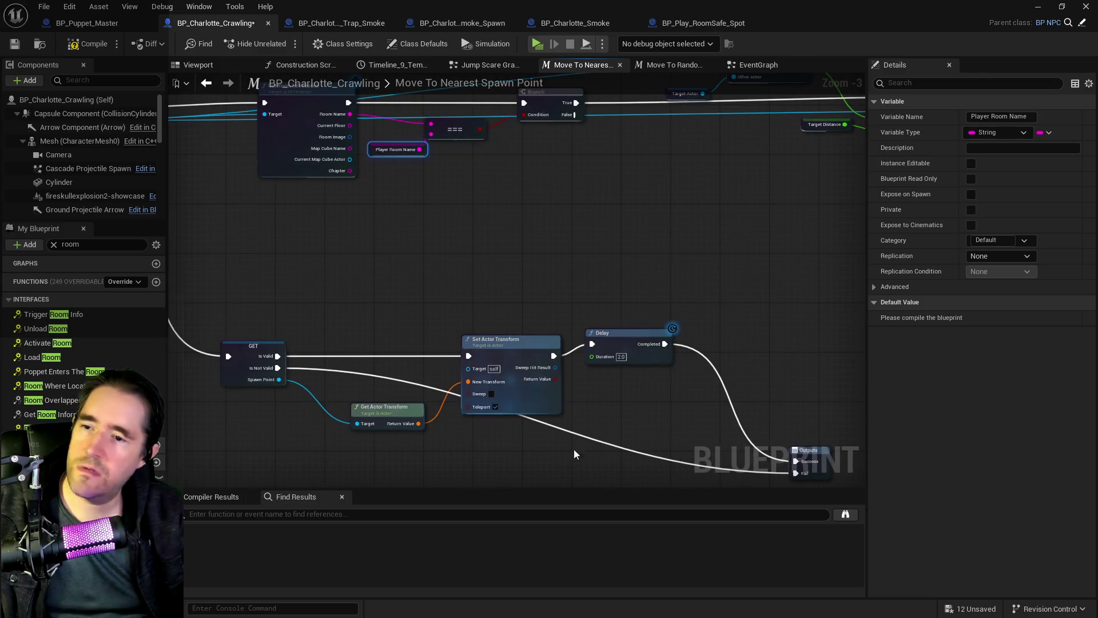
drag(575, 448, 706, 323)
drag(406, 293, 177, 307)
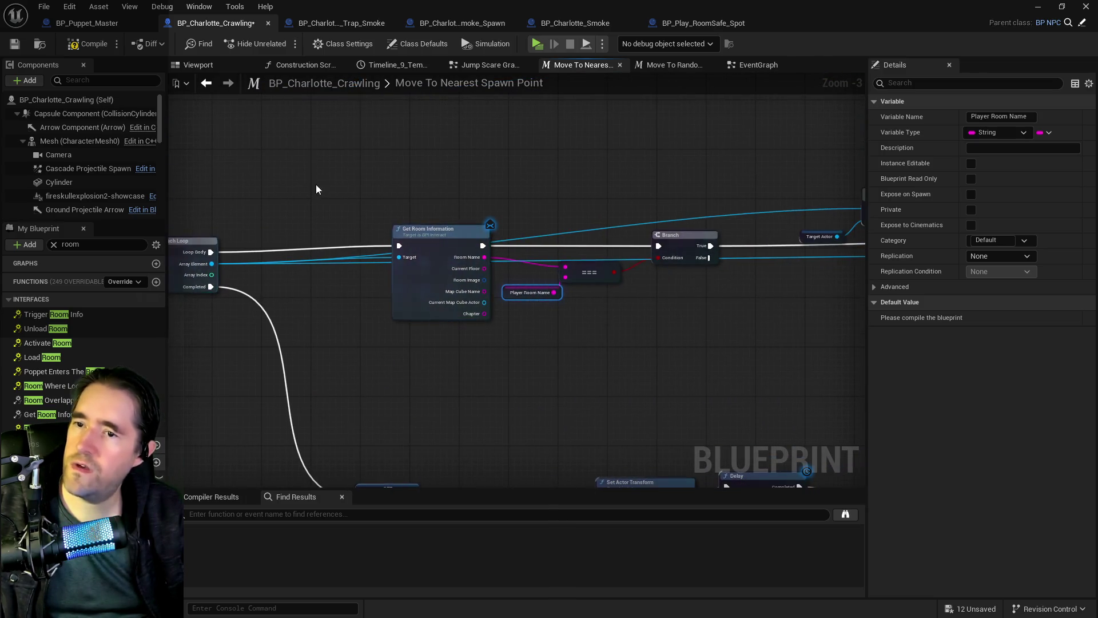
drag(380, 166, 740, 315)
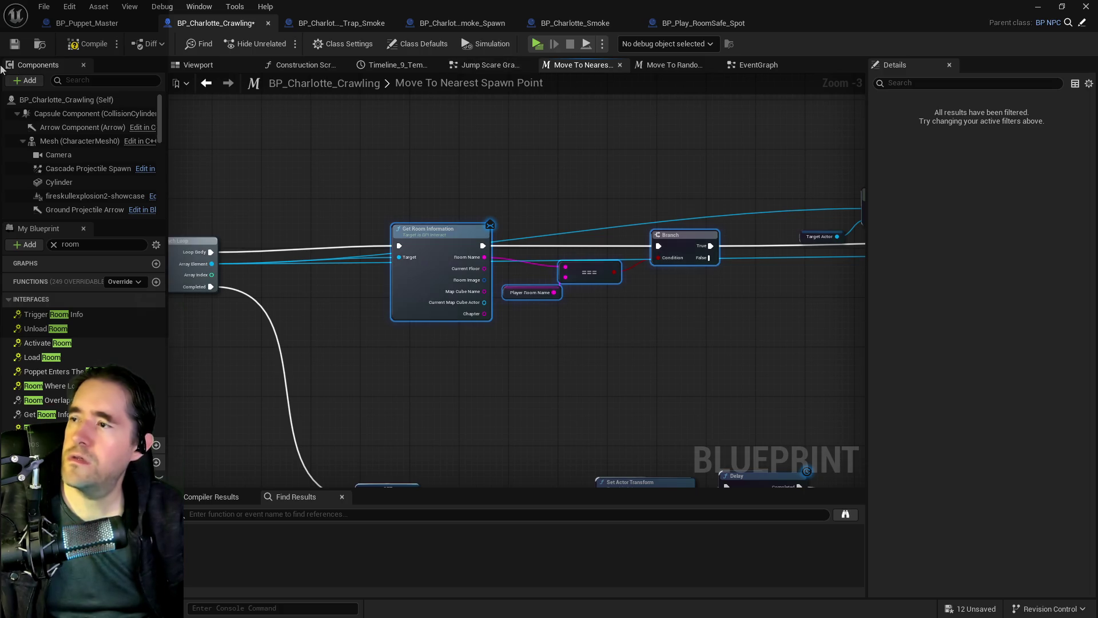
key(Escape)
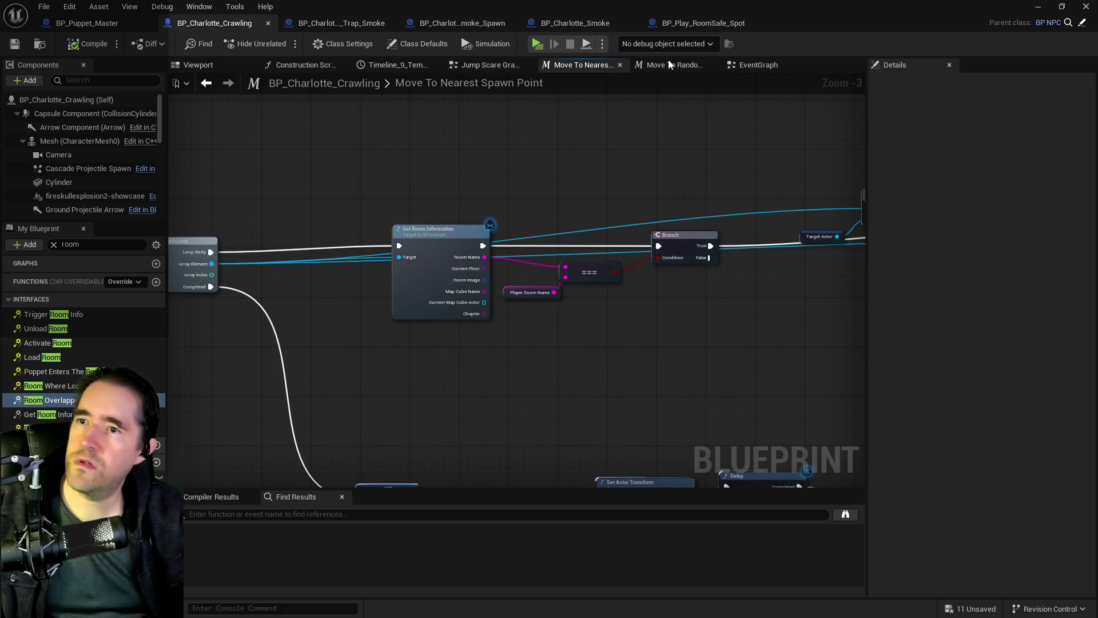
- Paste the copied room-check nodes into the Move To Random Spawn Point graph
click(668, 63)
scroll(533, 259, up, 5)
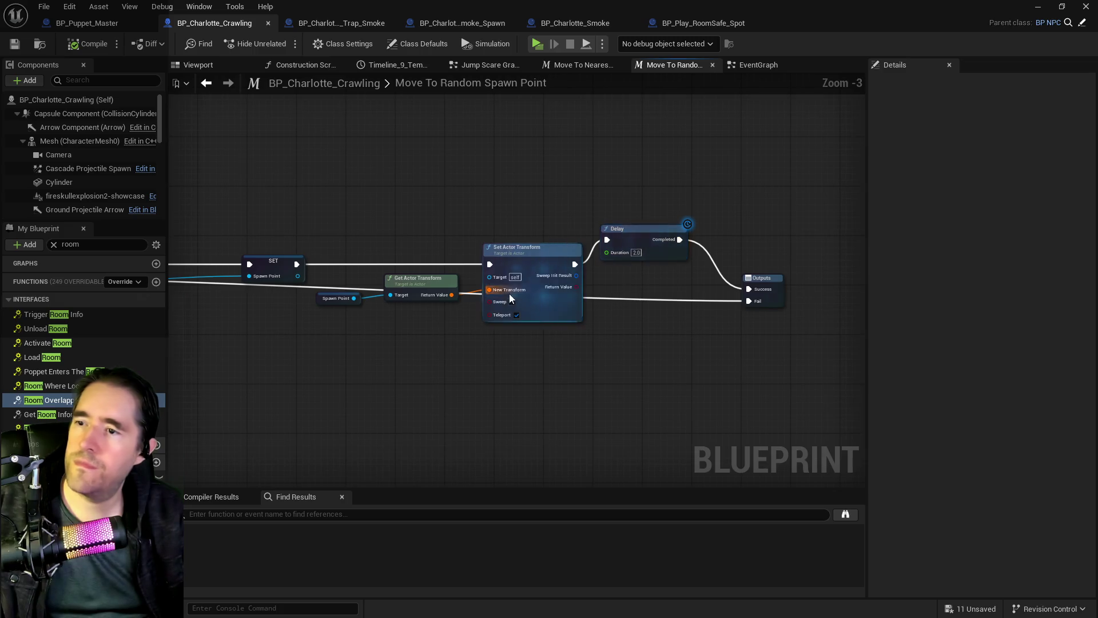
drag(509, 294, 766, 285)
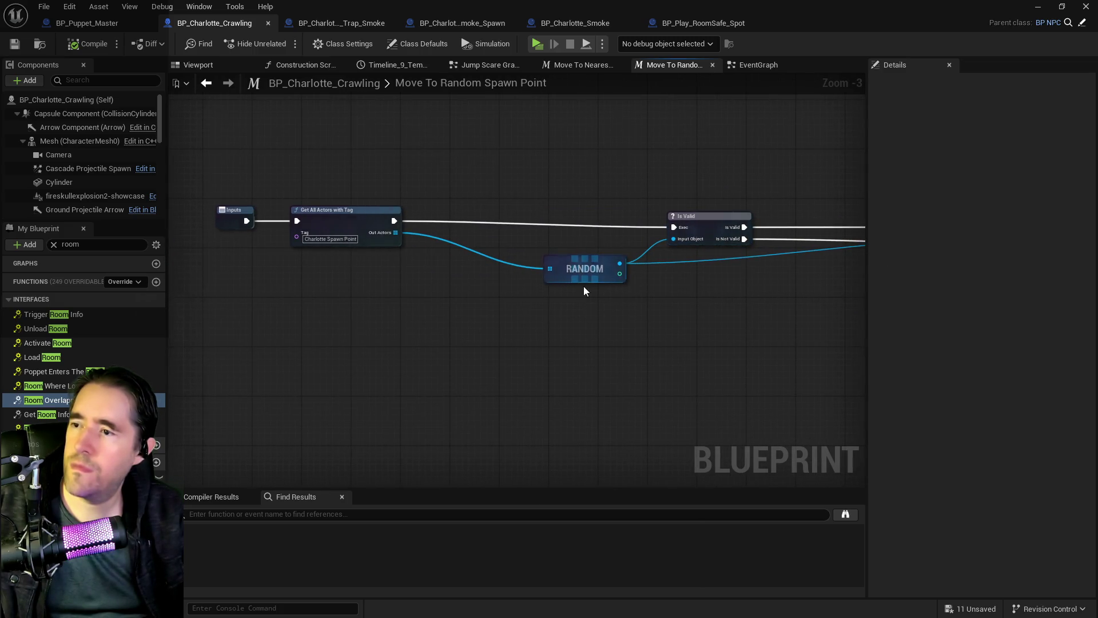
mouse_move(584, 291)
mouse_down()
mouse_move(612, 287)
mouse_move(607, 274)
mouse_up()
mouse_move(482, 266)
mouse_down()
mouse_move(589, 257)
mouse_move(481, 307)
mouse_move(258, 282)
mouse_up()
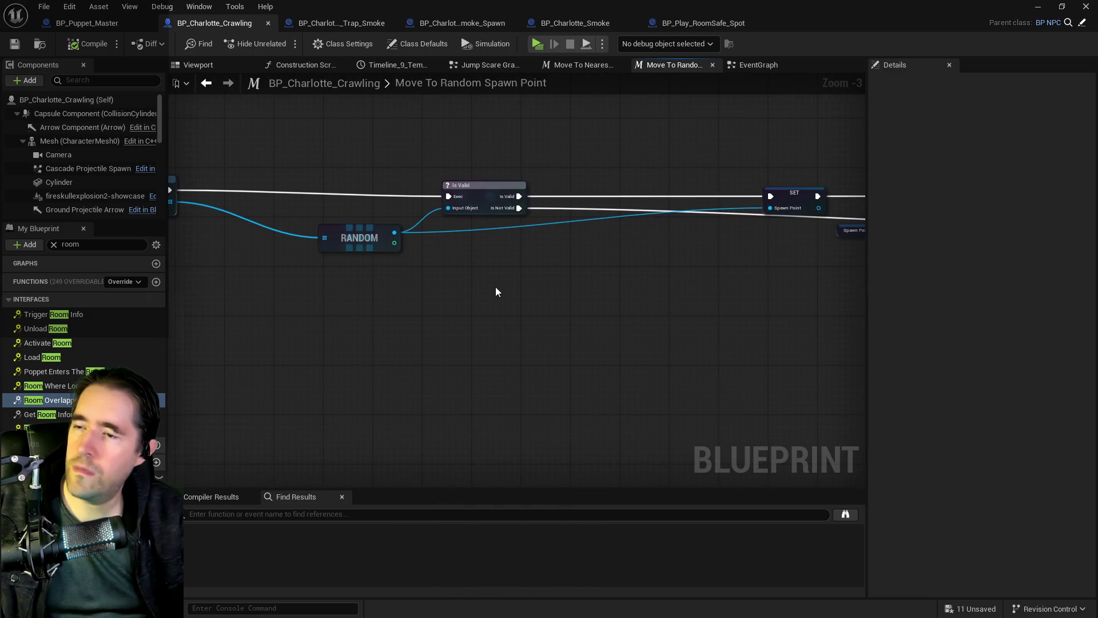
mouse_move(495, 292)
mouse_down()
mouse_move(616, 279)
mouse_move(520, 233)
mouse_move(364, 256)
mouse_up()
key(ctrl+v)
scroll(650, 287, down, 2)
click(413, 168)
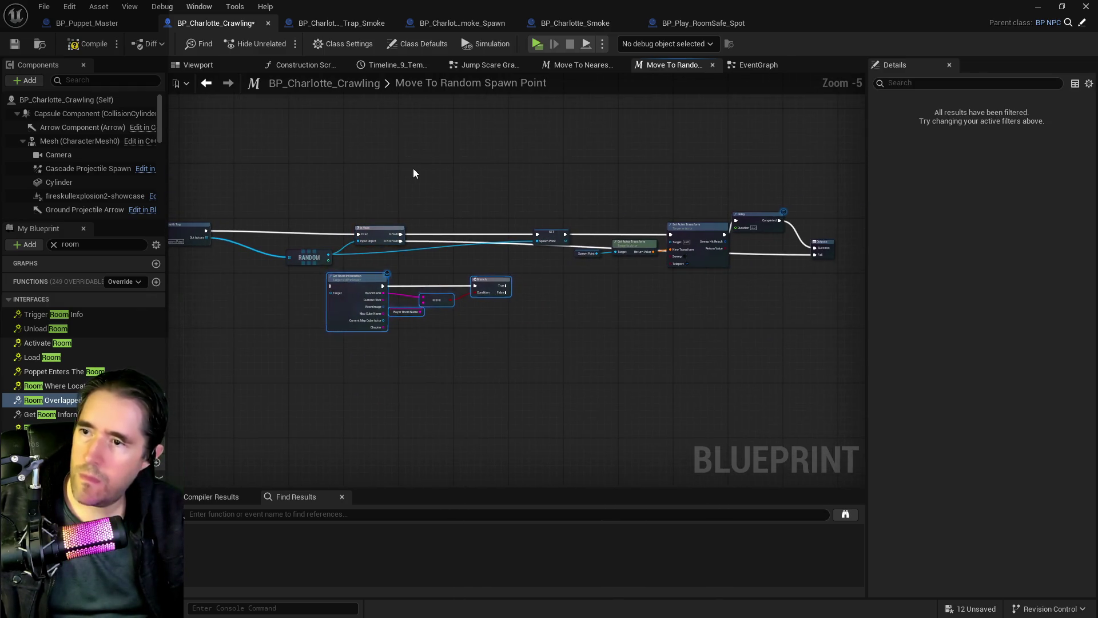
- Move the Is Valid chain right and connect Is Valid to the pasted Get Room Information
drag(742, 228, 812, 253)
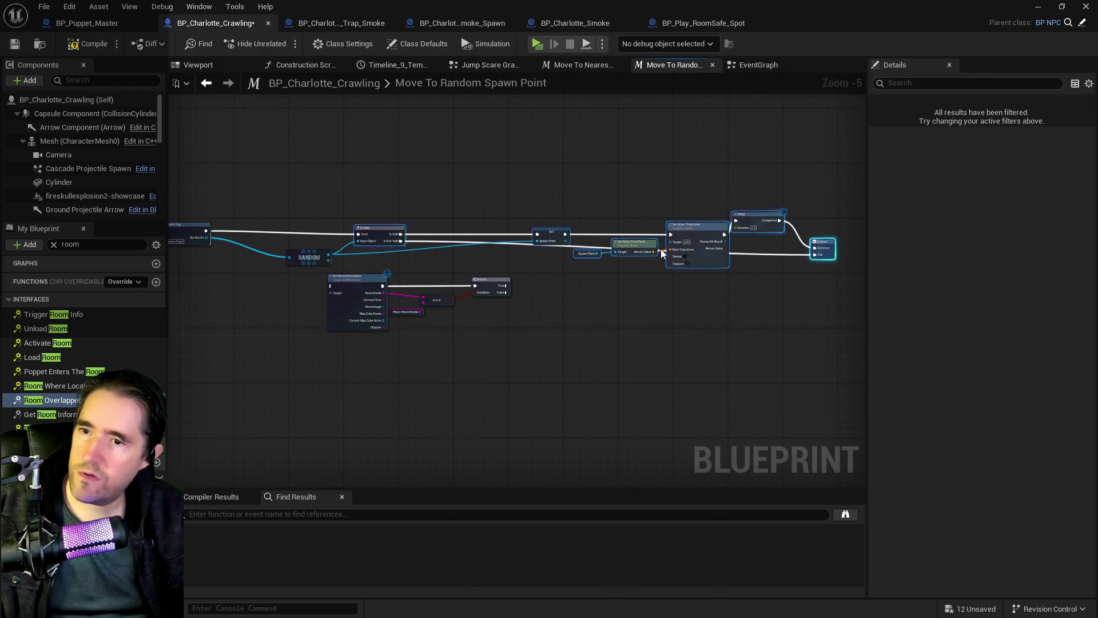
drag(375, 231, 478, 226)
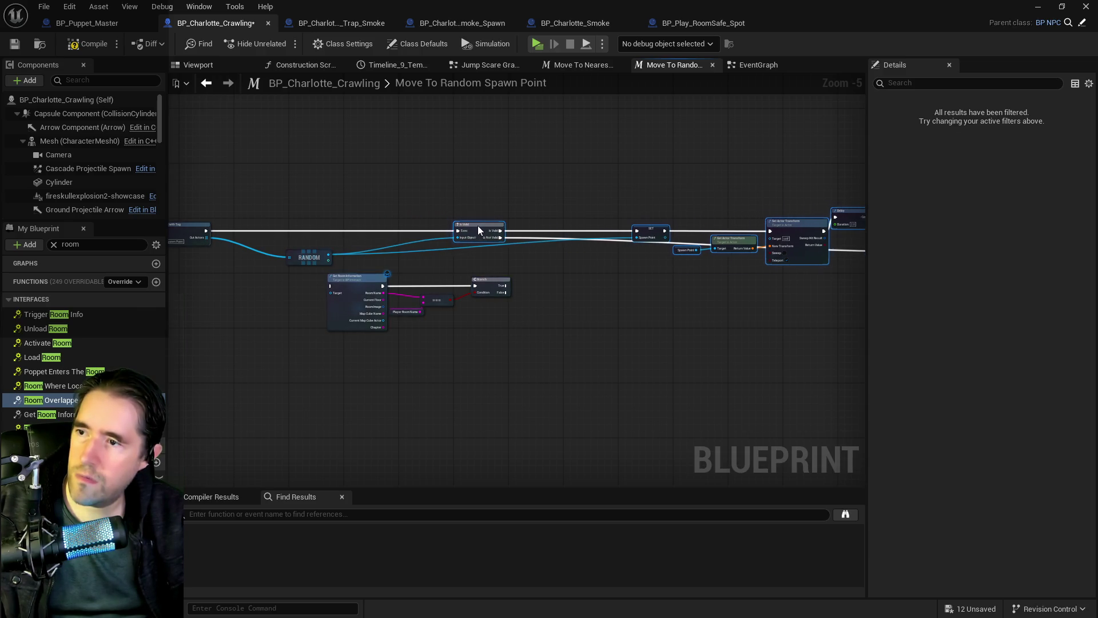
scroll(424, 274, up, 2)
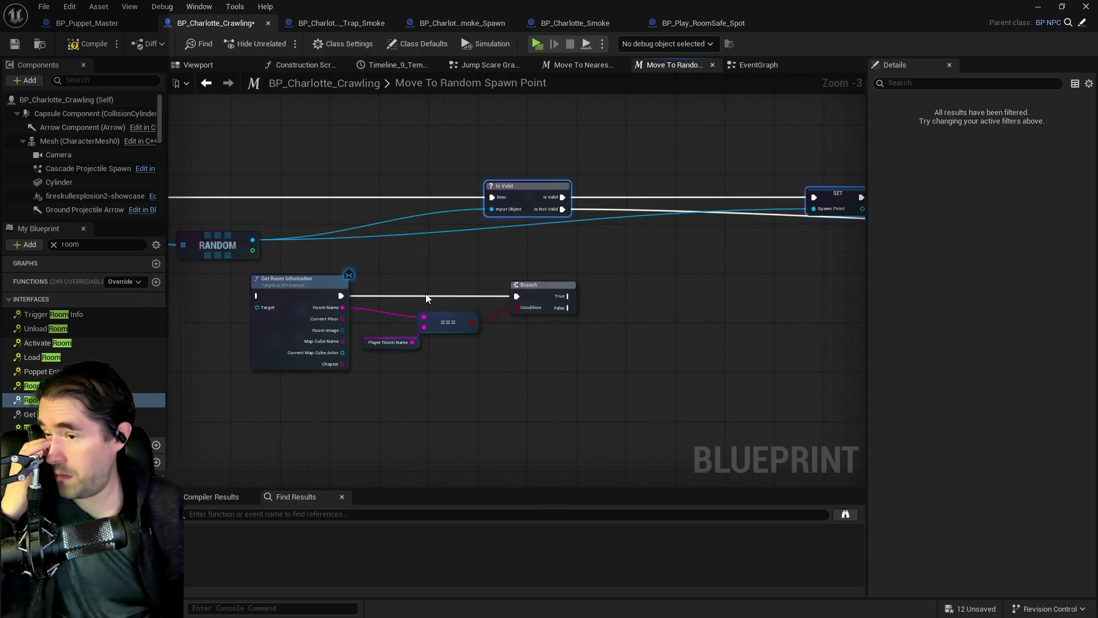
drag(204, 280, 561, 357)
drag(301, 320, 558, 315)
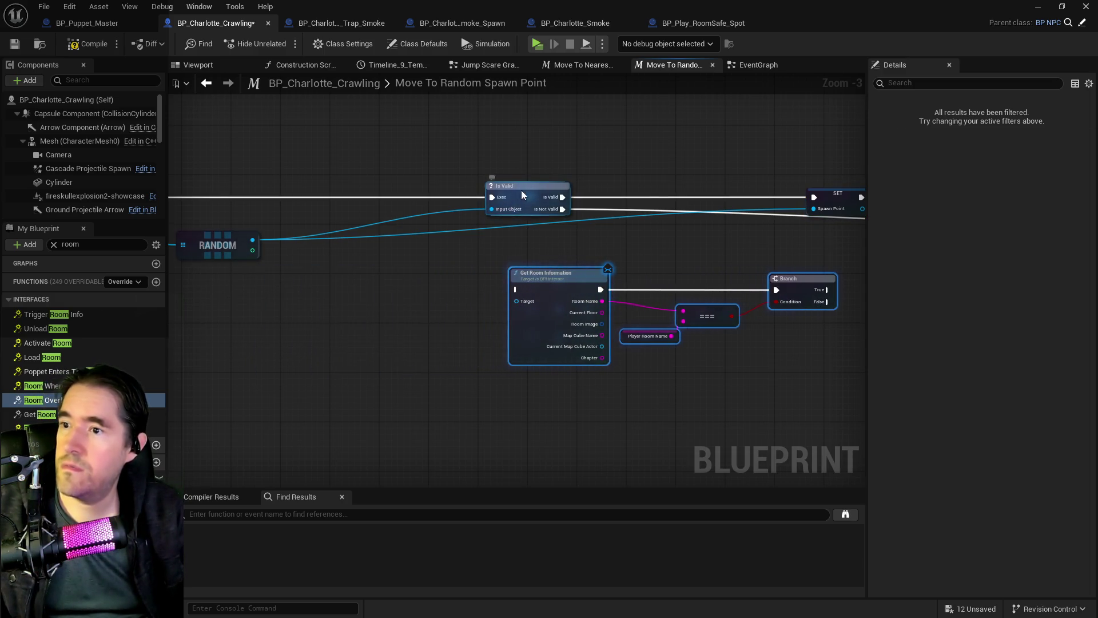
mouse_move(521, 195)
mouse_down()
mouse_move(380, 202)
mouse_move(517, 285)
mouse_up()
drag(421, 297, 741, 376)
mouse_move(734, 330)
mouse_down()
mouse_move(645, 271)
mouse_move(661, 157)
mouse_move(508, 195)
mouse_move(575, 265)
mouse_up()
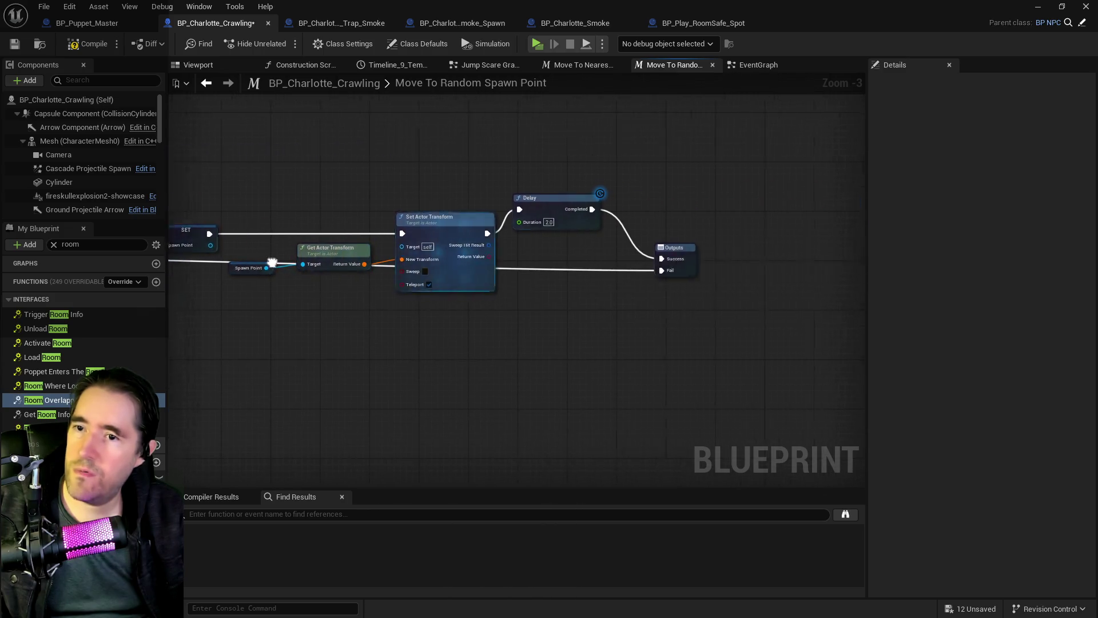
- Wire Branch True to SET and loop False back to Get All Actors with Tag
drag(310, 275, 663, 235)
mouse_move(512, 301)
mouse_down()
mouse_move(858, 301)
mouse_move(466, 306)
mouse_move(497, 304)
mouse_up()
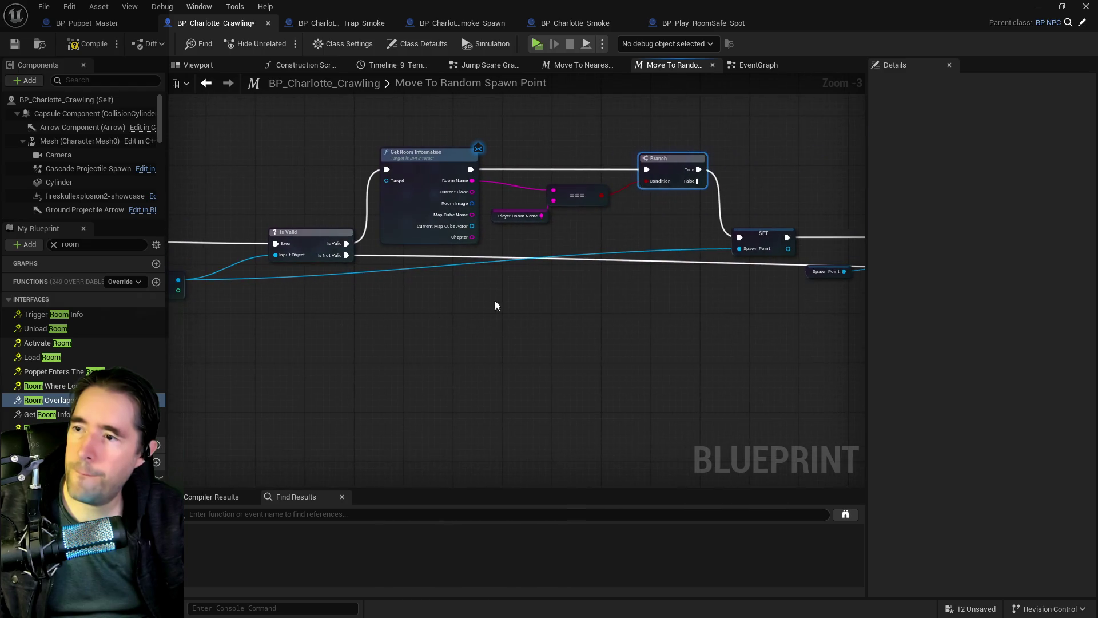
mouse_move(698, 169)
mouse_down()
mouse_move(757, 136)
mouse_move(179, 84)
mouse_move(362, 189)
mouse_move(451, 250)
mouse_move(458, 270)
mouse_up()
double_click(539, 271)
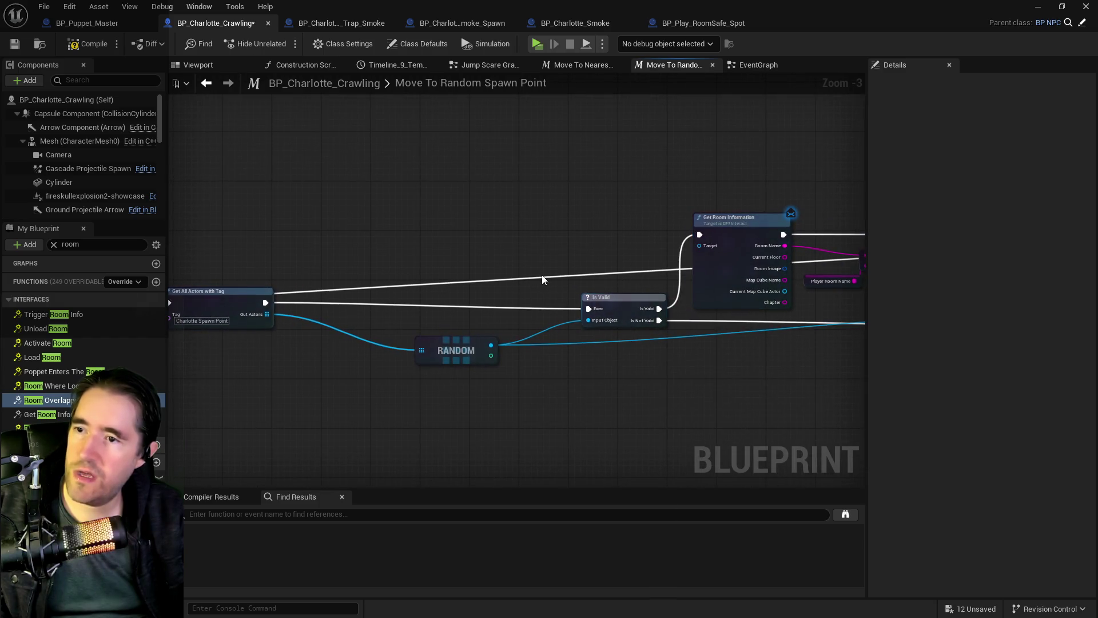
- Route the Branch False wire through a reroute point arched above Get All Actors with Tag
mouse_move(539, 271)
mouse_down()
mouse_move(699, 166)
mouse_move(767, 166)
mouse_up()
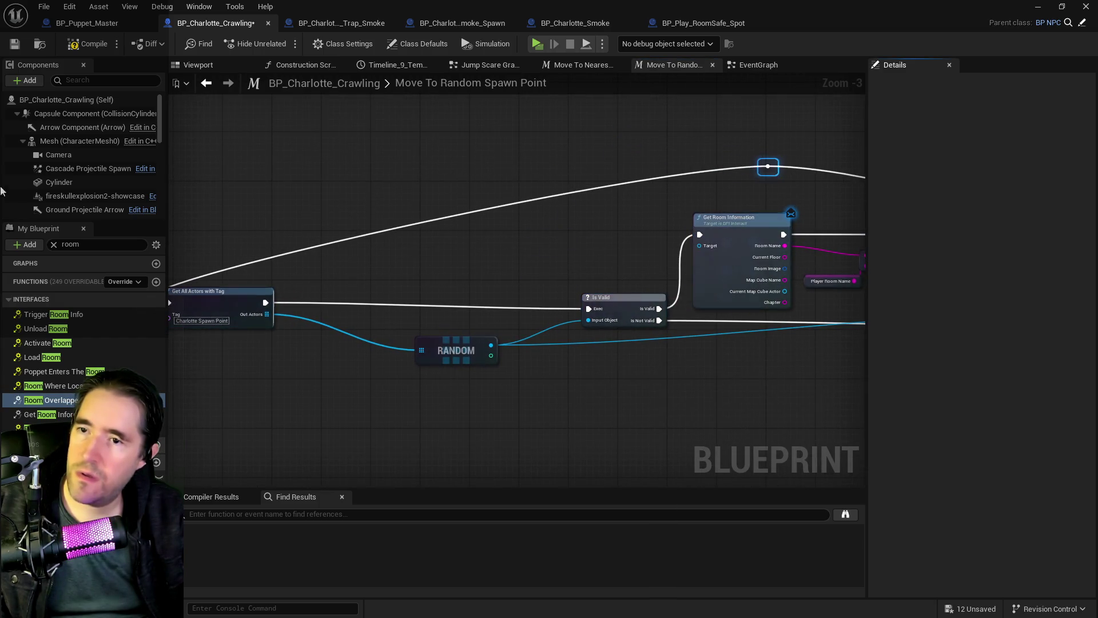
drag(389, 183, 393, 179)
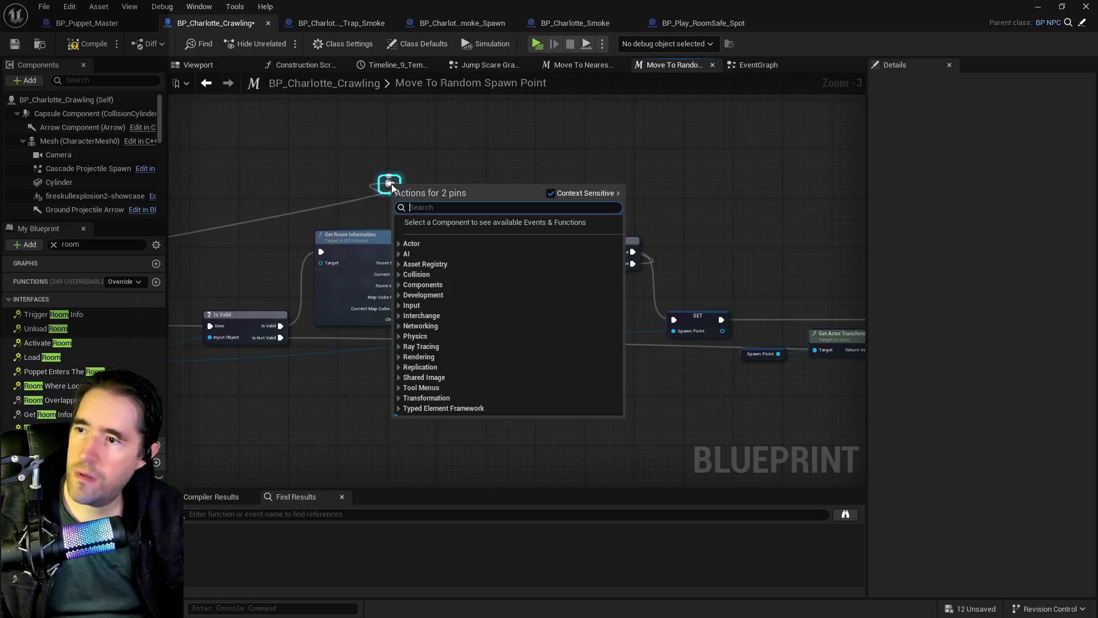
key(Escape)
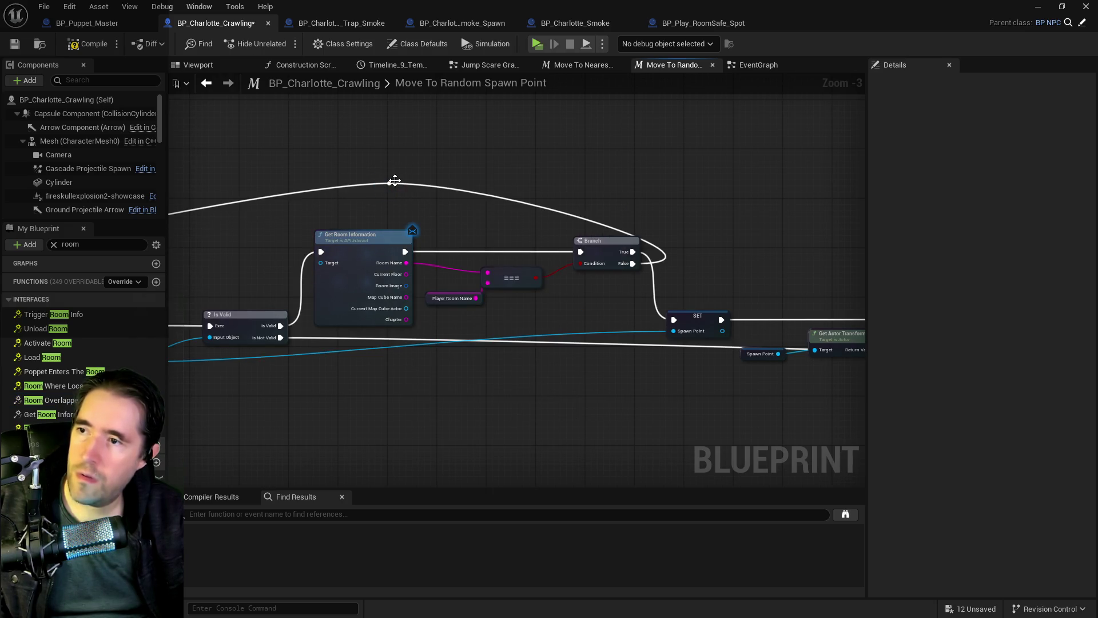
drag(394, 180, 598, 188)
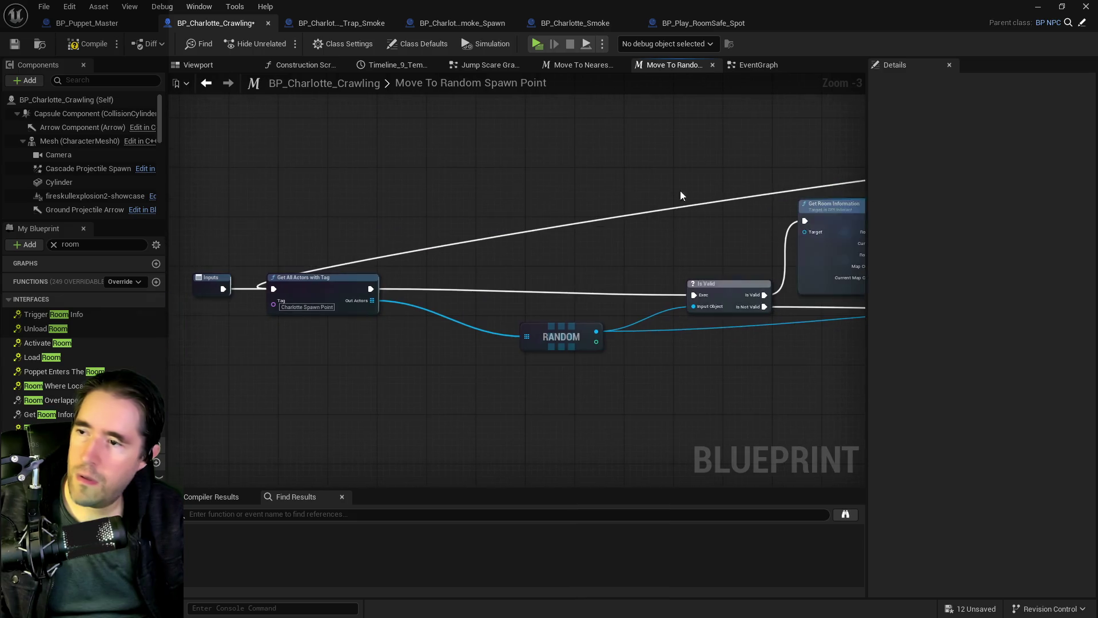
click(446, 249)
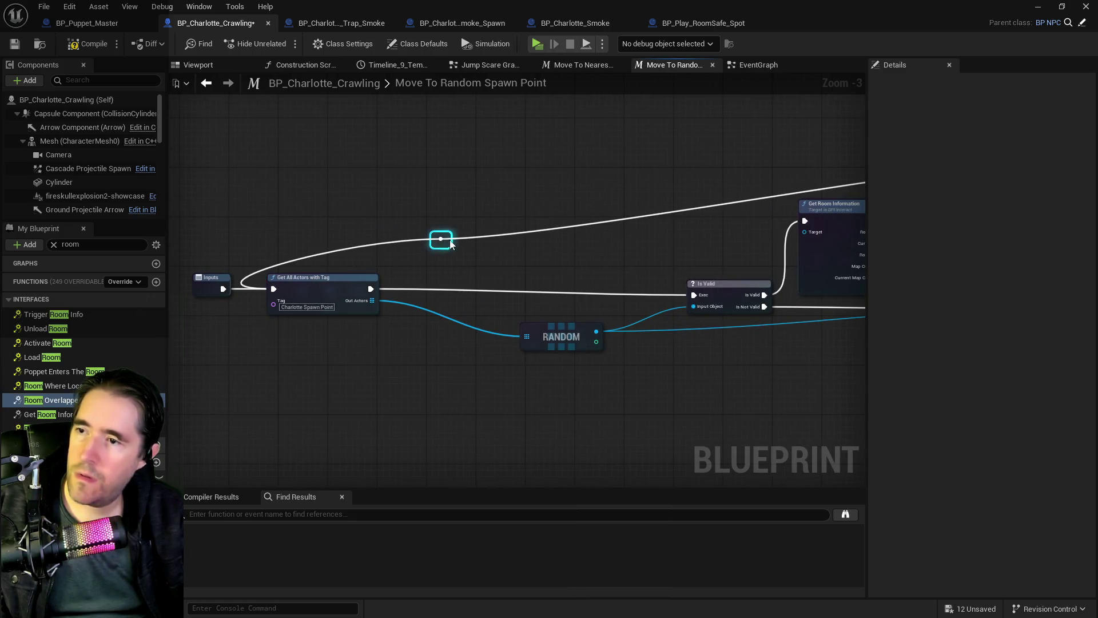
mouse_move(446, 240)
mouse_down()
mouse_move(288, 195)
mouse_move(280, 168)
mouse_up()
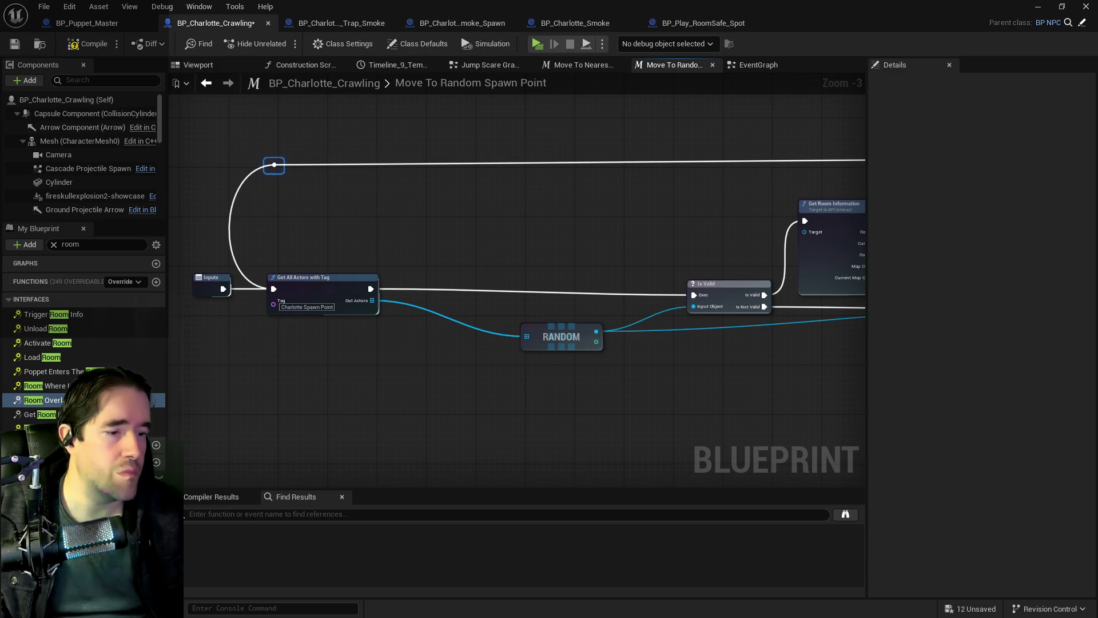
mouse_move(477, 419)
mouse_down()
mouse_move(473, 336)
mouse_move(628, 336)
mouse_move(578, 343)
mouse_move(928, 327)
mouse_up()
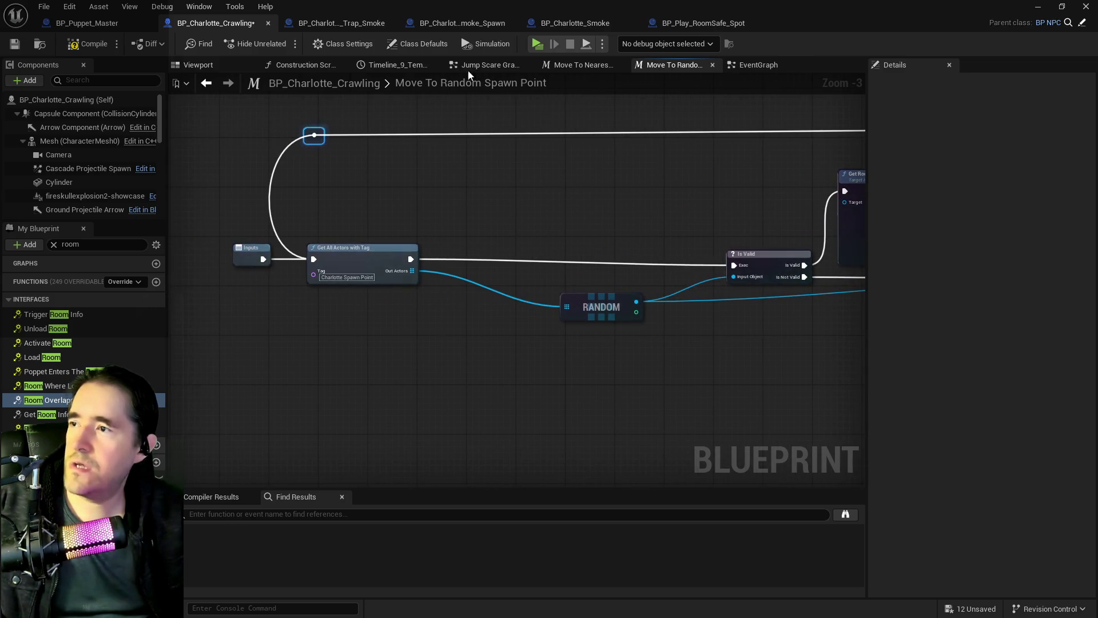
- In Move To Nearest Spawn Point, select the player room-name lookup nodes: Player Character, Get Room Information and SET
click(577, 65)
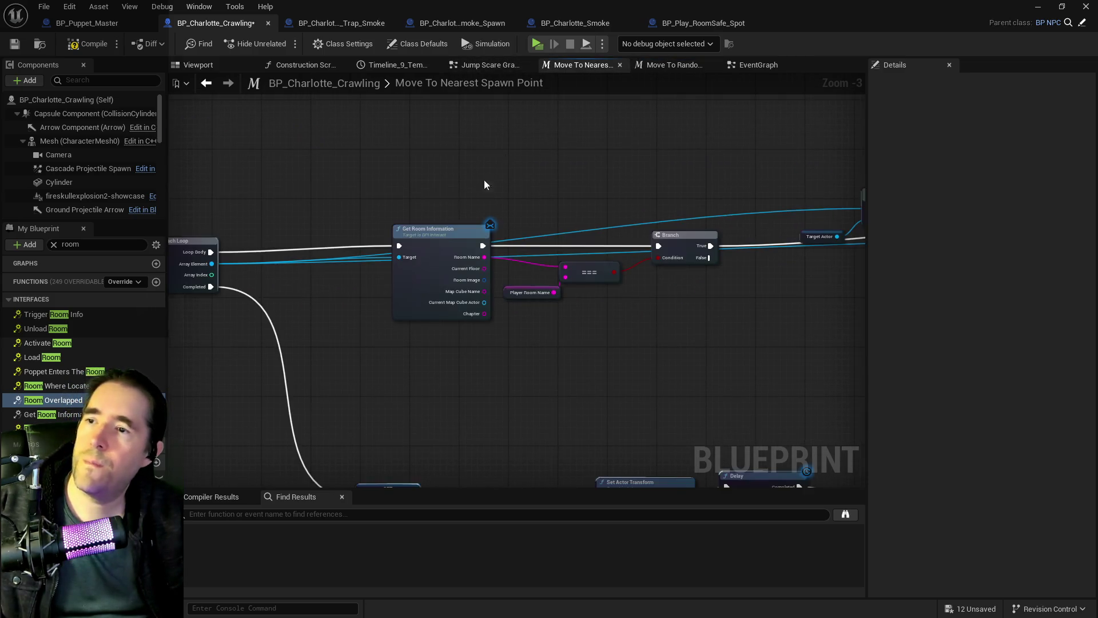
mouse_move(622, 202)
mouse_down()
mouse_move(470, 209)
mouse_move(706, 211)
mouse_up()
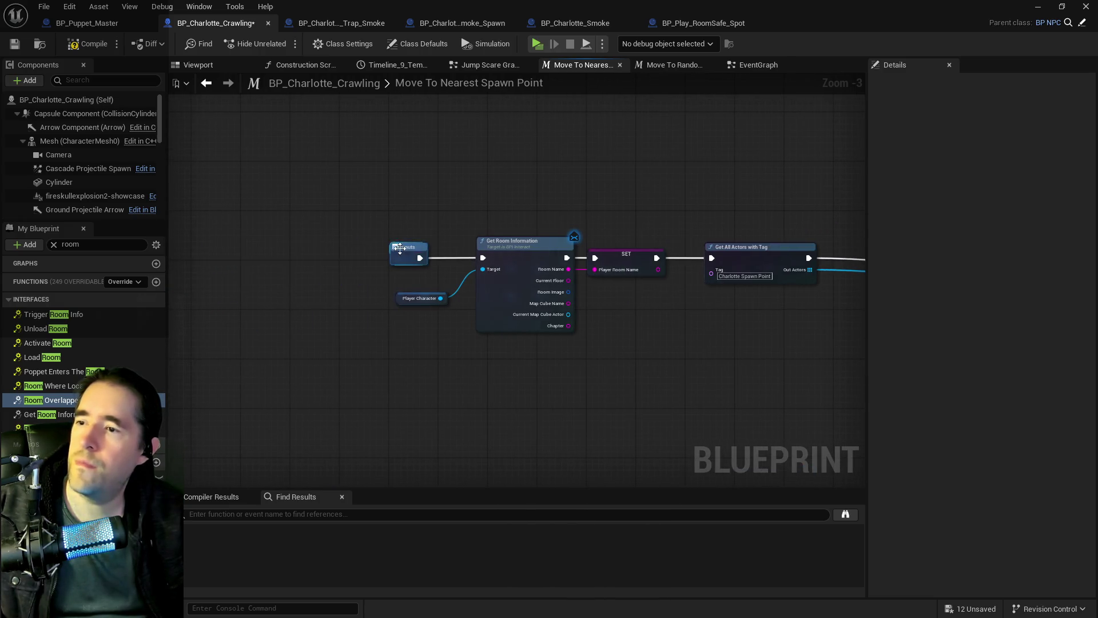
click(350, 251)
drag(388, 221, 629, 315)
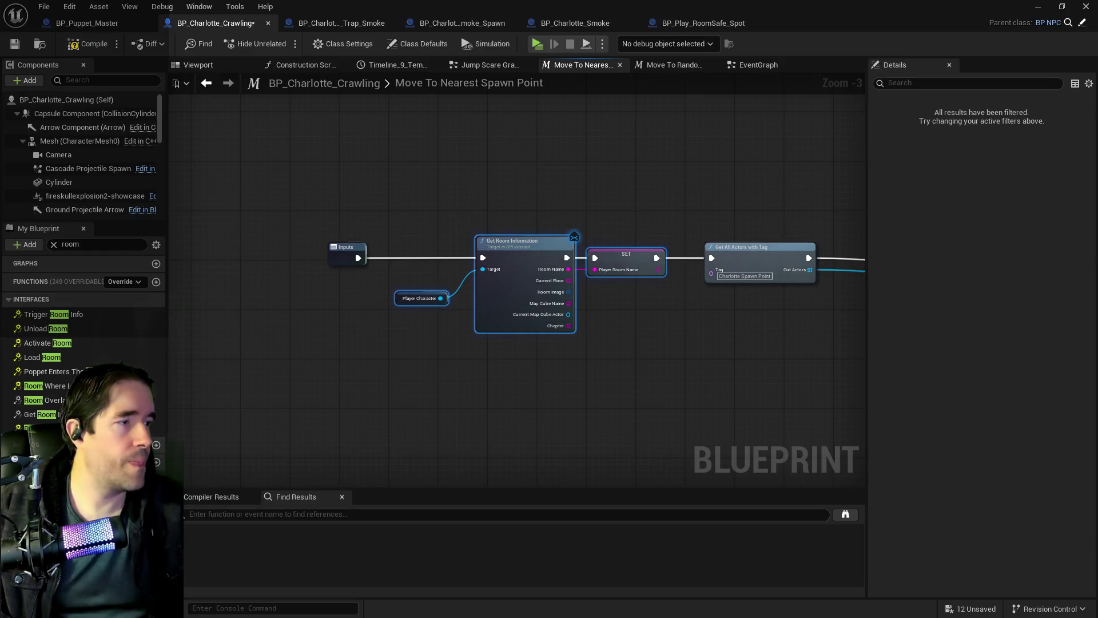
drag(533, 368, 387, 360)
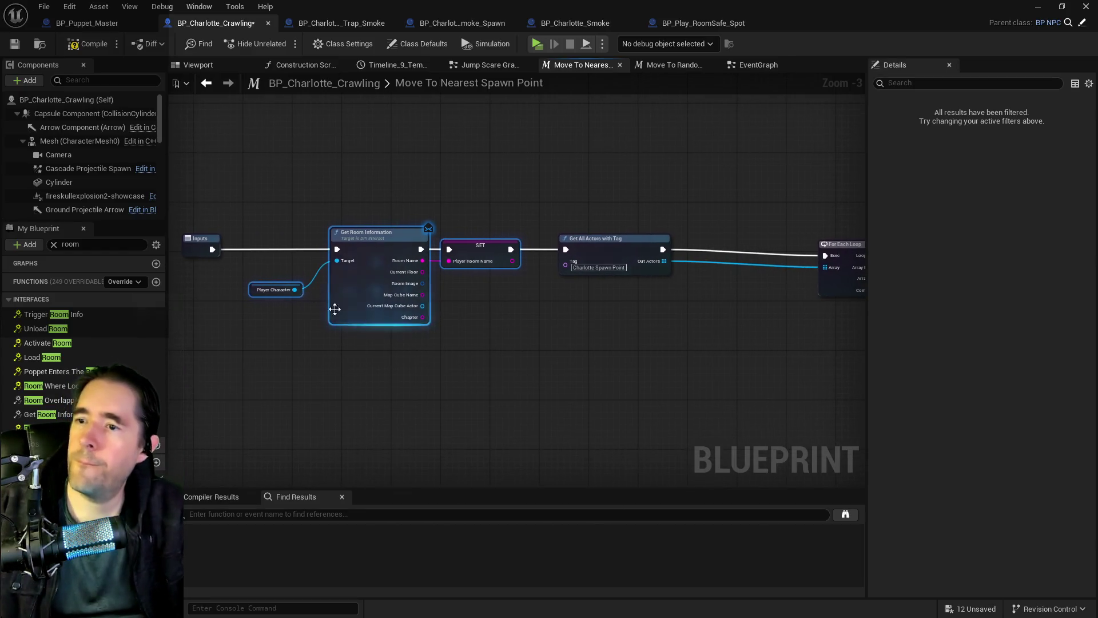
mouse_move(502, 310)
mouse_down()
mouse_move(436, 287)
mouse_move(403, 302)
mouse_up()
drag(227, 215, 294, 216)
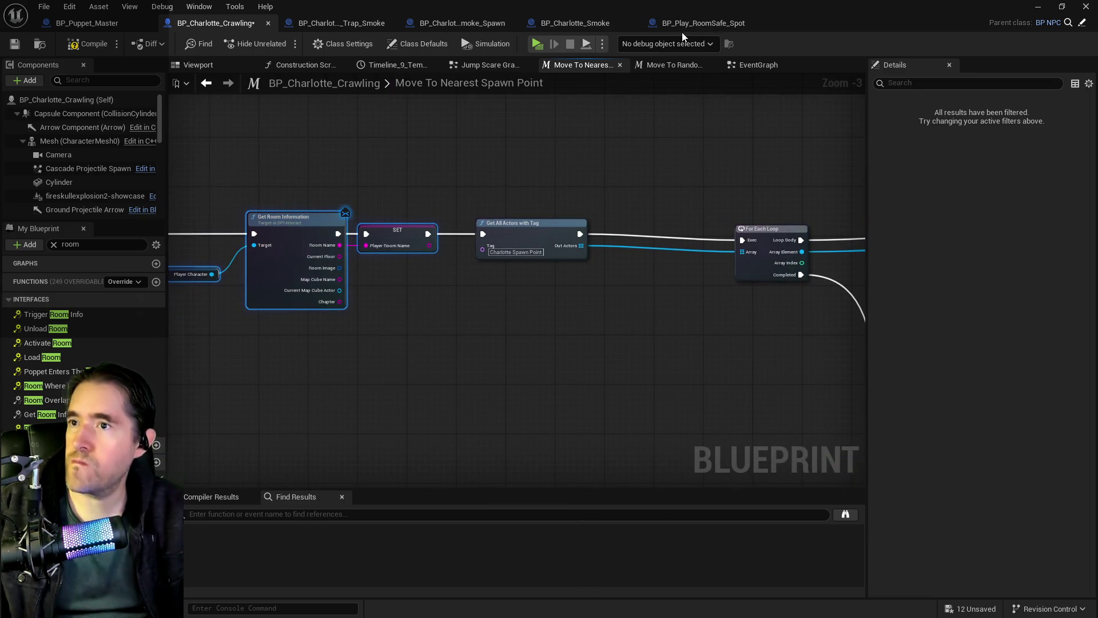
- Check the smoke blueprint tabs, then return to BP_Charlotte_Crawling's Move To Random Spawn Point
click(547, 25)
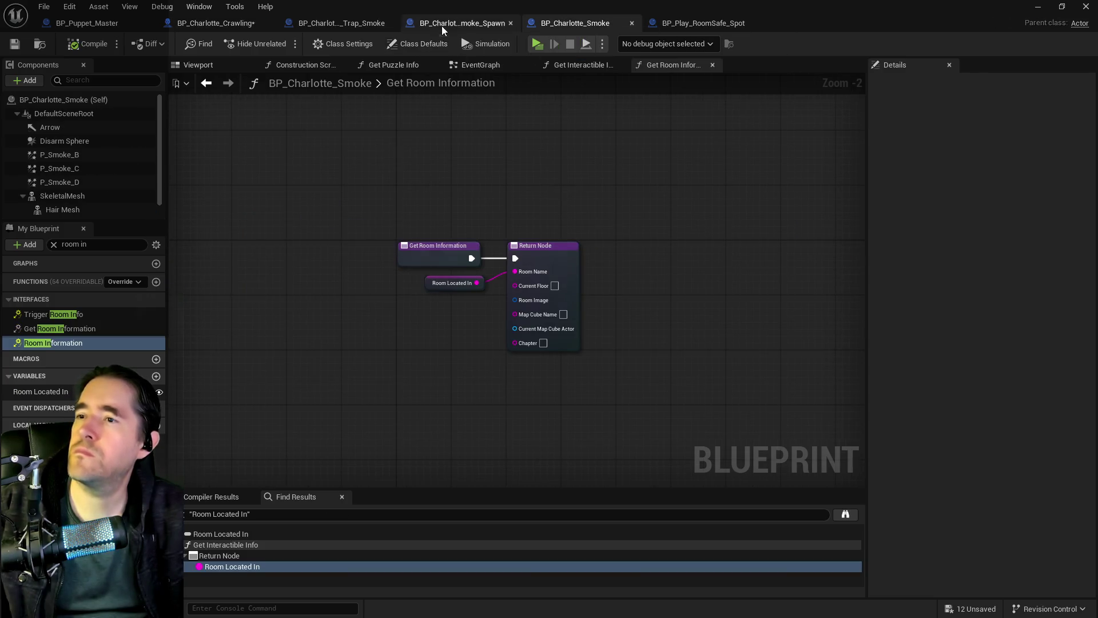
click(441, 26)
click(336, 21)
click(229, 24)
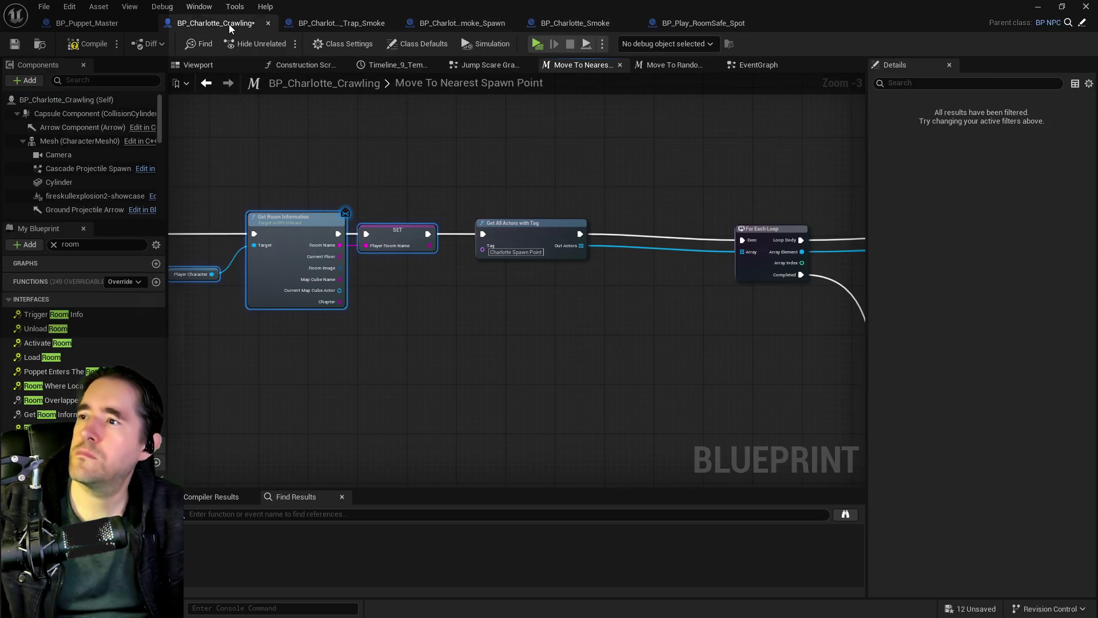
drag(438, 148, 798, 149)
mouse_move(622, 239)
mouse_down()
mouse_move(414, 235)
mouse_move(622, 249)
mouse_move(609, 236)
mouse_up()
click(672, 65)
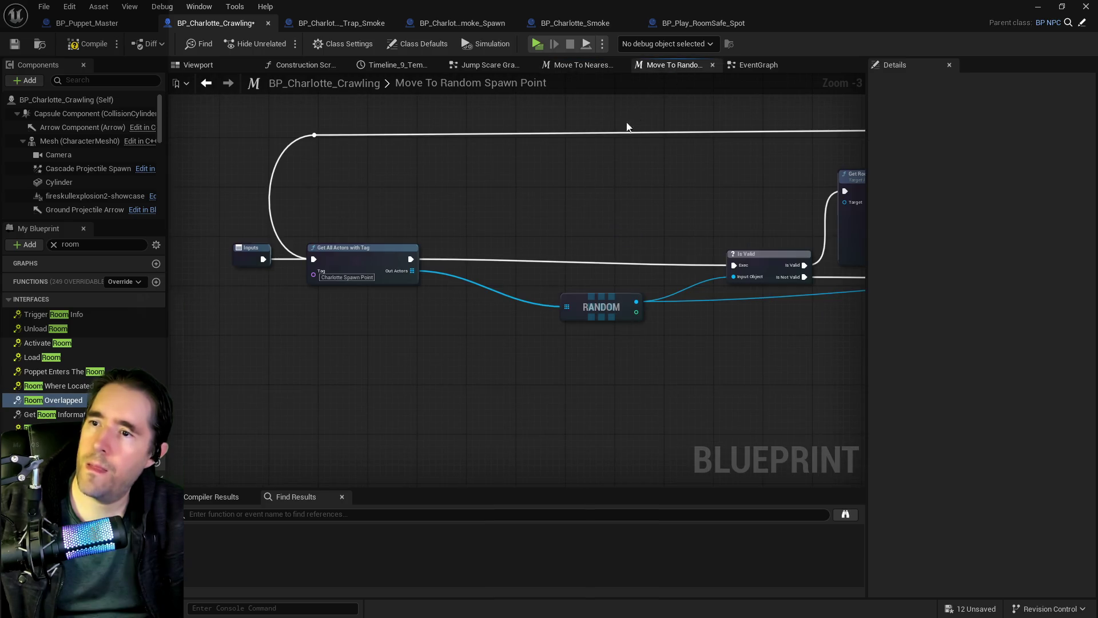
- Paste Get Room Information, Player Character and SET Player Room Name right after the Inputs node
drag(328, 257, 575, 246)
drag(507, 256, 335, 256)
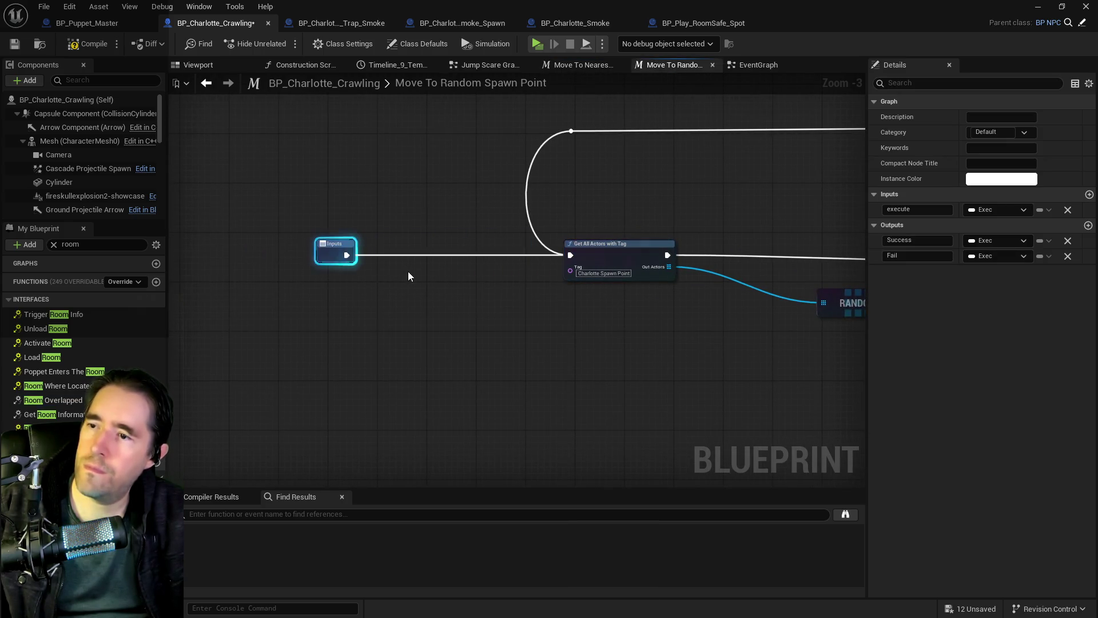
key(ctrl+v)
drag(427, 256, 397, 244)
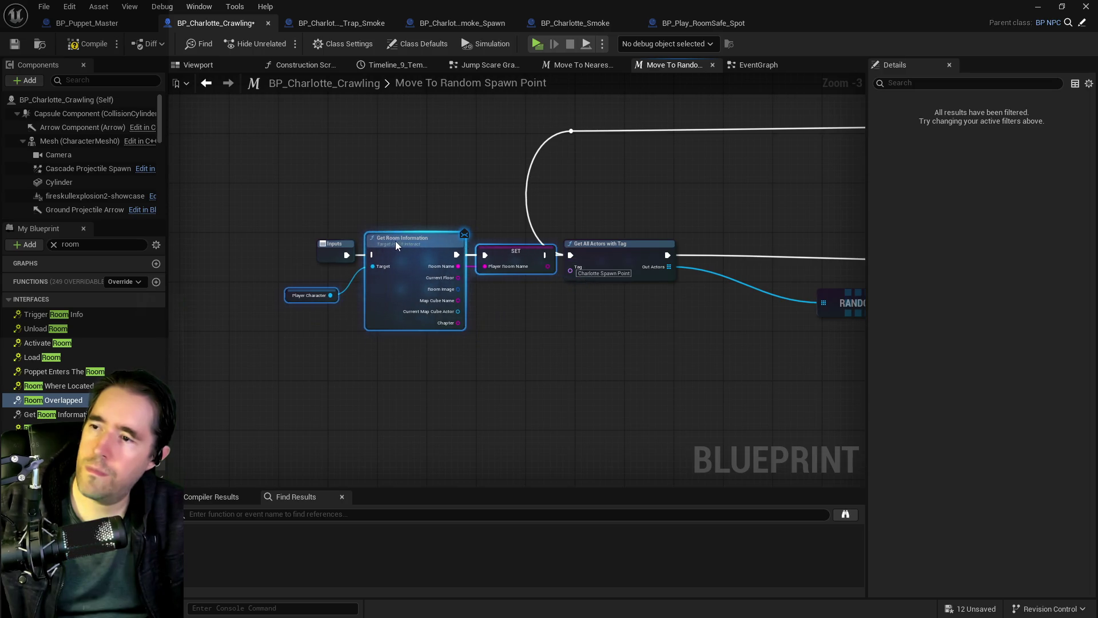
click(320, 254)
drag(320, 253, 305, 253)
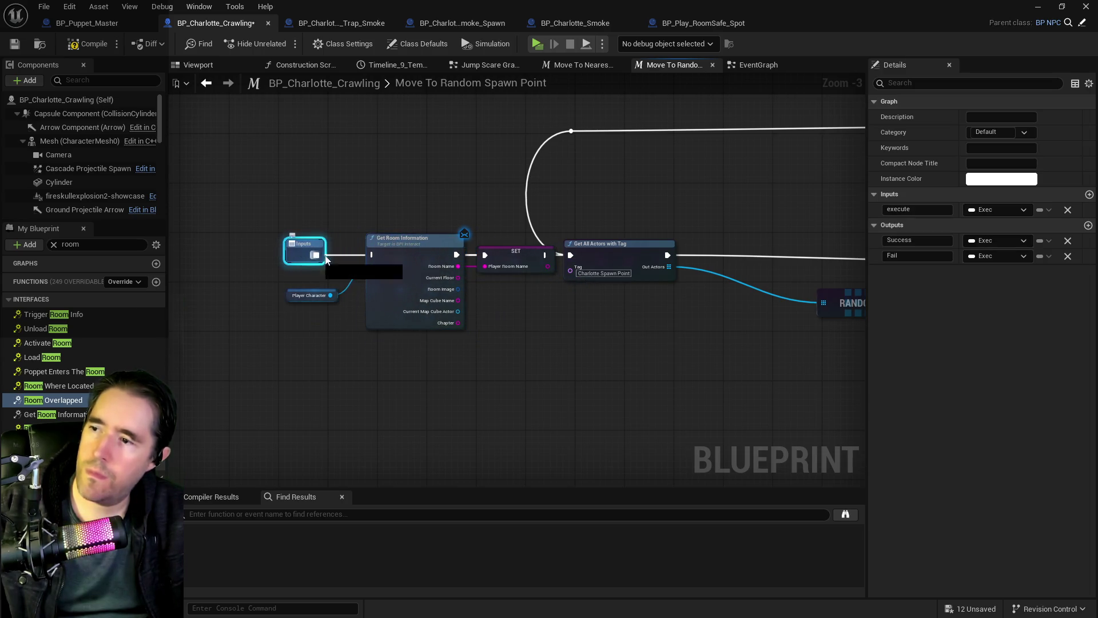
click(475, 260)
click(511, 255)
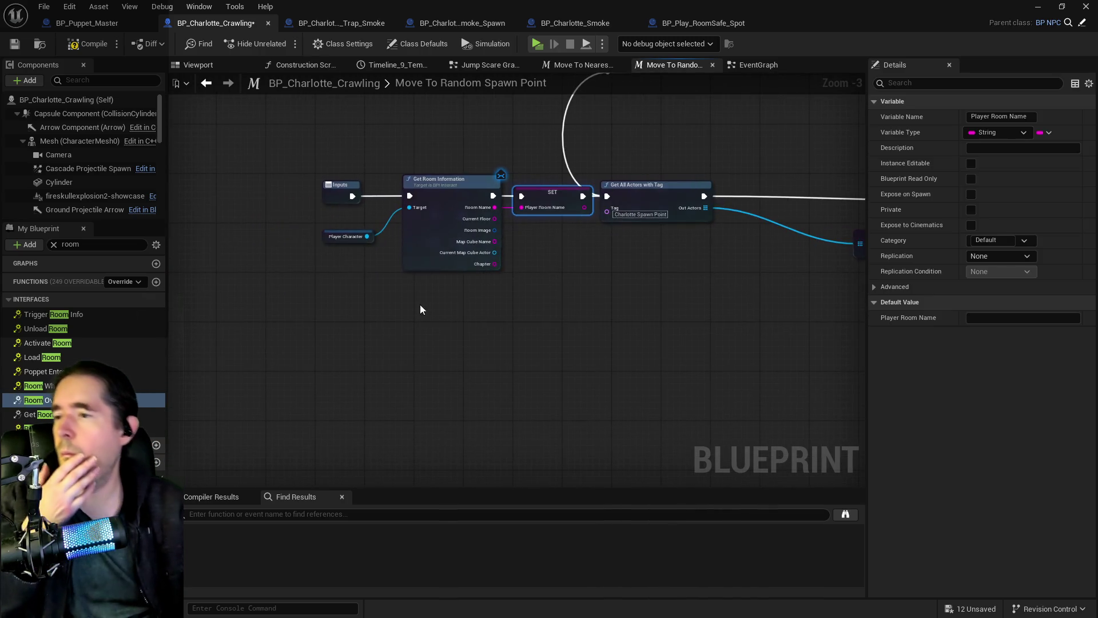
mouse_move(313, 165)
mouse_down()
mouse_move(503, 257)
mouse_move(569, 242)
mouse_up()
drag(458, 240, 421, 241)
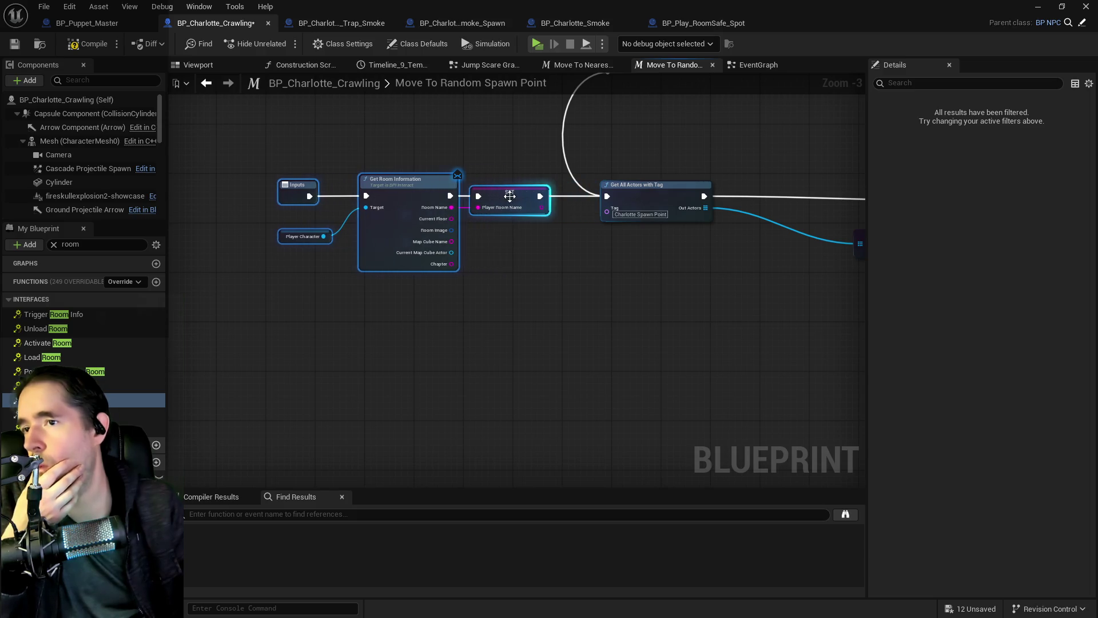
drag(642, 255, 304, 287)
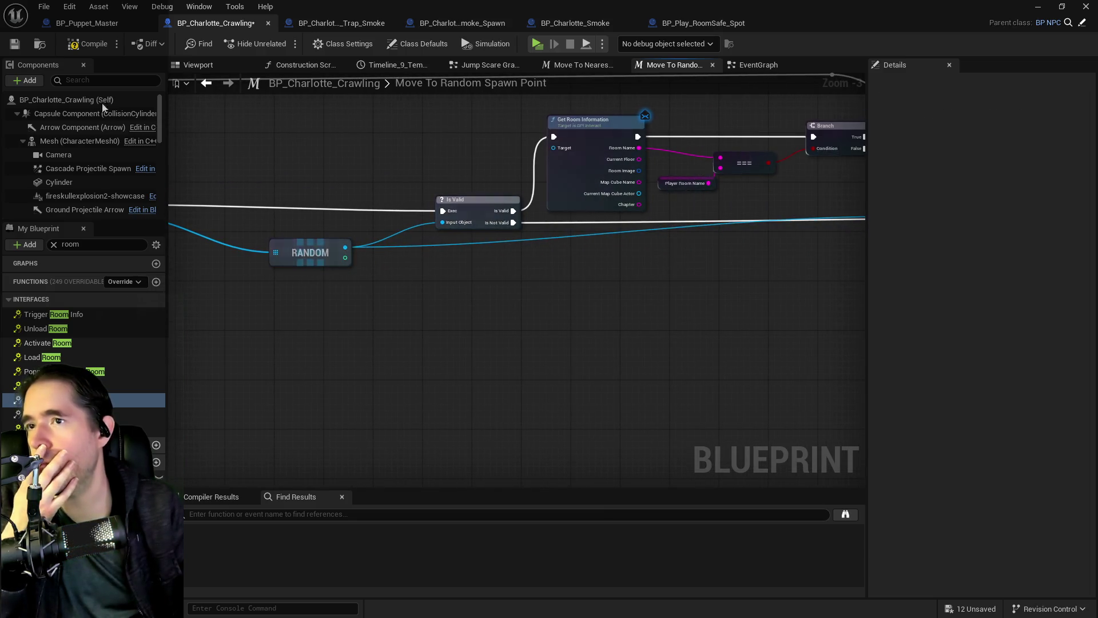
- Fix the compile error by wiring RANDOM's output into Get Room Information's Target, then recompile
click(86, 44)
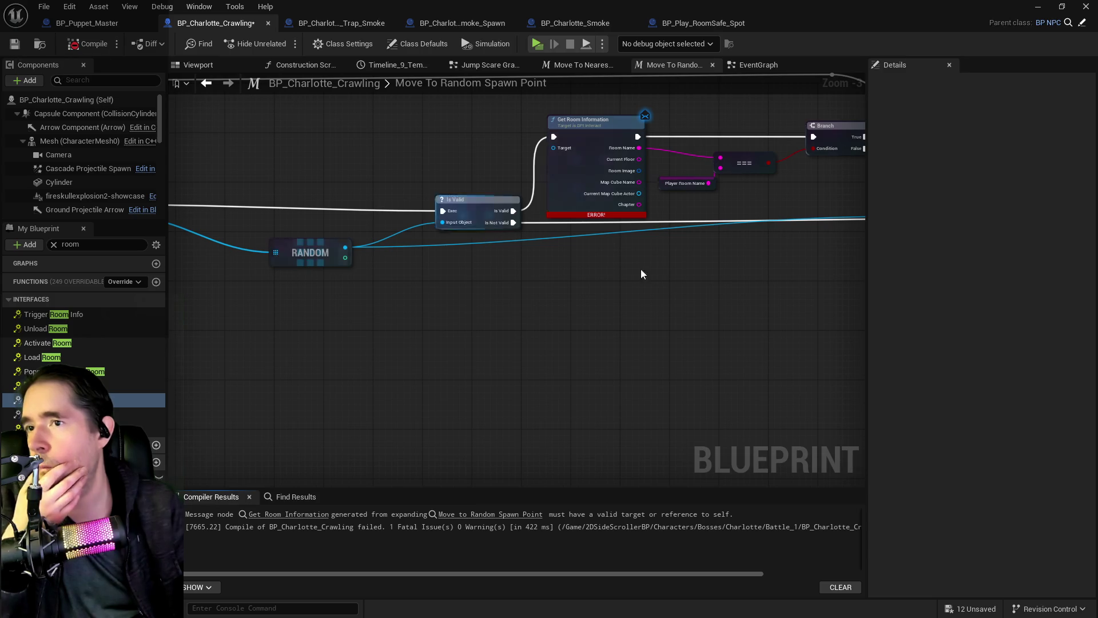
drag(643, 270, 697, 350)
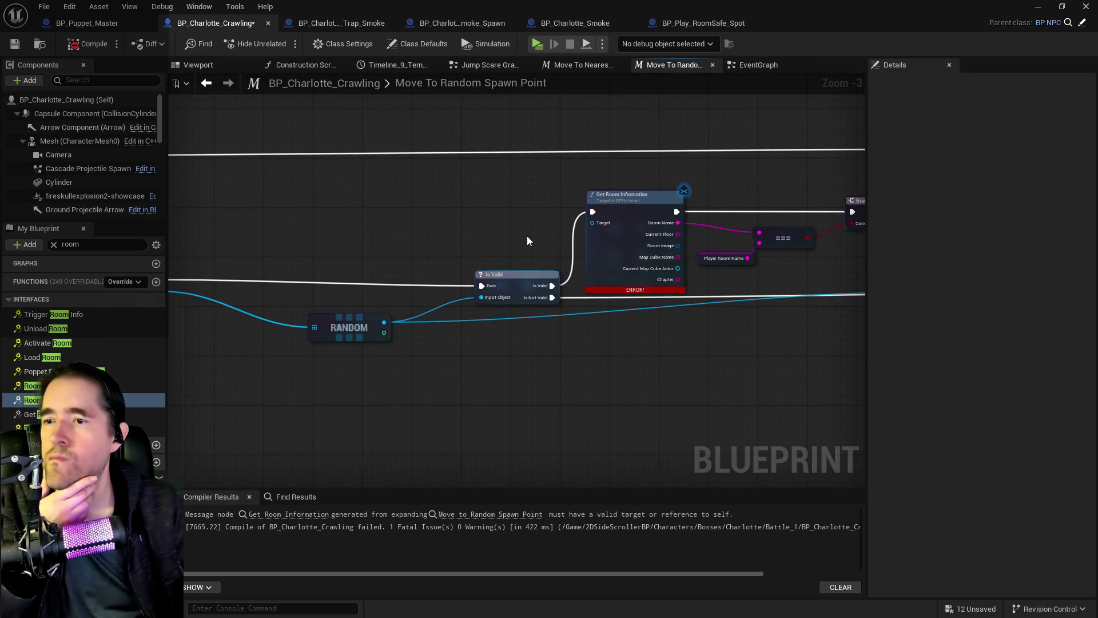
mouse_move(527, 235)
mouse_down()
mouse_move(756, 245)
mouse_move(462, 314)
mouse_up()
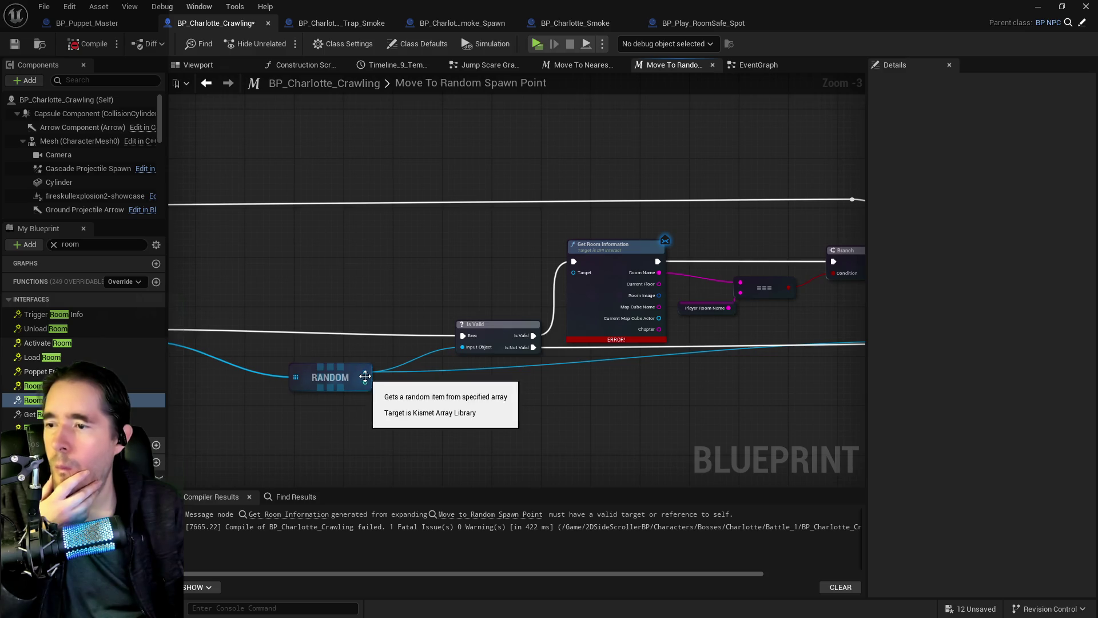
mouse_move(366, 373)
mouse_down()
mouse_move(557, 274)
mouse_move(574, 277)
mouse_up()
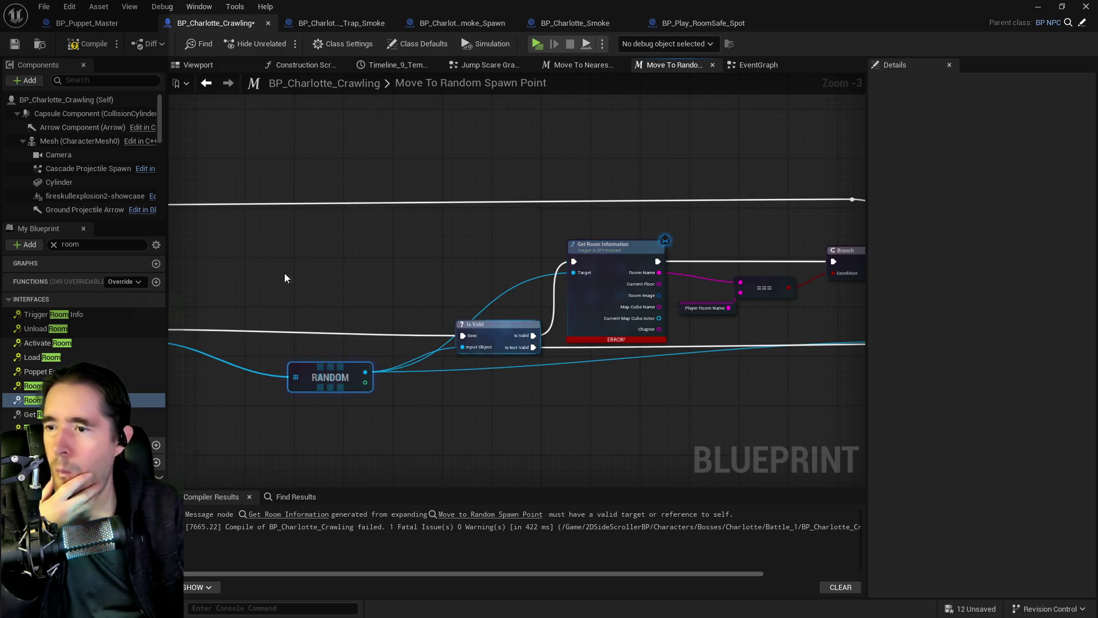
click(87, 45)
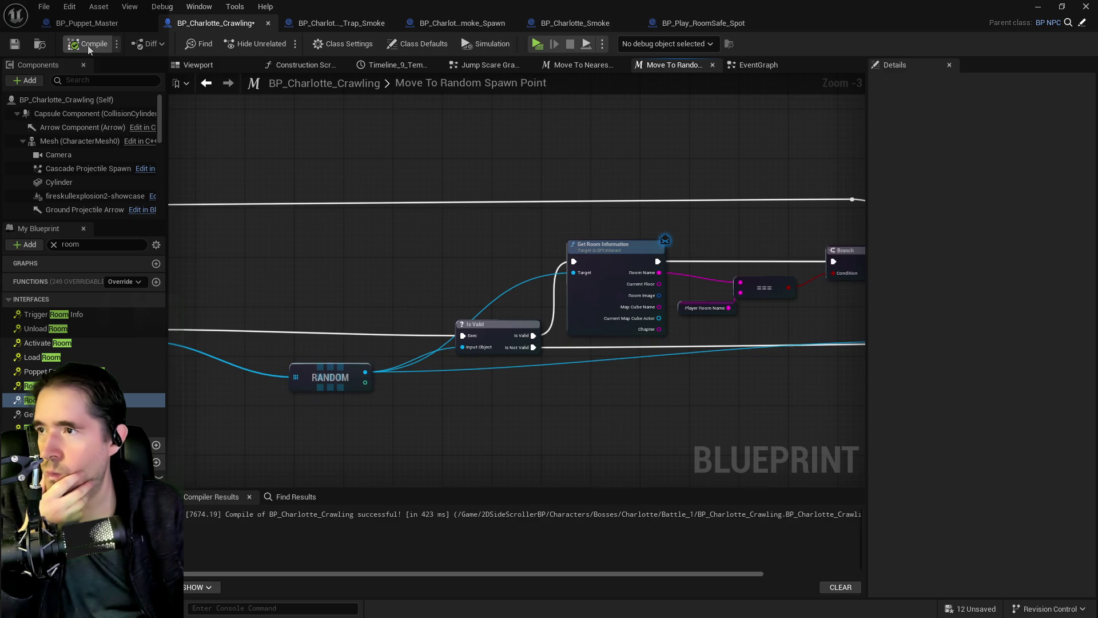
drag(260, 236, 541, 240)
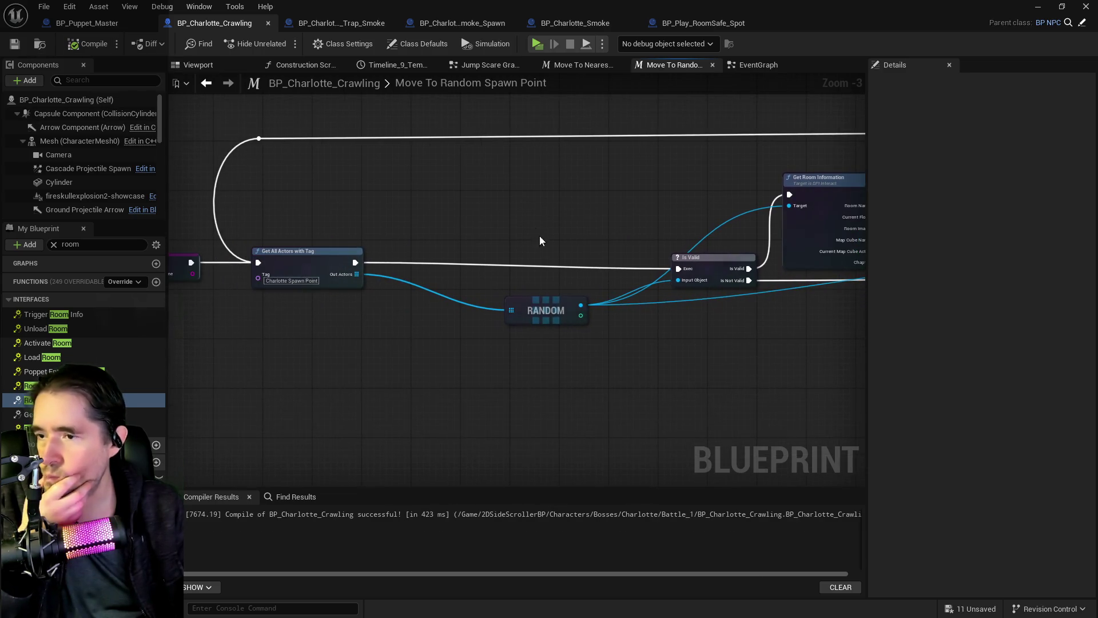
- Promote RANDOM's output to a Target Smoke Spawn variable and run its SET after Get All Actors with Tag
mouse_move(550, 304)
mouse_down()
mouse_move(484, 303)
mouse_move(488, 292)
mouse_move(518, 313)
mouse_move(527, 290)
mouse_move(551, 282)
mouse_up()
click(597, 340)
text(Target Sm)
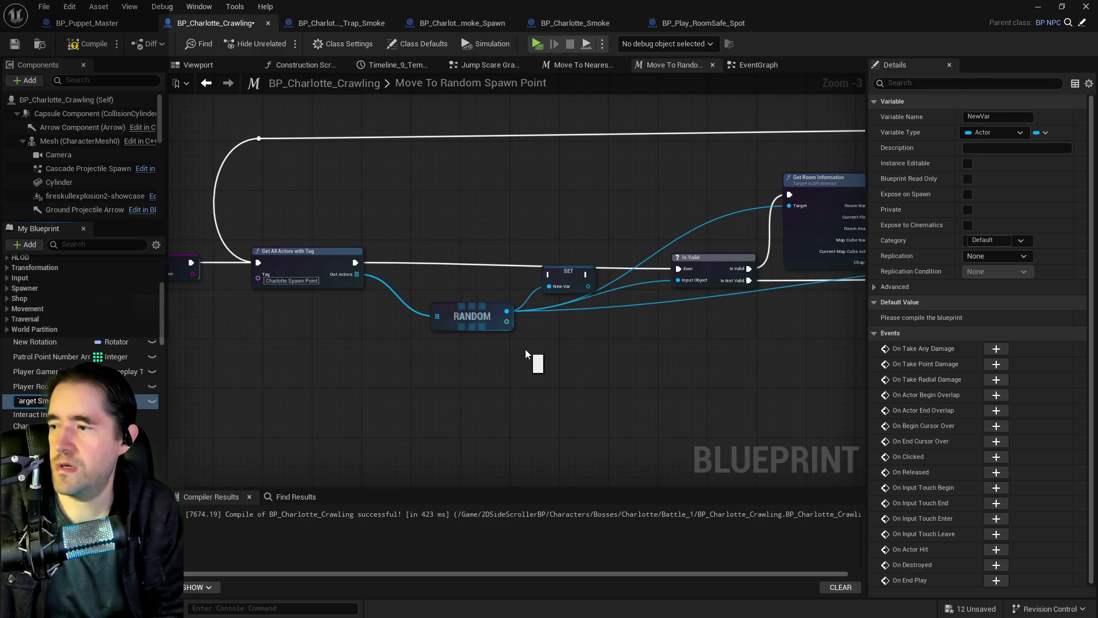
key(Return)
click(572, 266)
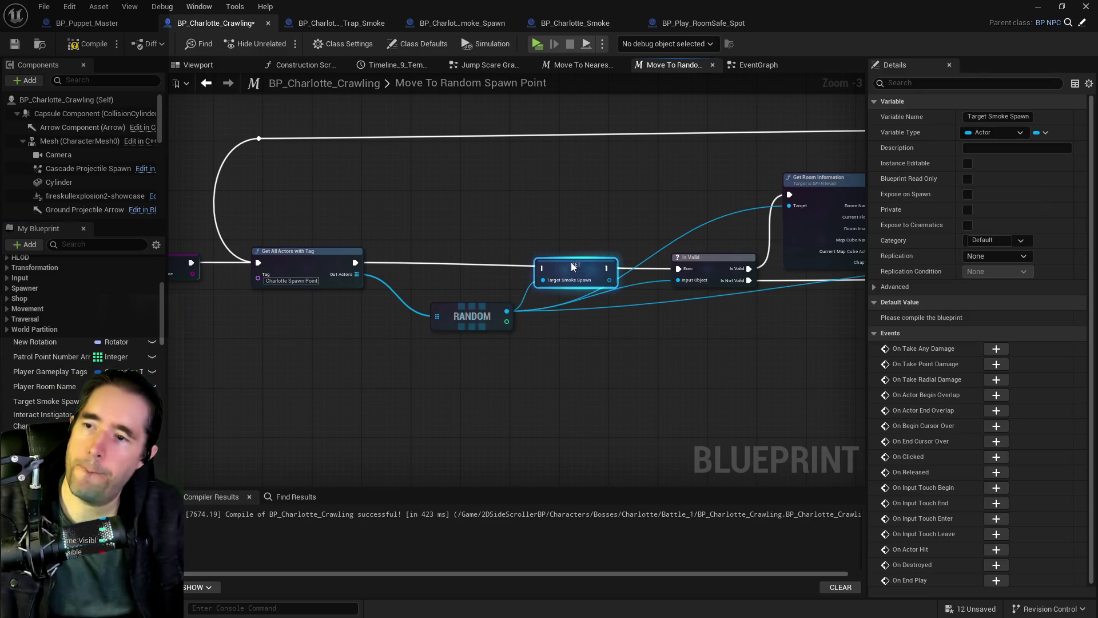
mouse_move(525, 263)
mouse_down()
mouse_move(527, 274)
mouse_move(557, 263)
mouse_move(678, 268)
mouse_up()
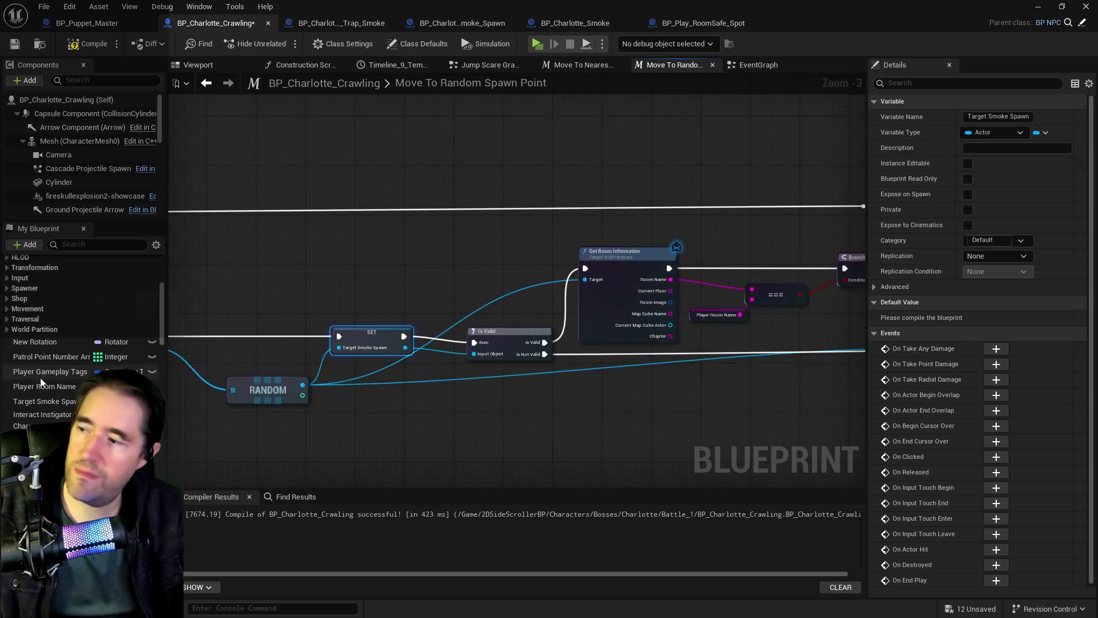
- Feed a Target Smoke Spawn getter into Get Room Information, then switch to BP_Charlotte_Smoke
mouse_move(38, 404)
mouse_down()
mouse_move(486, 298)
mouse_move(493, 281)
mouse_move(588, 282)
mouse_up()
click(517, 294)
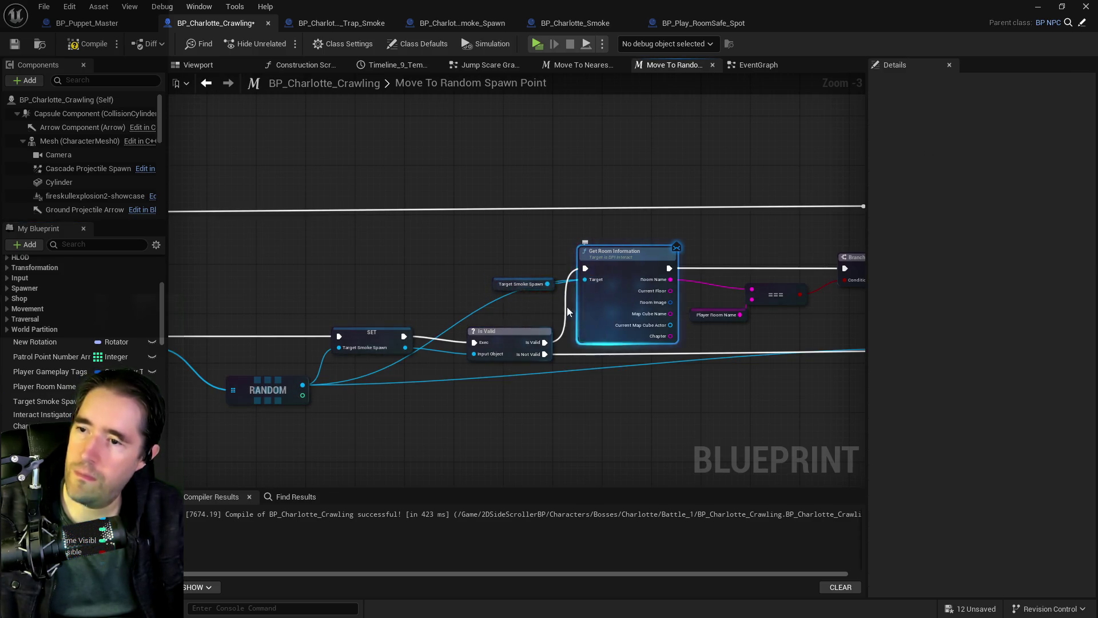
click(574, 23)
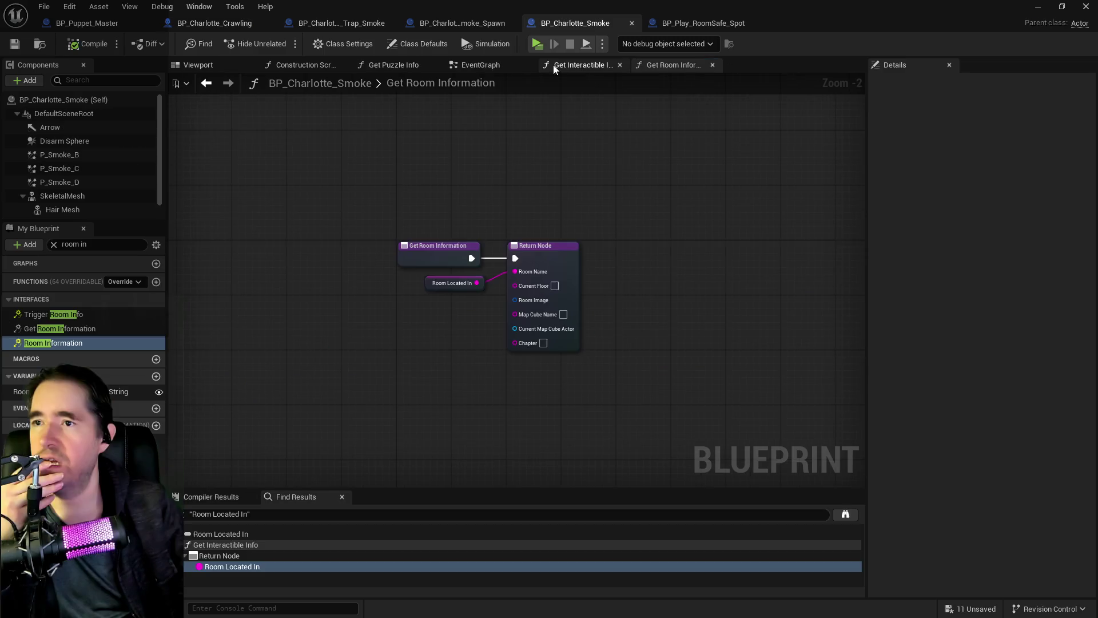
- Browse BP_Charlotte_Smoke's EventGraph across the Setup Puzzle, Spawned In and overlap event nodes
click(480, 65)
scroll(514, 258, down, 4)
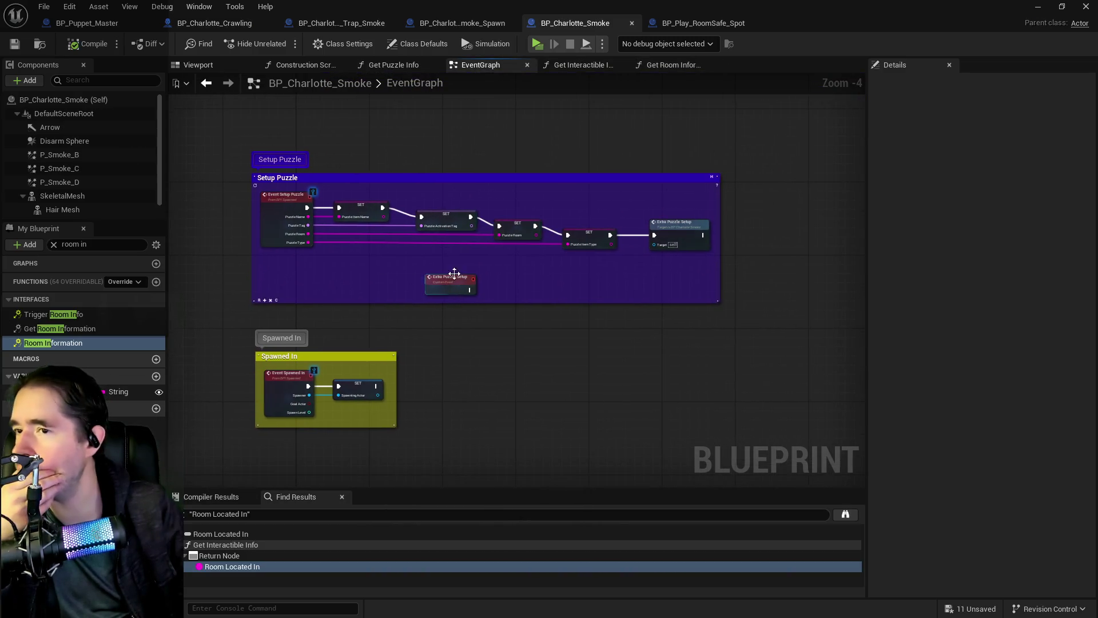
scroll(505, 314, up, 3)
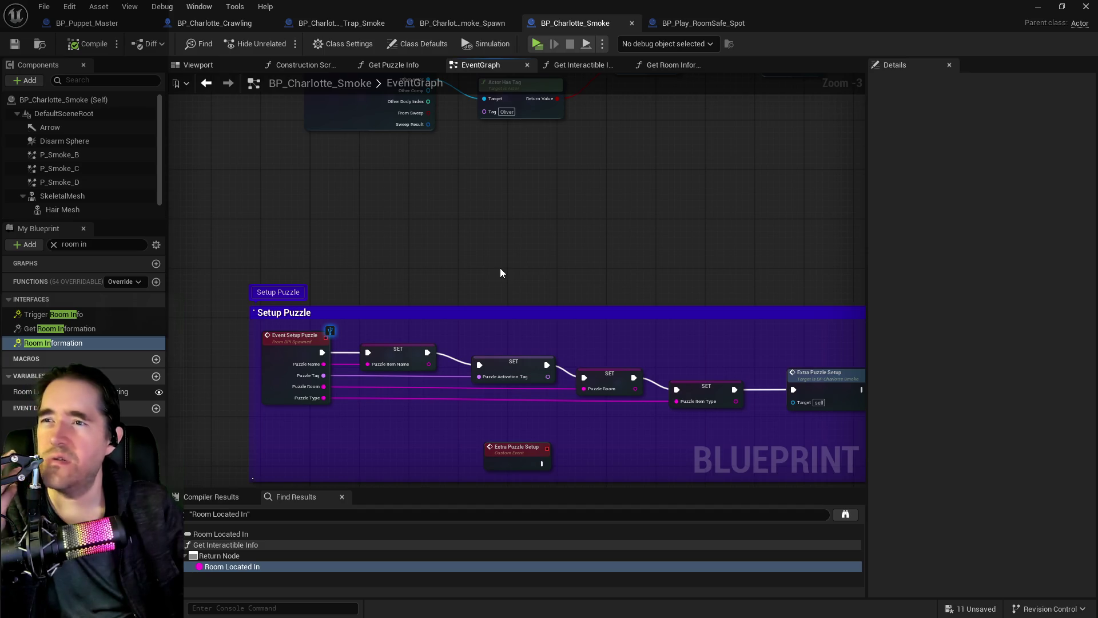
mouse_move(500, 273)
mouse_down()
mouse_move(477, 294)
mouse_move(474, 238)
mouse_move(491, 338)
mouse_move(486, 385)
mouse_move(488, 286)
mouse_move(509, 222)
mouse_up()
scroll(463, 381, down, 2)
drag(463, 381, 459, 218)
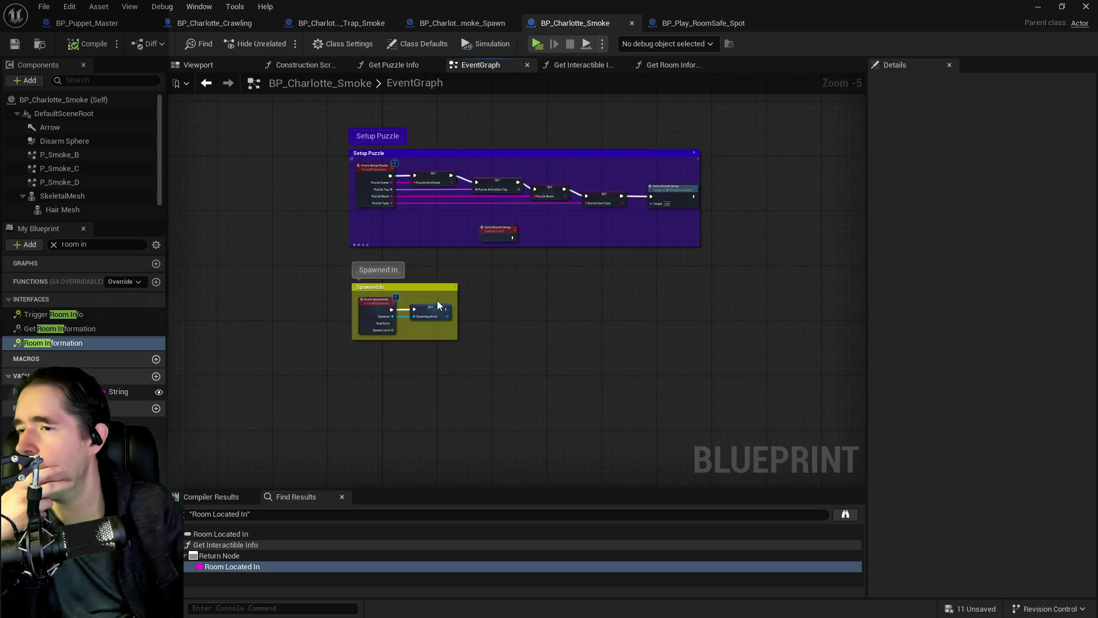
scroll(454, 345, up, 1)
scroll(415, 341, up, 2)
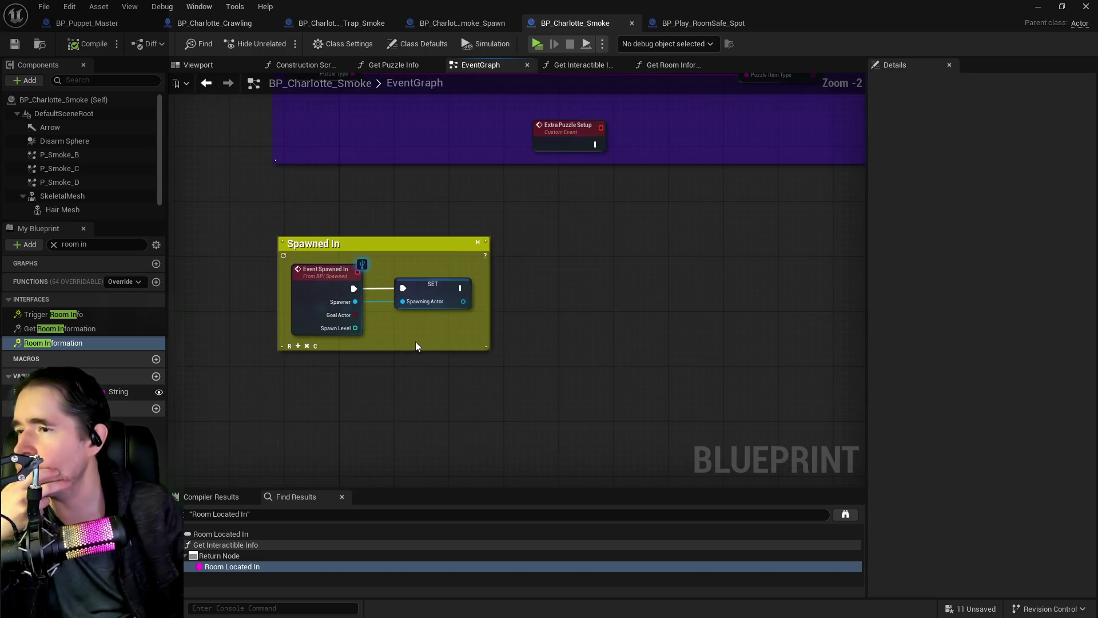
drag(469, 293, 511, 448)
scroll(462, 337, down, 3)
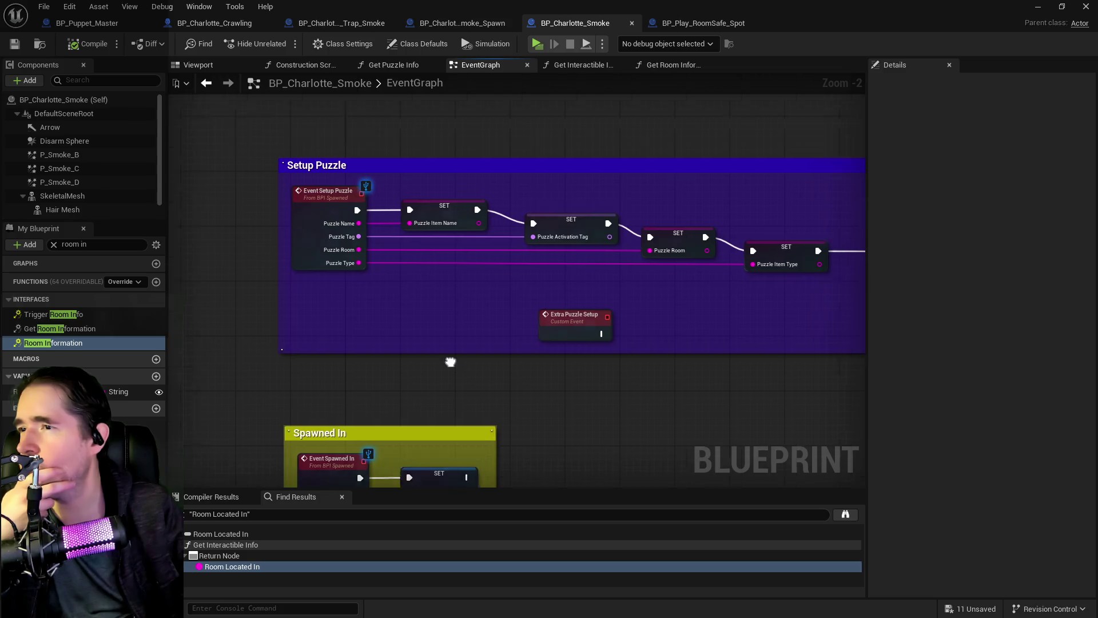
drag(437, 411, 415, 589)
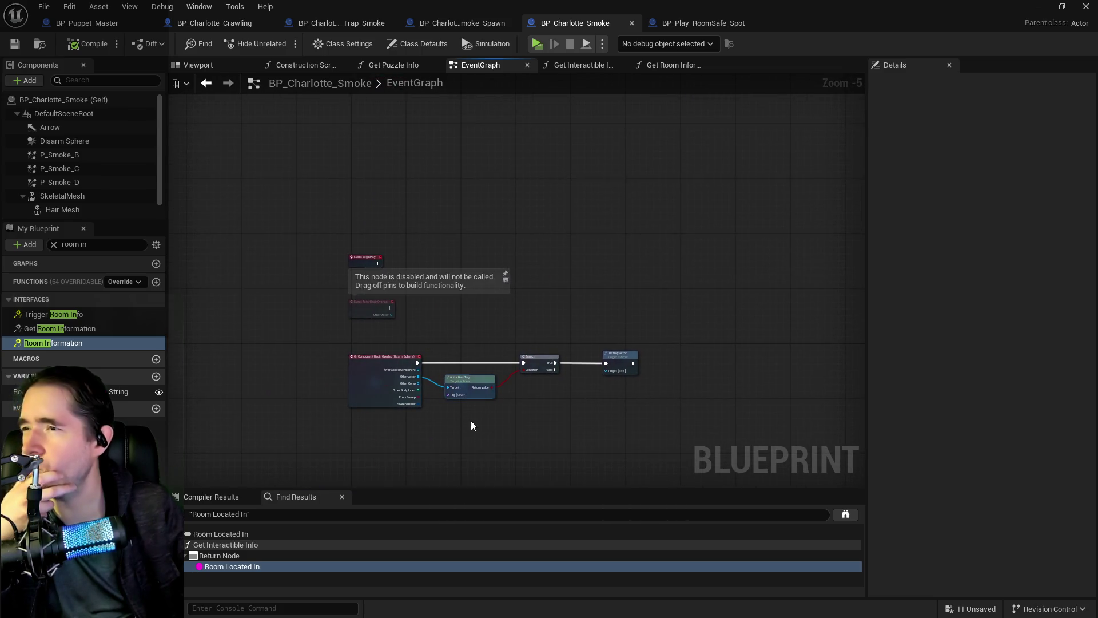
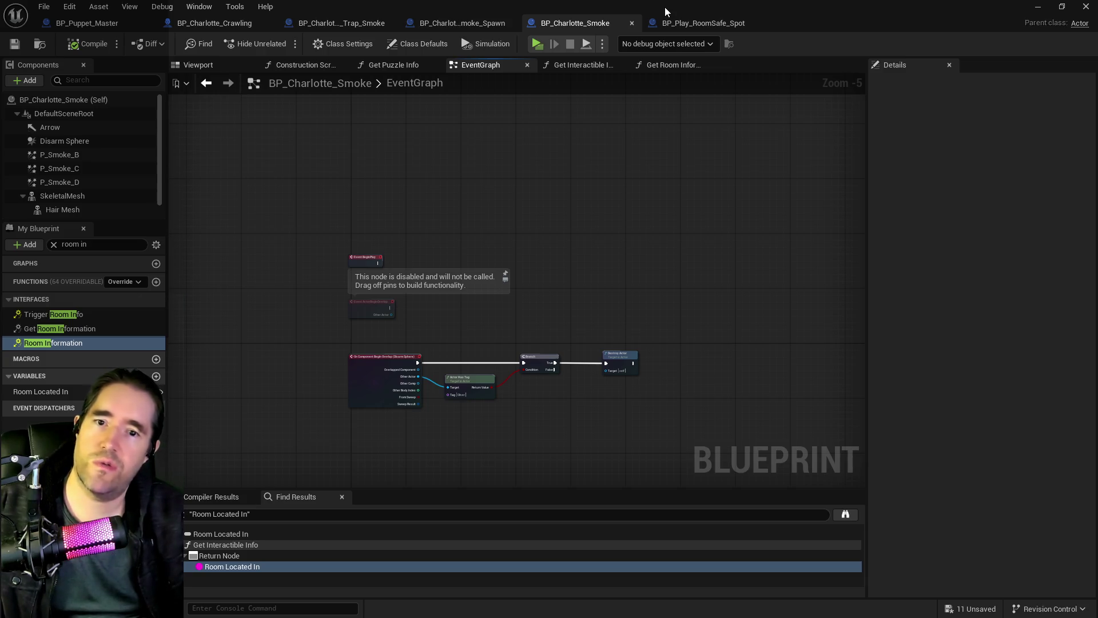
- Return to the level, fly into the play room and review BP_Room_Play_Room_1_Floor's spawn arrays
key(super+Down)
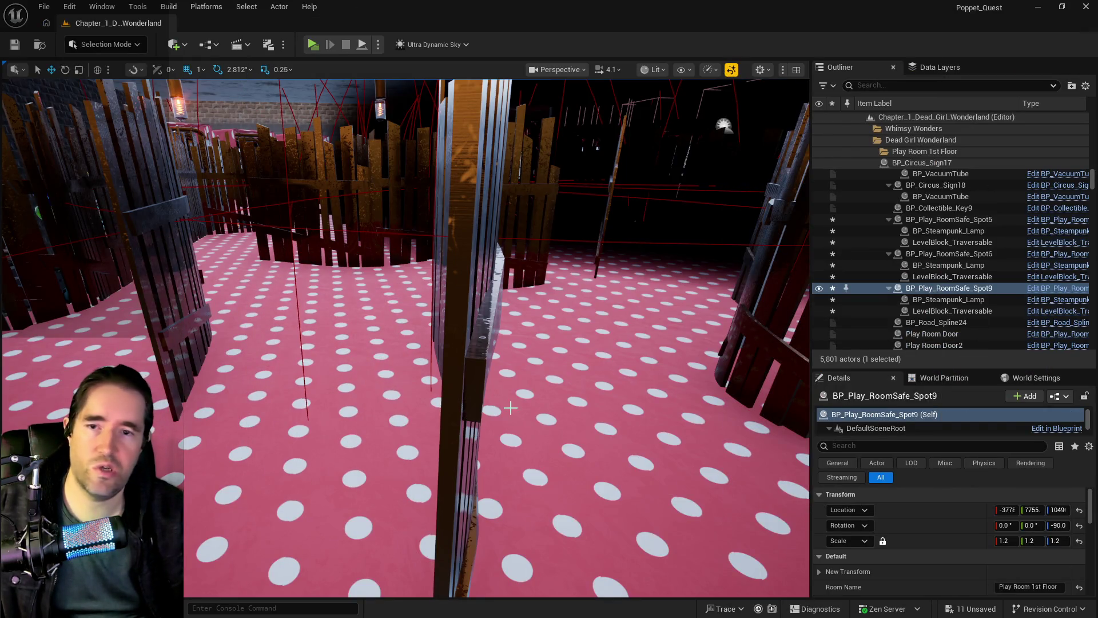
mouse_move(474, 358)
mouse_down()
mouse_move(474, 331)
mouse_move(515, 320)
mouse_move(458, 323)
mouse_move(492, 323)
mouse_move(465, 435)
mouse_up()
click(490, 388)
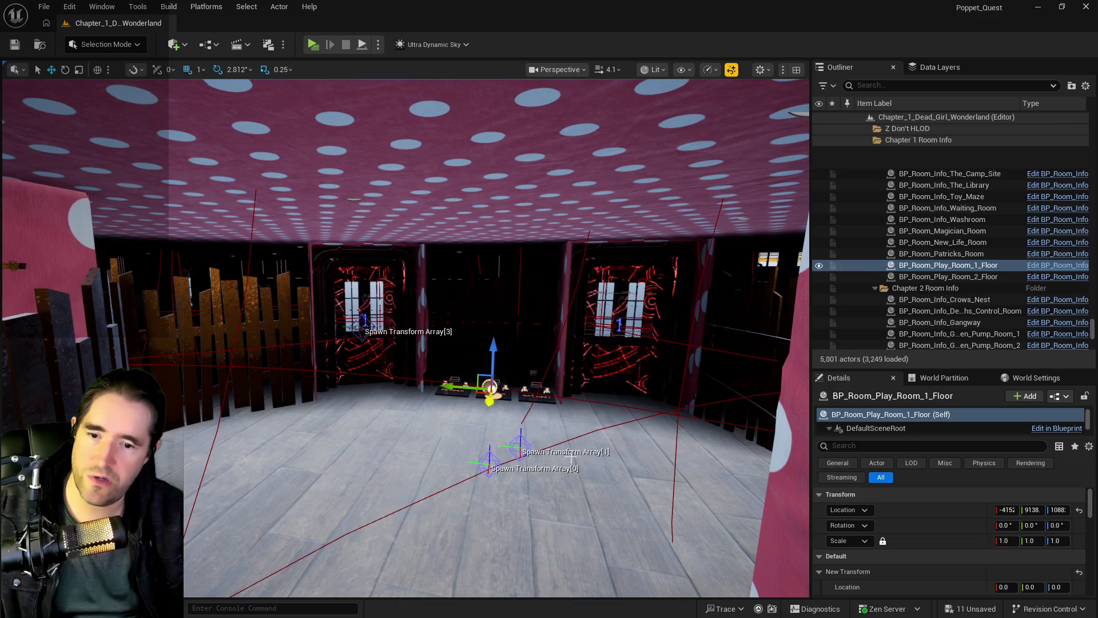
scroll(948, 563, down, 3)
scroll(893, 544, down, 5)
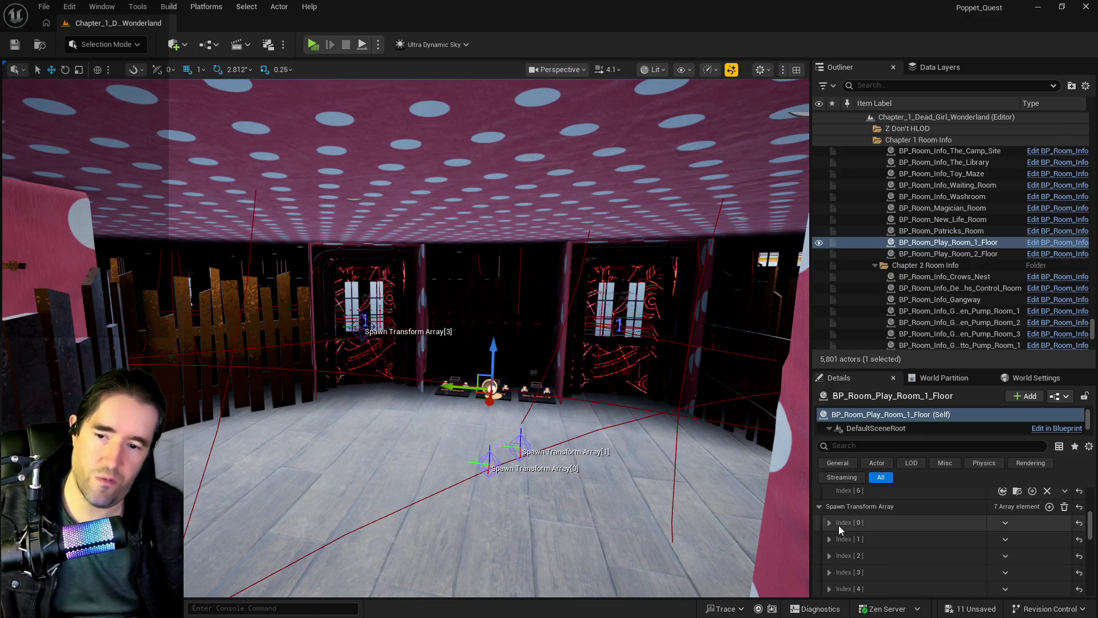
scroll(836, 524, up, 2)
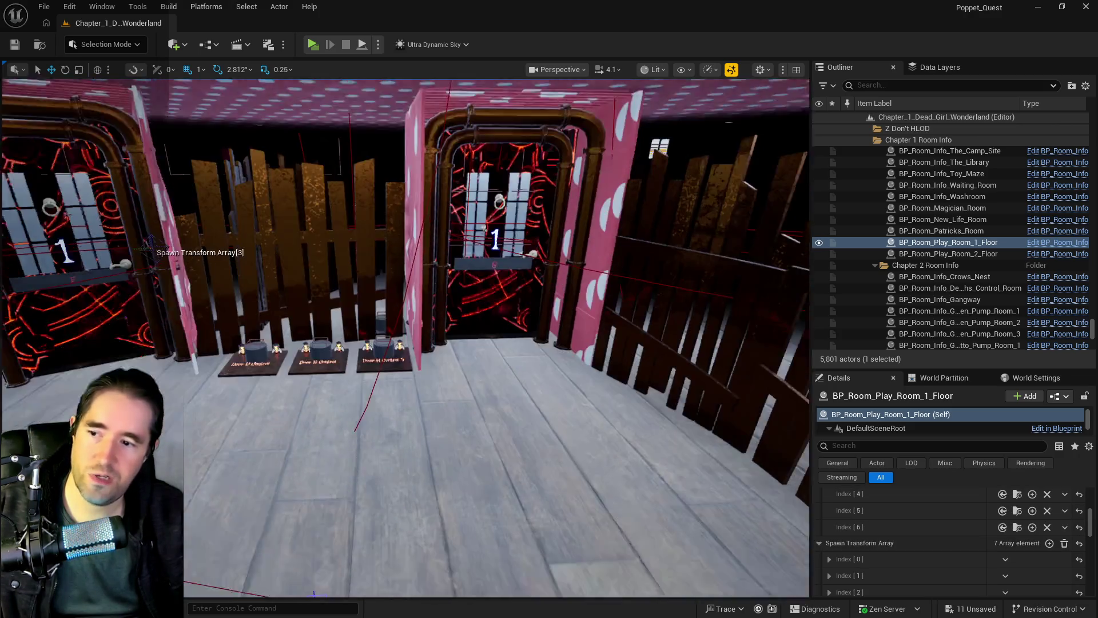
scroll(979, 536, up, 2)
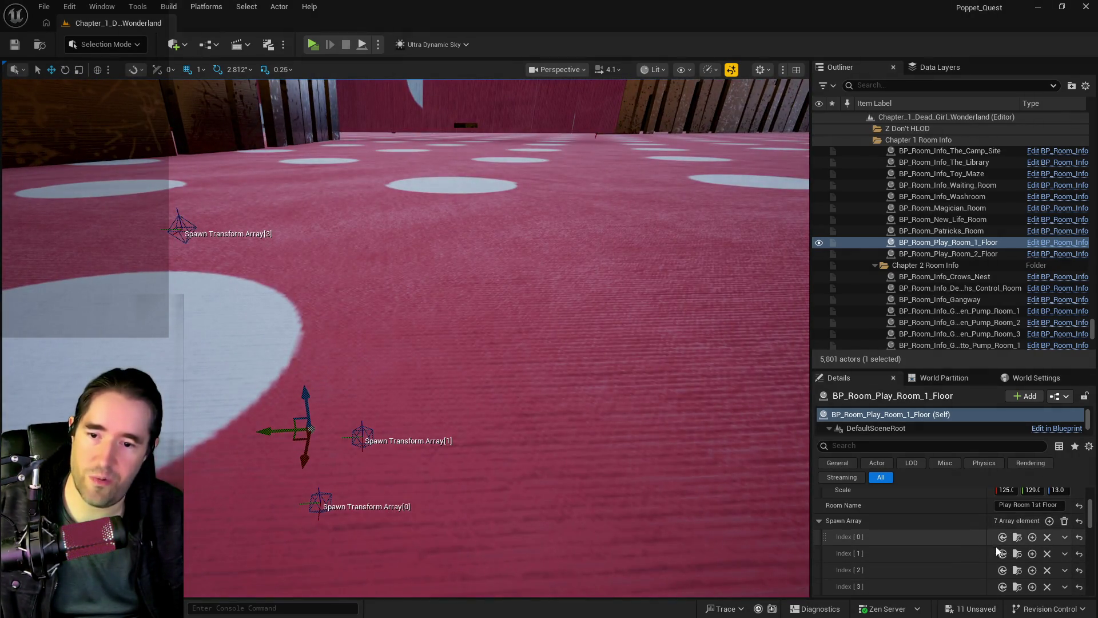
- Paste a BP_Charlotte_Smoke actor onto the play room's wooden floor
drag(773, 524, 761, 524)
drag(497, 343, 497, 401)
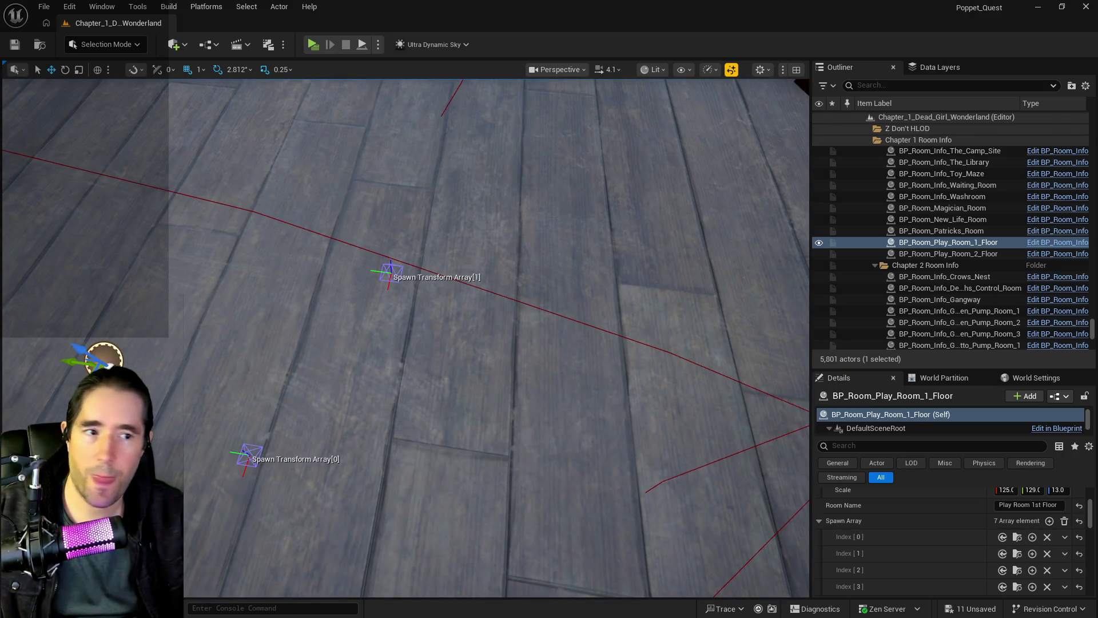
key(ctrl+v)
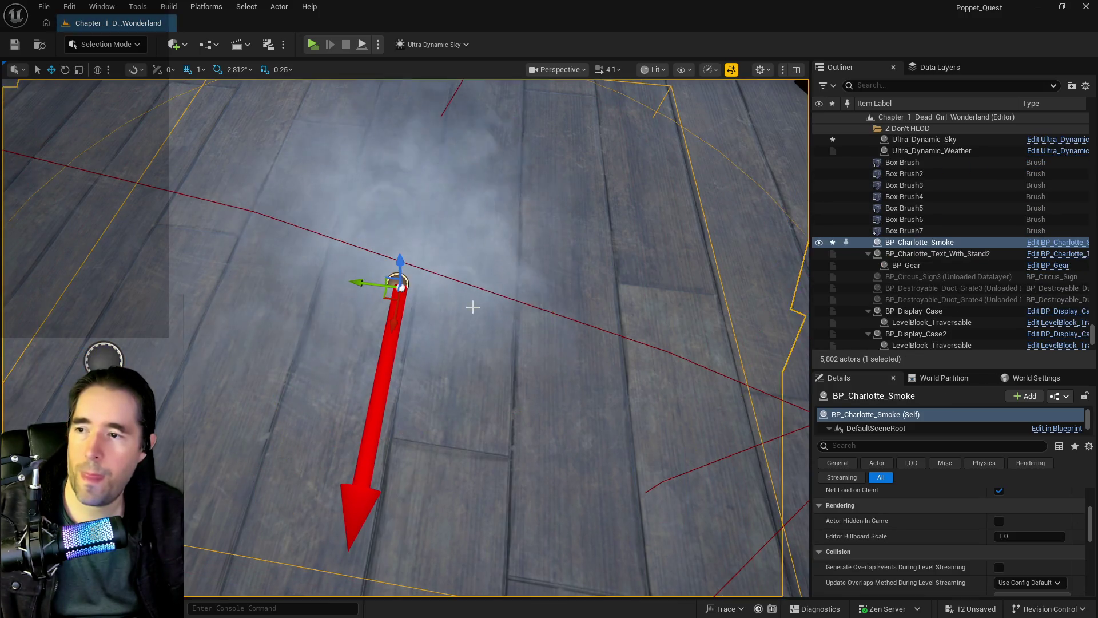
- Move the BP_Charlotte_Smoke actor to a new spot and rotate it around Z
scroll(473, 307, down, 10)
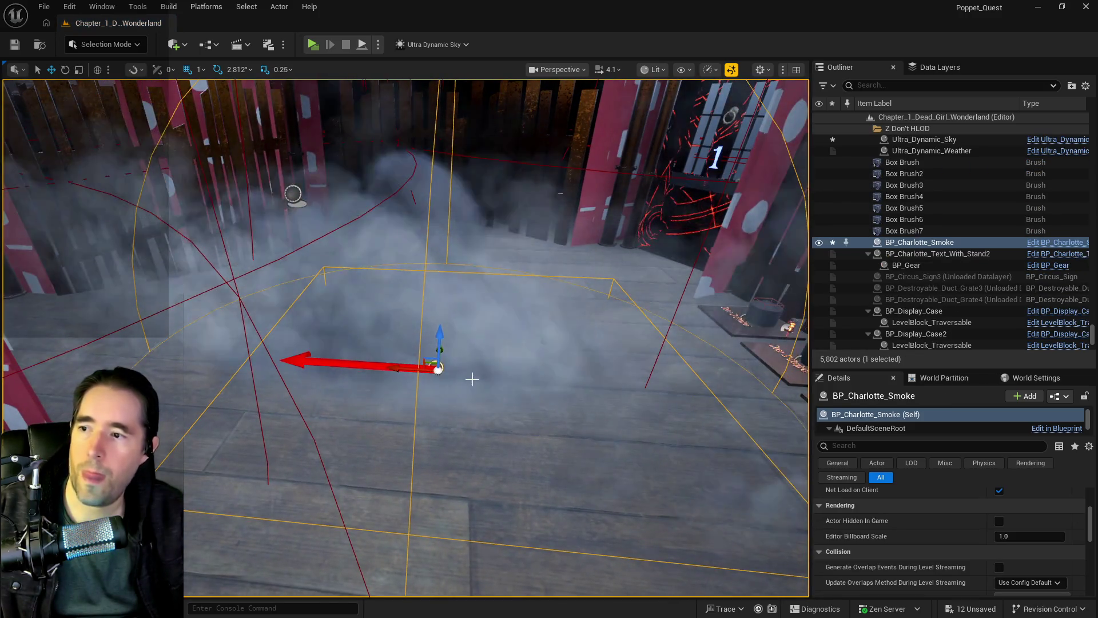
drag(442, 338, 462, 273)
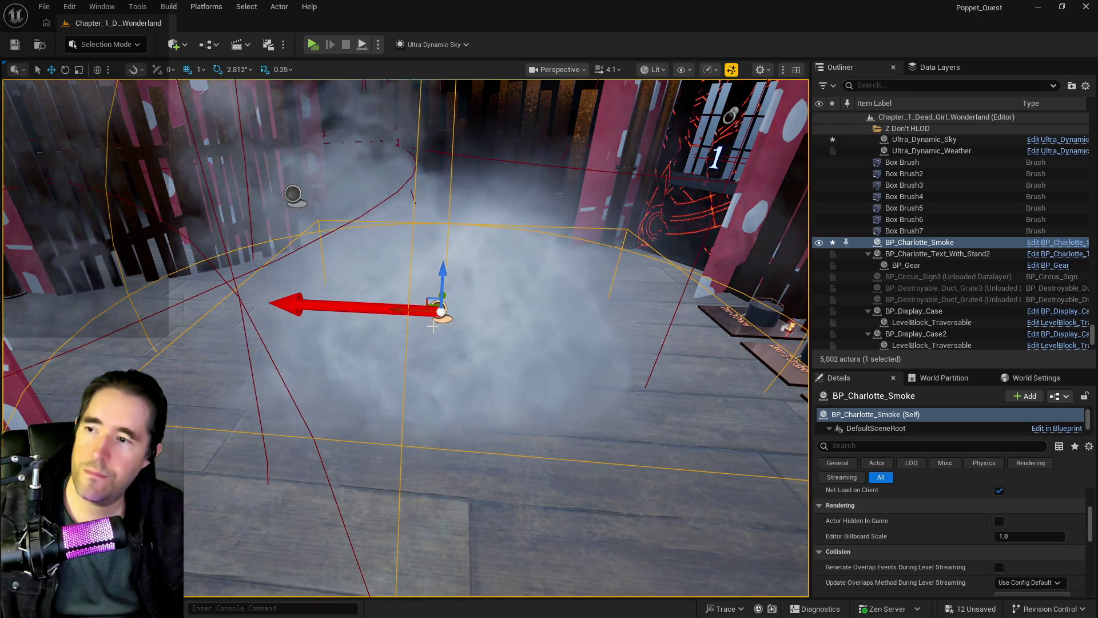
key(e)
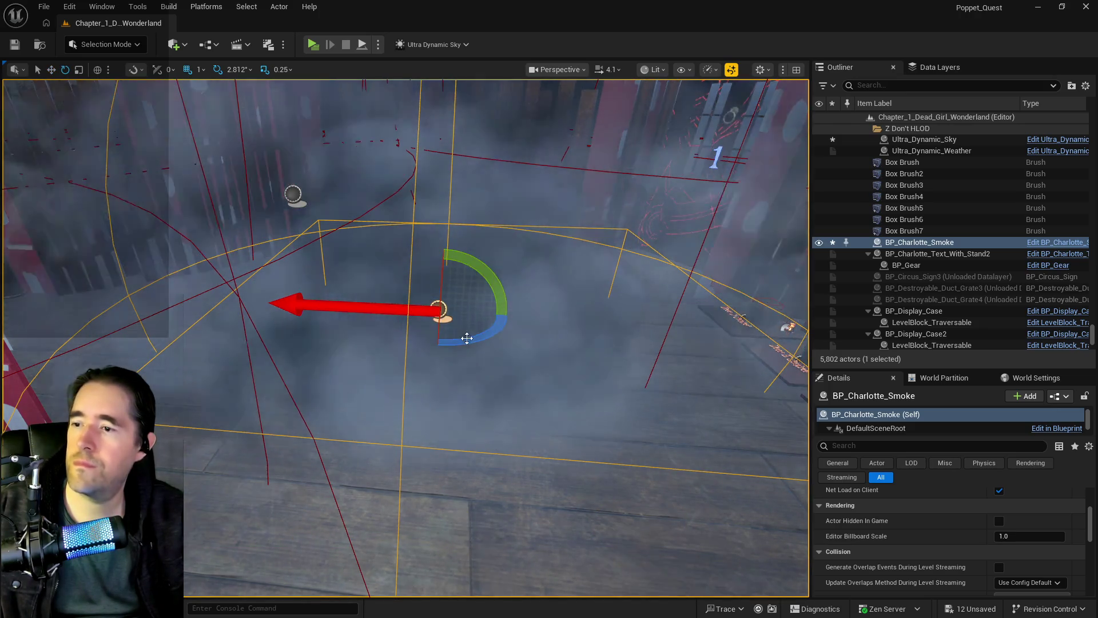
mouse_move(502, 316)
mouse_down()
mouse_move(498, 329)
mouse_move(514, 343)
mouse_move(537, 338)
mouse_up()
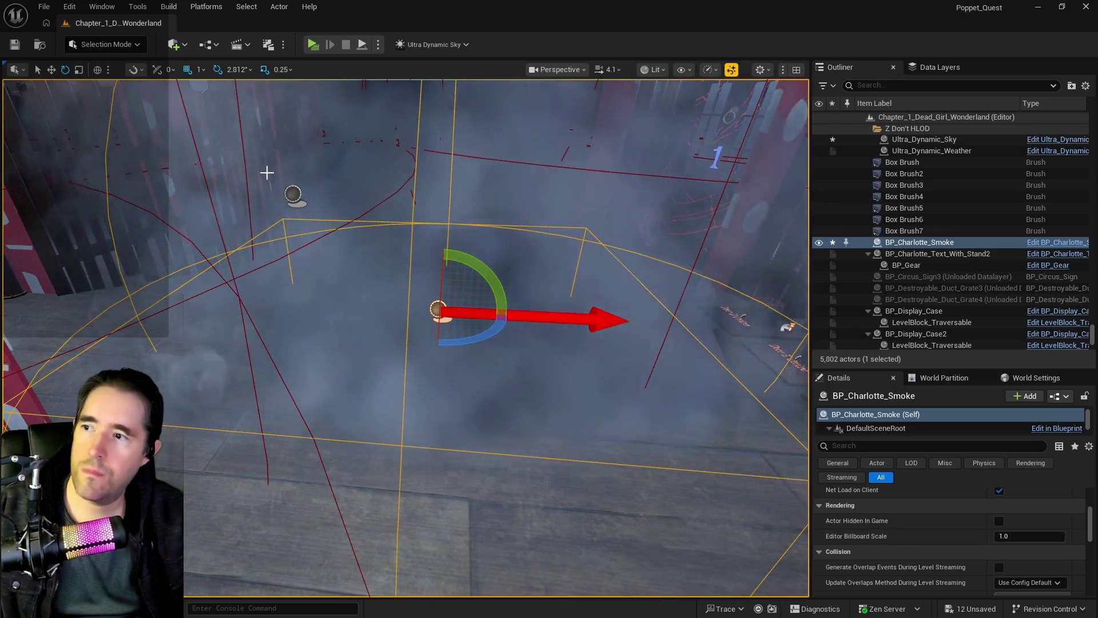
- Frame the smoke actor, look around the room, then reselect BP_Room_Play_Room_1_Floor
drag(267, 172, 228, 137)
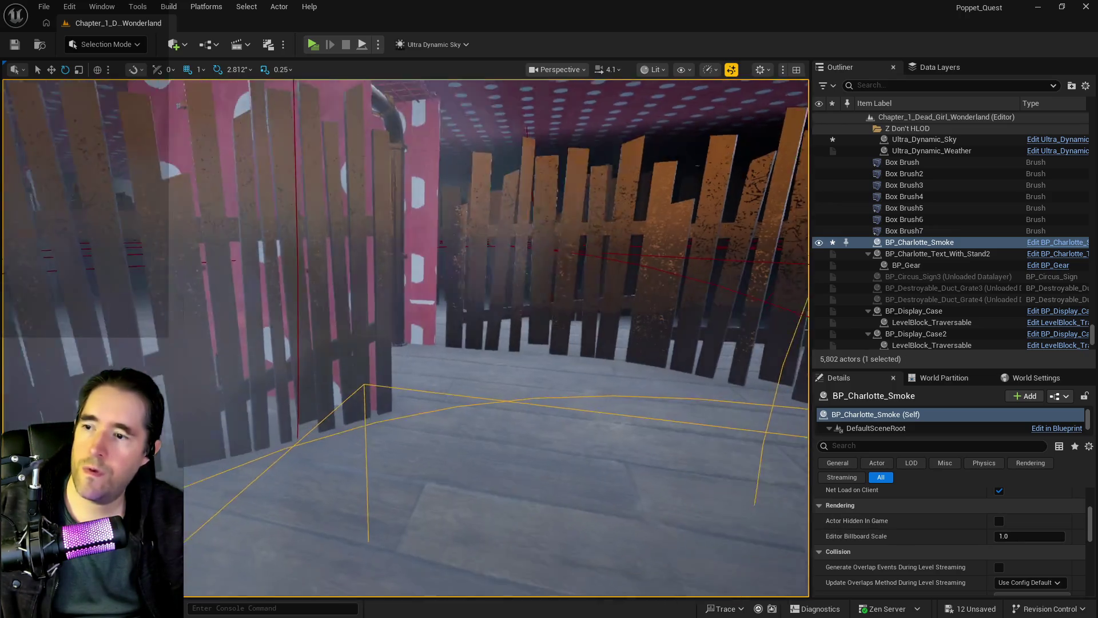
key(f)
drag(220, 398, 251, 400)
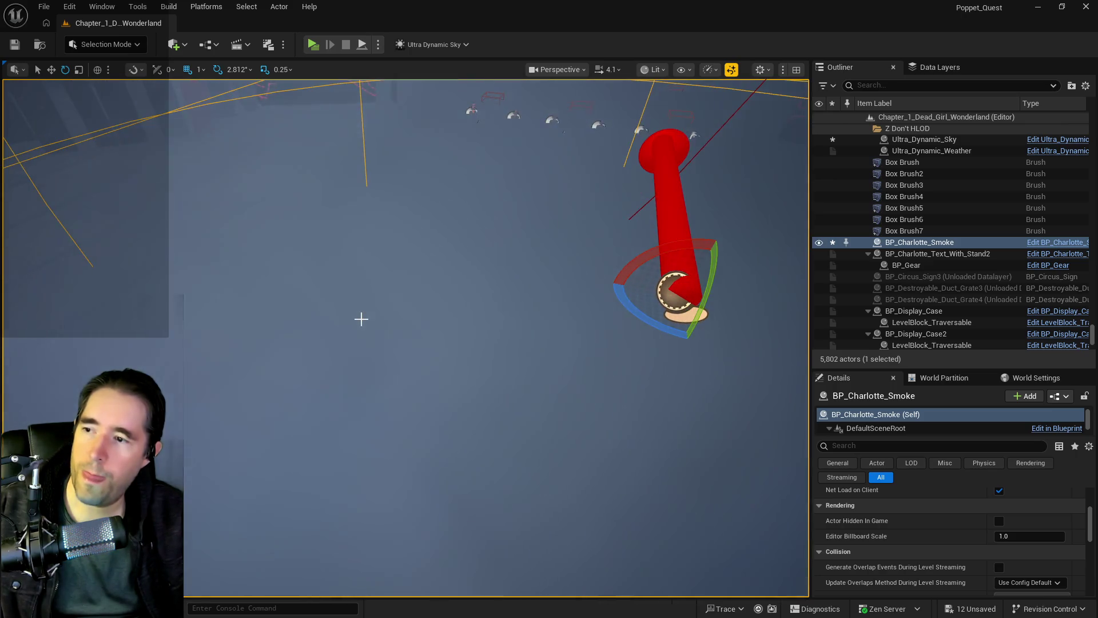
mouse_move(361, 319)
mouse_down()
mouse_move(410, 348)
mouse_move(511, 340)
mouse_up()
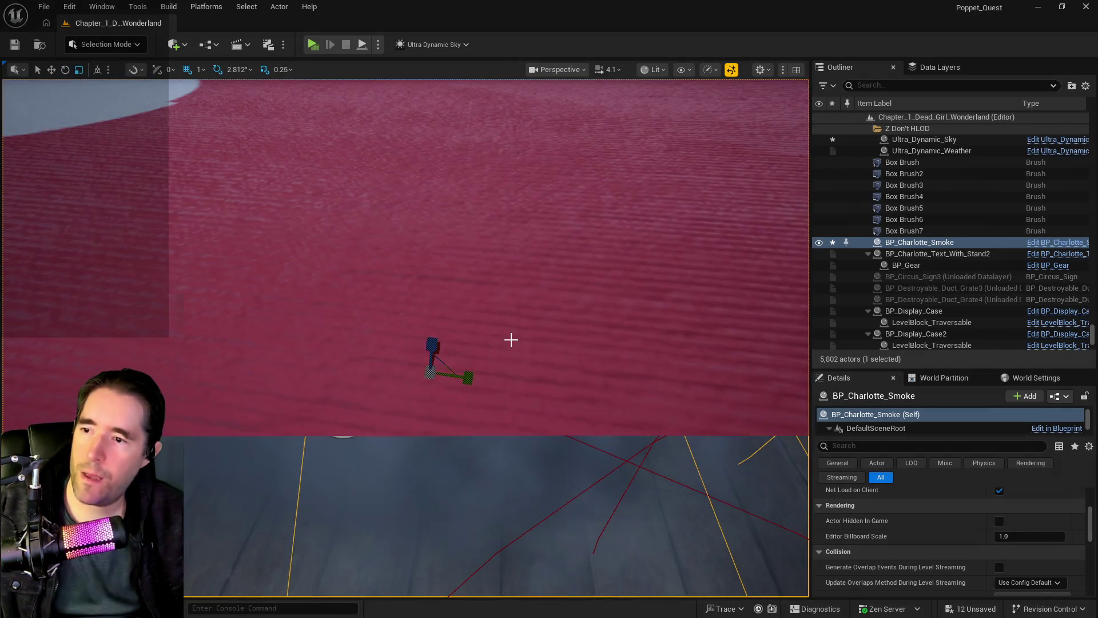
drag(470, 397, 634, 362)
click(289, 393)
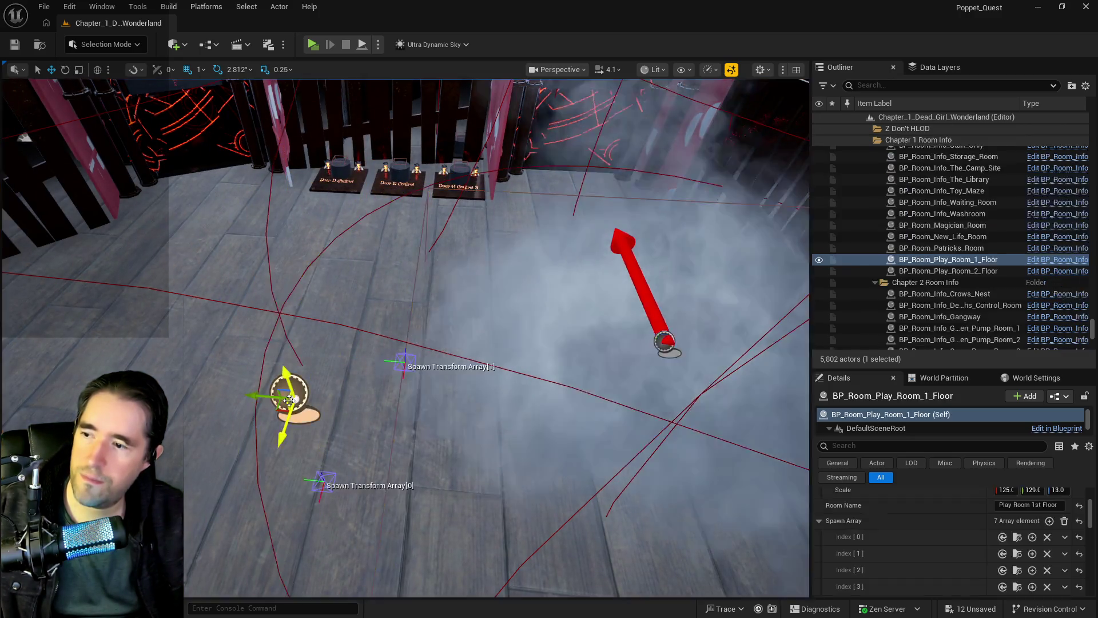
- Delete one entry each from the Spawn Array and Spawn Transform Array, leaving six
scroll(1023, 538, down, 2)
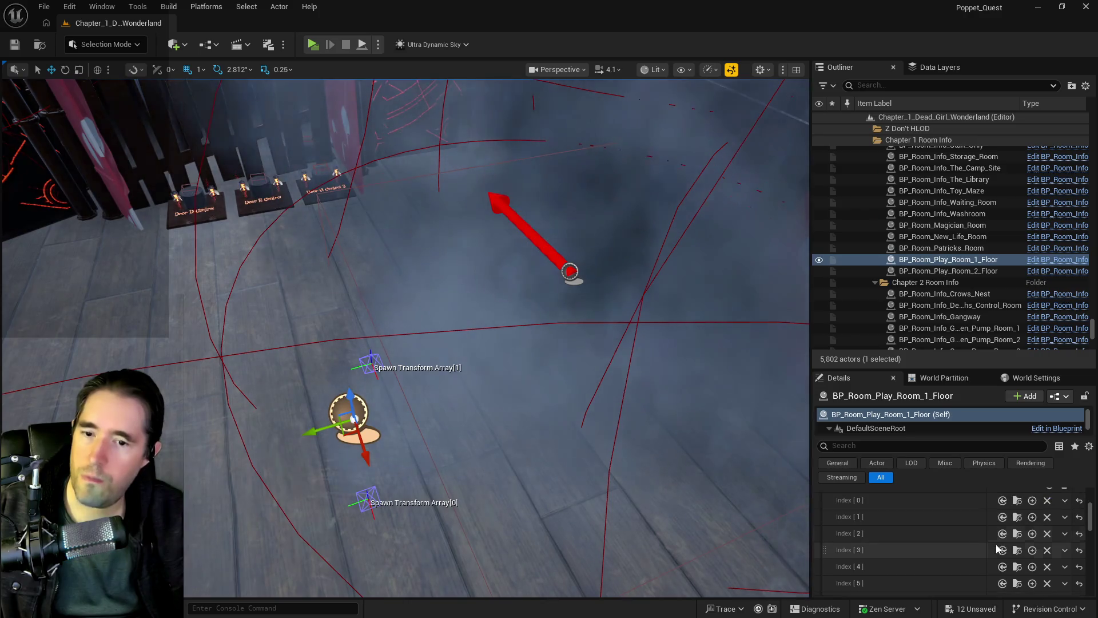
click(1064, 517)
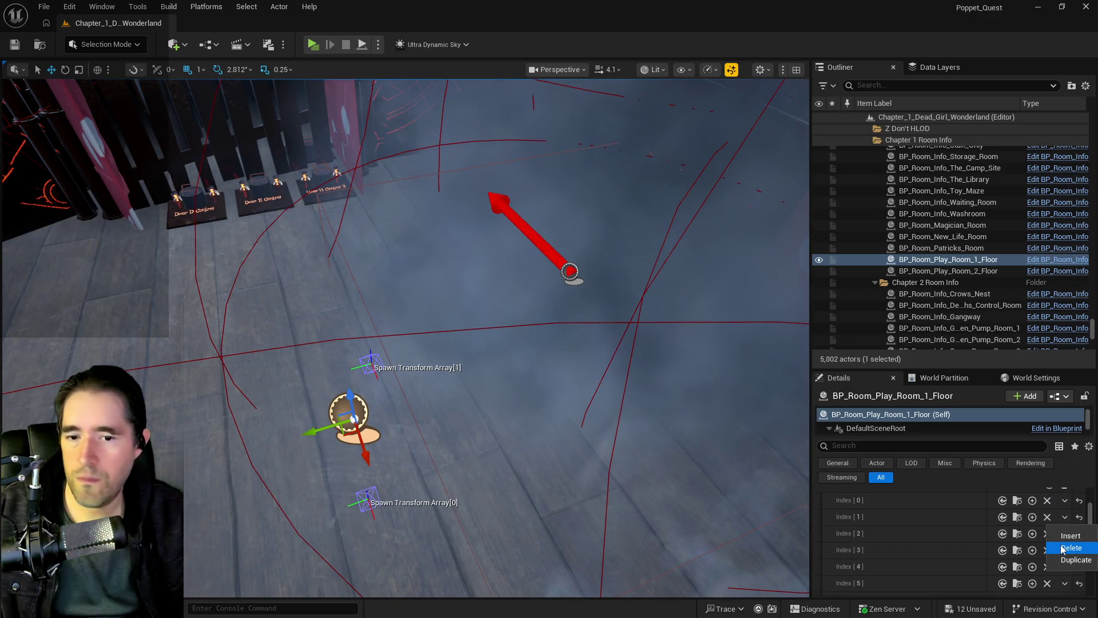
click(1063, 549)
scroll(940, 534, down, 2)
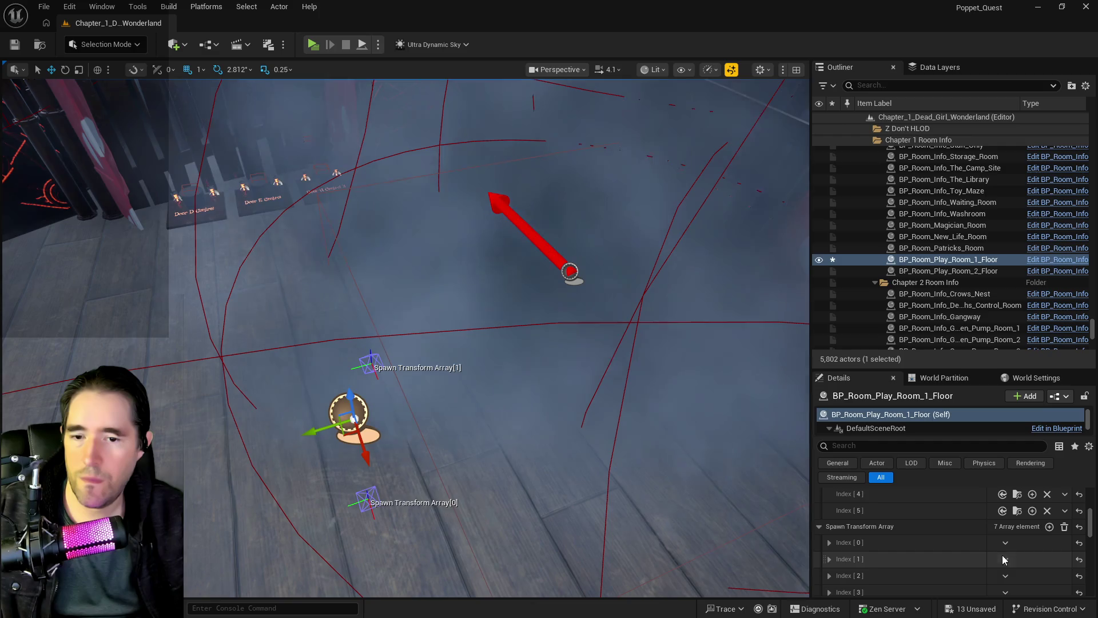
click(1021, 591)
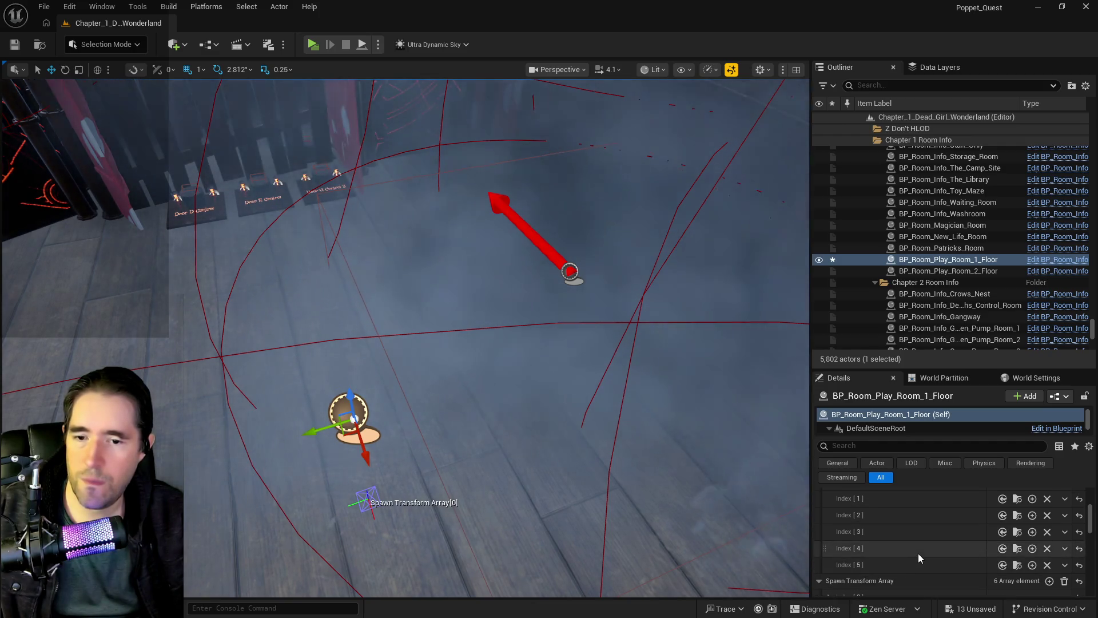
scroll(918, 553, up, 2)
scroll(1007, 532, down, 2)
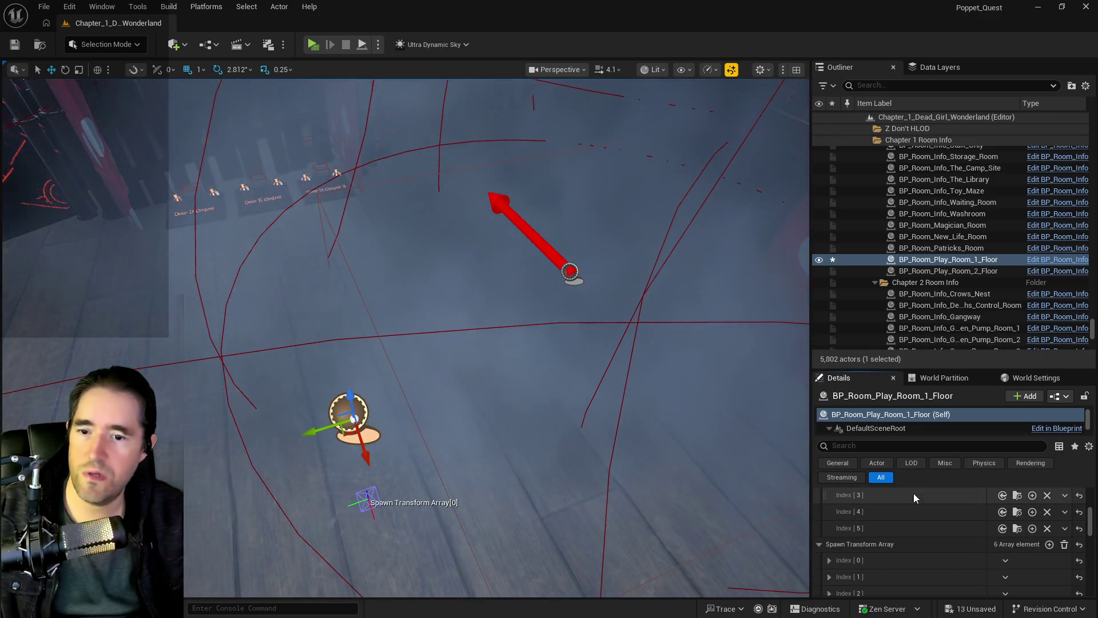
scroll(914, 514, down, 2)
- Drop a second smoke actor, BP_Charlotte_Smoke2, near the wooden fence
mouse_move(515, 343)
mouse_down()
mouse_move(492, 320)
mouse_move(503, 349)
mouse_move(486, 321)
mouse_move(503, 360)
mouse_move(515, 360)
mouse_up()
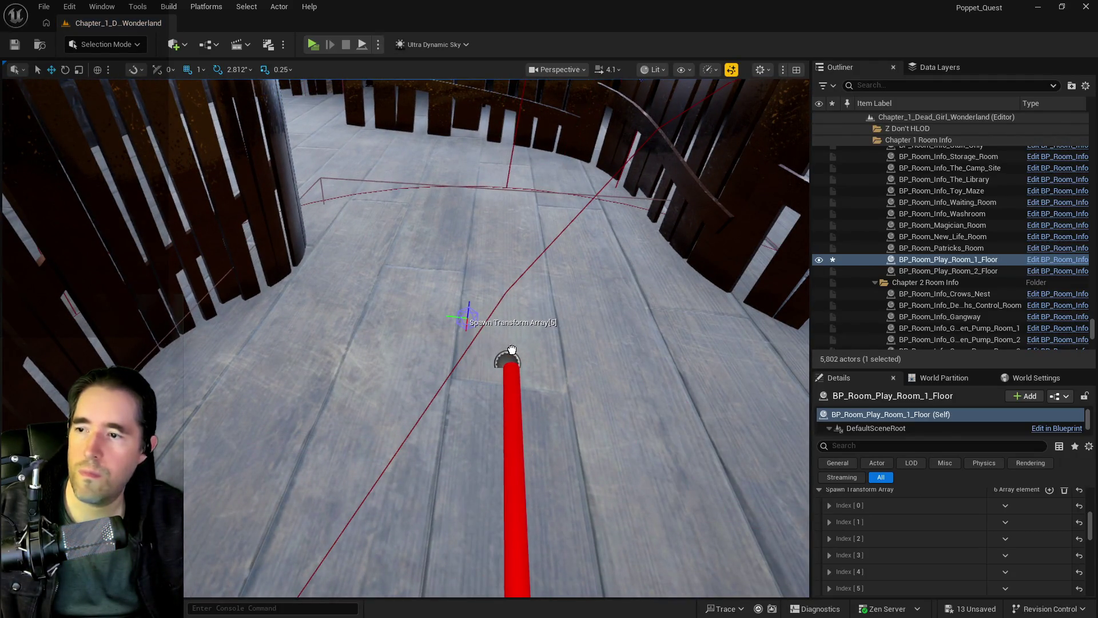
drag(512, 350, 508, 361)
scroll(400, 320, up, 3)
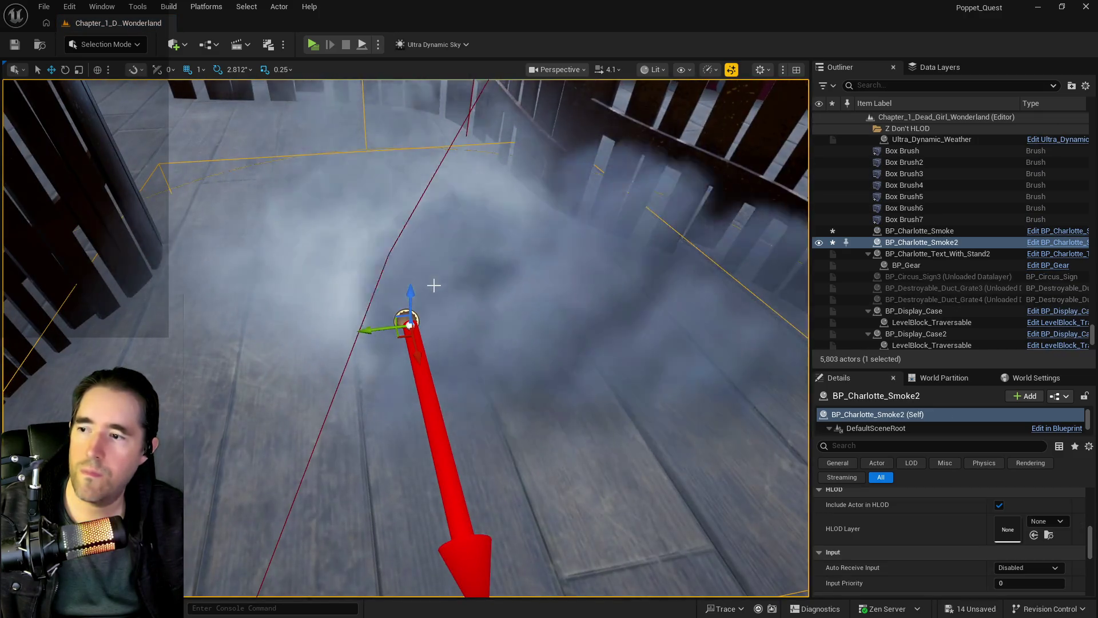
- Shift BP_Charlotte_Smoke2 sideways, rotate it to -180 degrees on Z, and fly back to it
drag(397, 316, 515, 329)
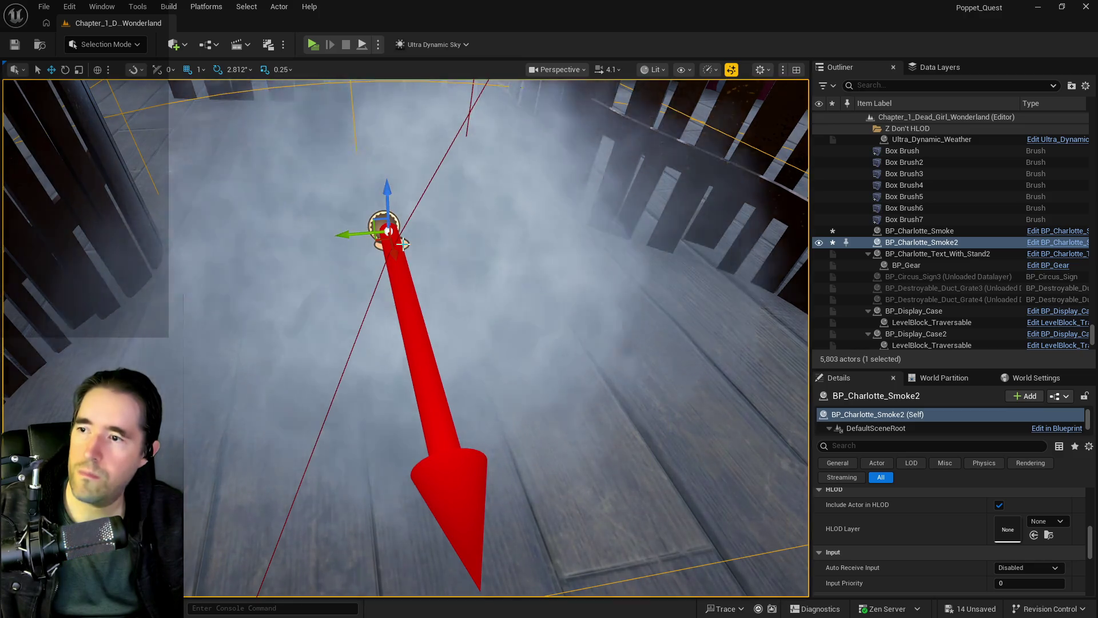
key(e)
drag(361, 275, 452, 278)
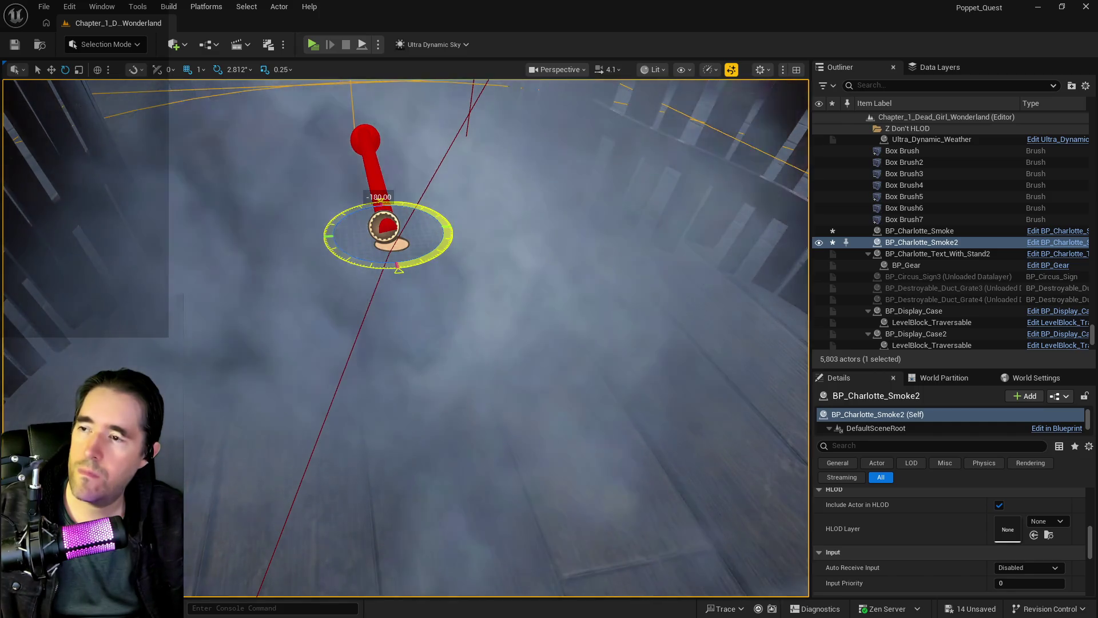
mouse_move(452, 278)
mouse_down()
mouse_move(549, 234)
mouse_move(572, 268)
mouse_move(577, 320)
mouse_move(561, 332)
mouse_move(570, 344)
mouse_move(549, 297)
mouse_move(577, 314)
mouse_move(362, 368)
mouse_up()
drag(417, 446, 400, 427)
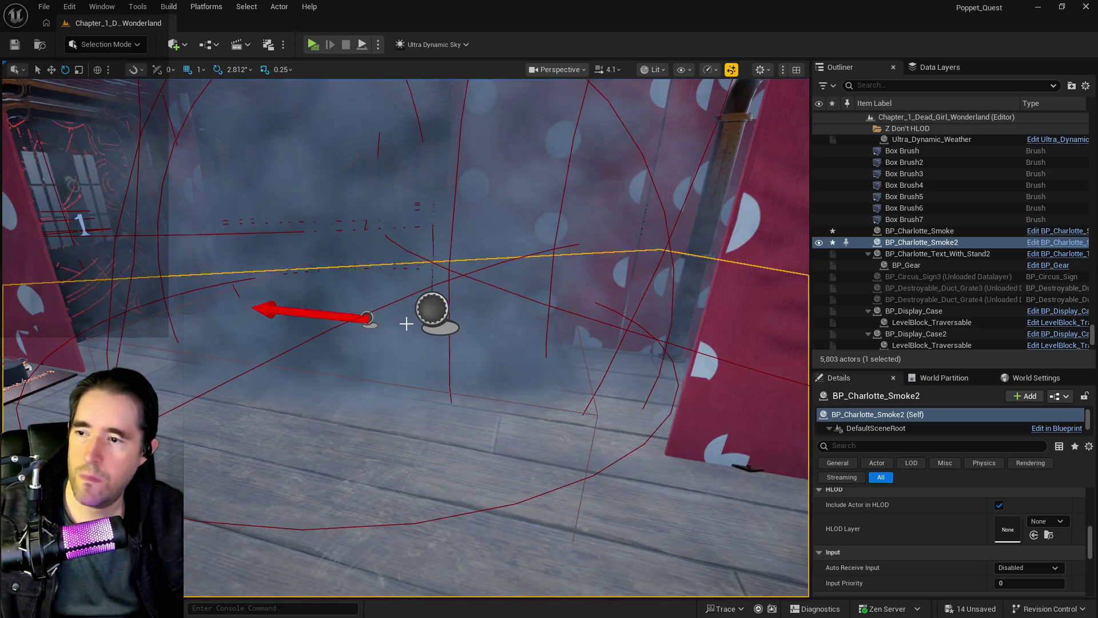
- Delete index [5] from the play room actor's spawn arrays, leaving five entries each
click(424, 320)
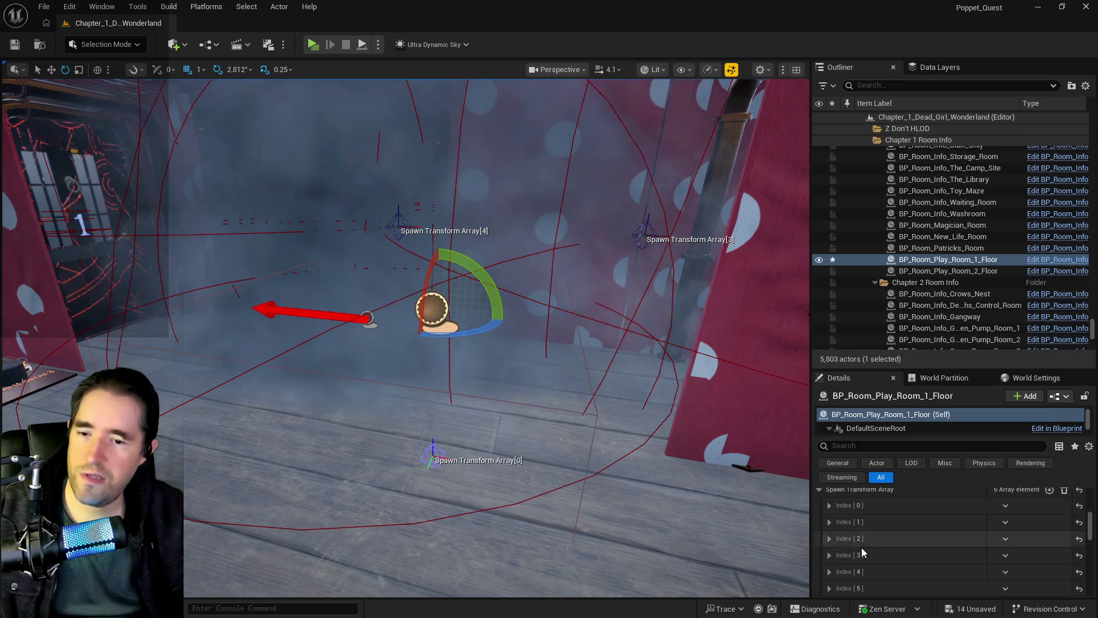
scroll(925, 564, down, 2)
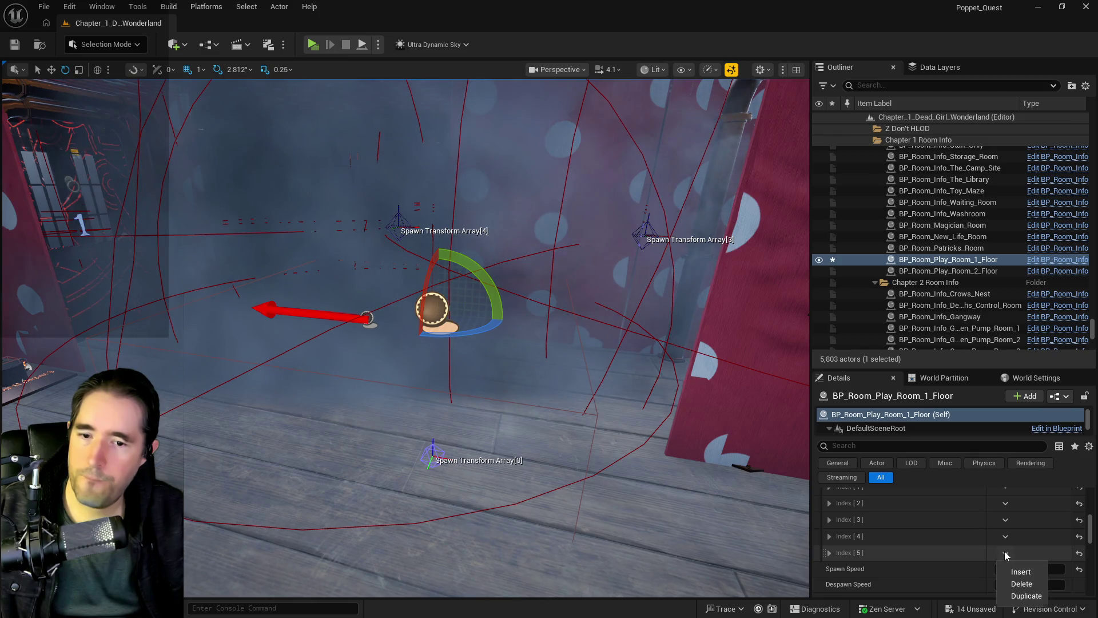
scroll(948, 543, up, 3)
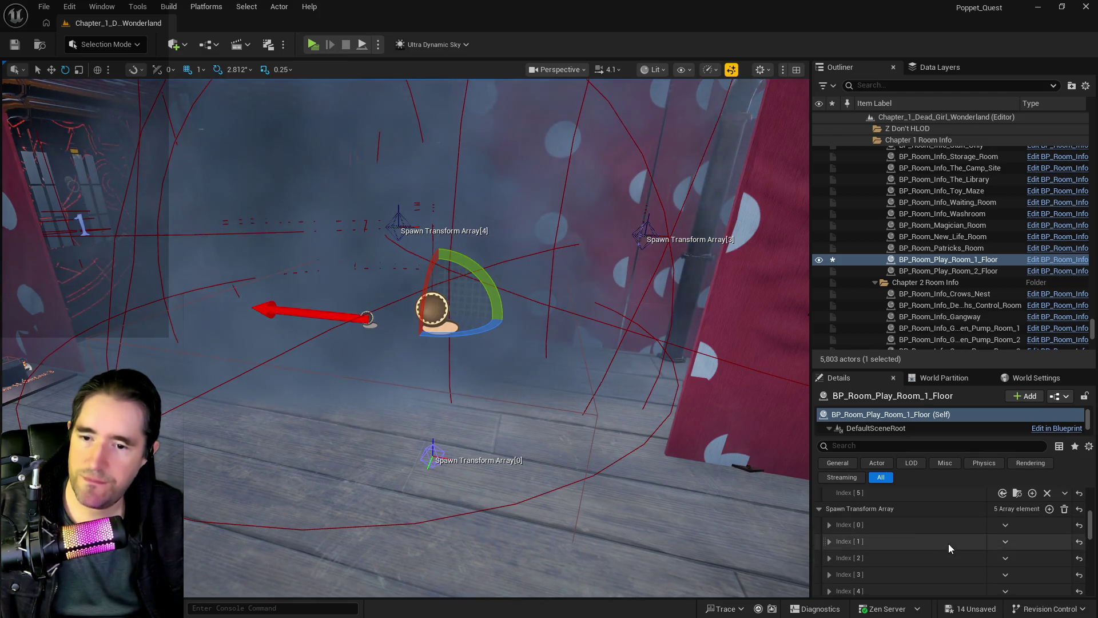
click(1064, 531)
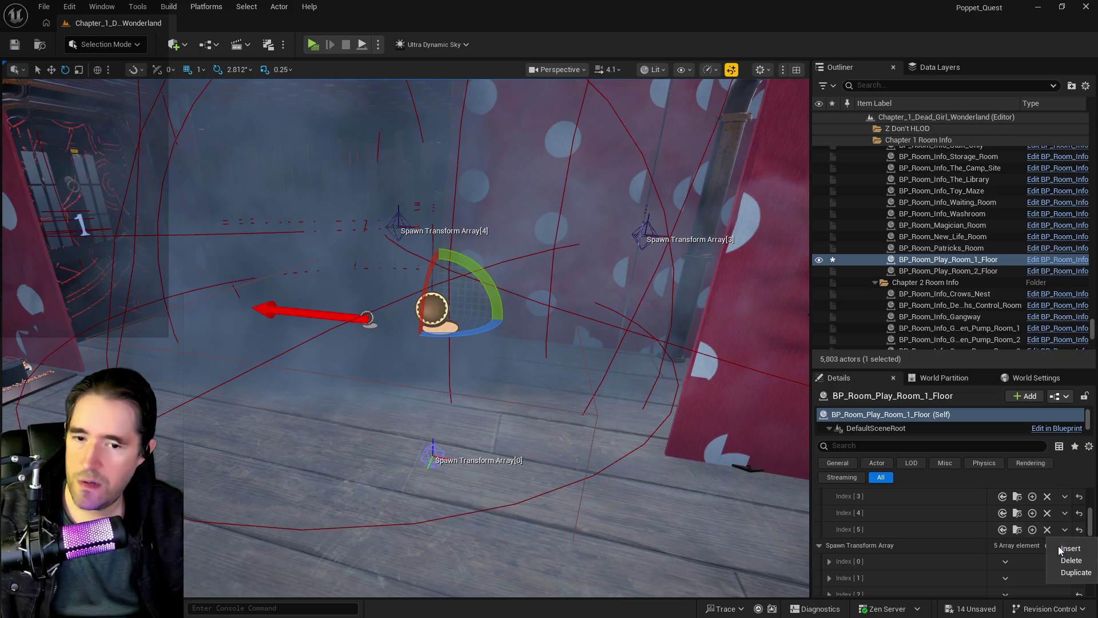
click(1062, 561)
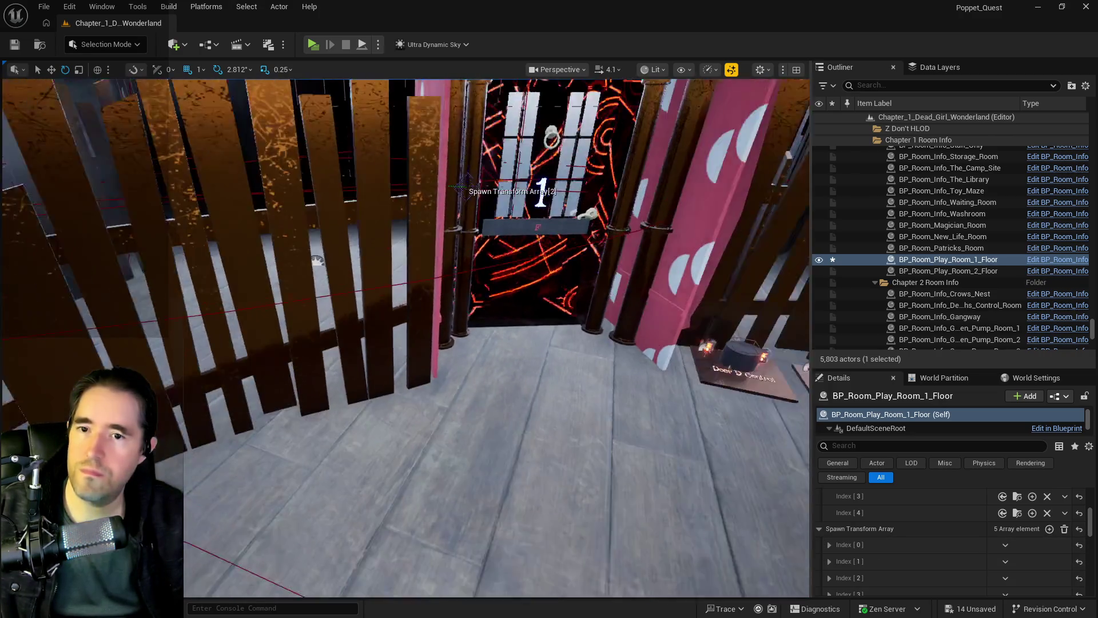
- Move both Play Room info actors into the Play Room 1st Floor Outliner folder and show Data Layers
ctrl+click(973, 271)
right_click(969, 271)
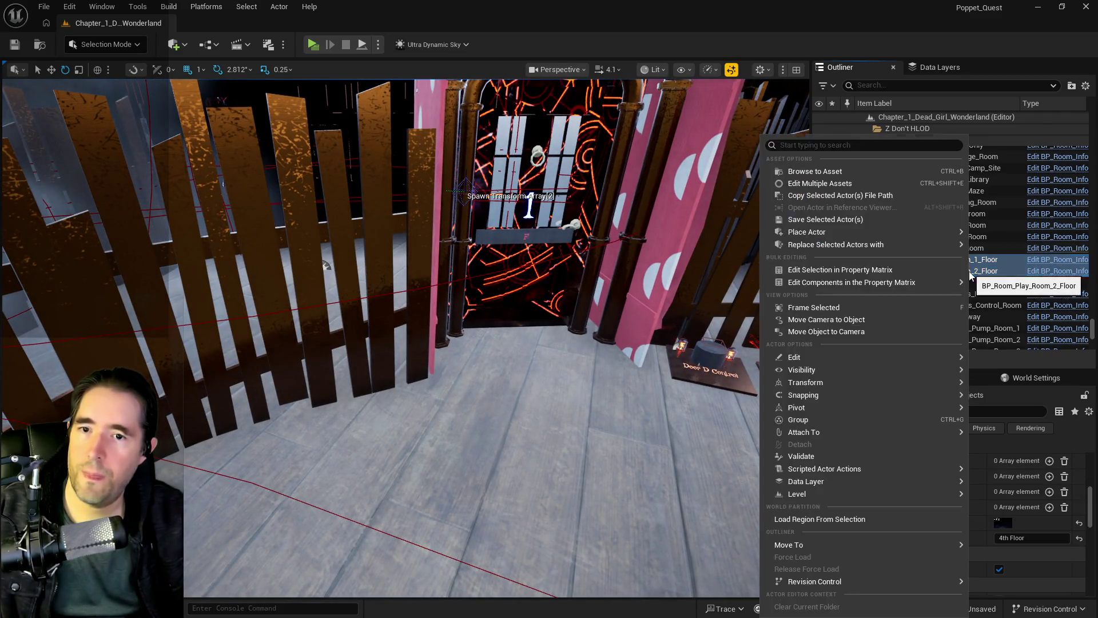
mouse_move(813, 545)
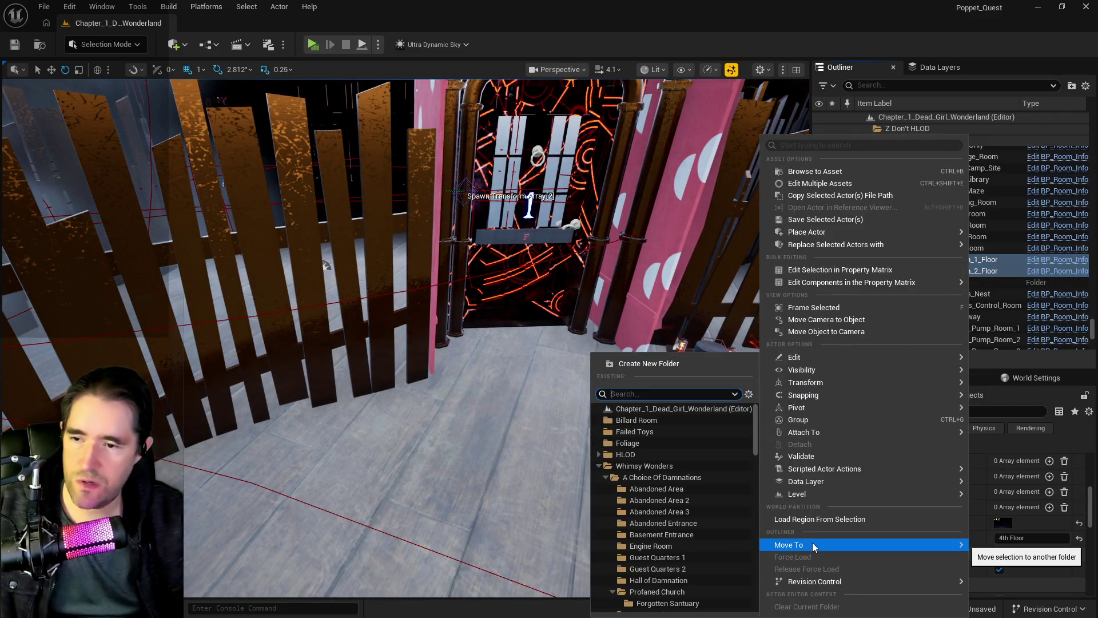
text(play)
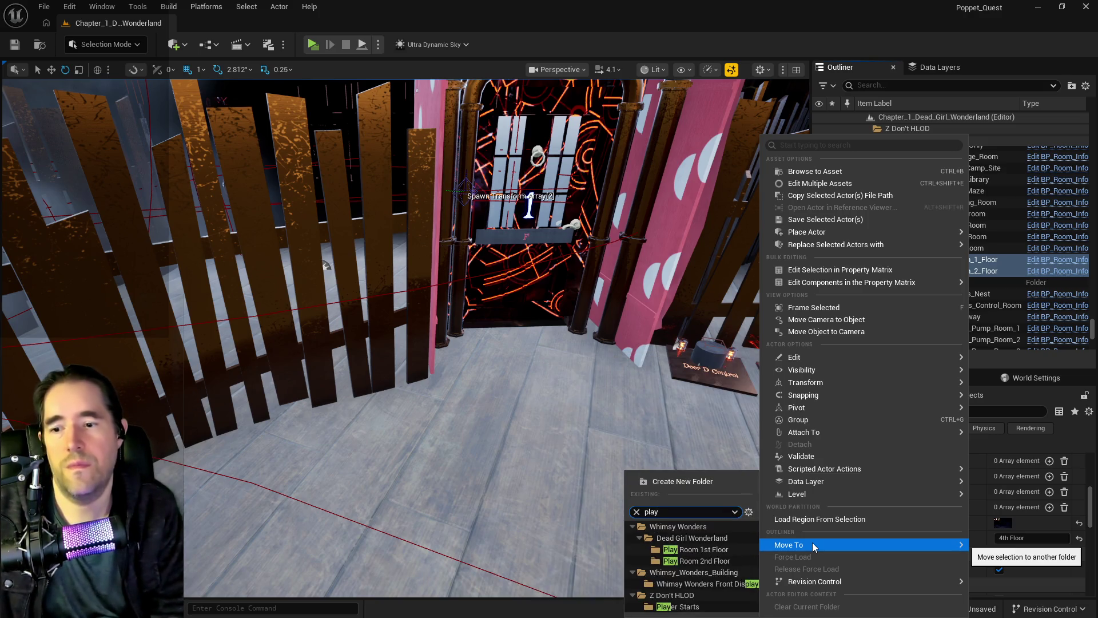
click(699, 550)
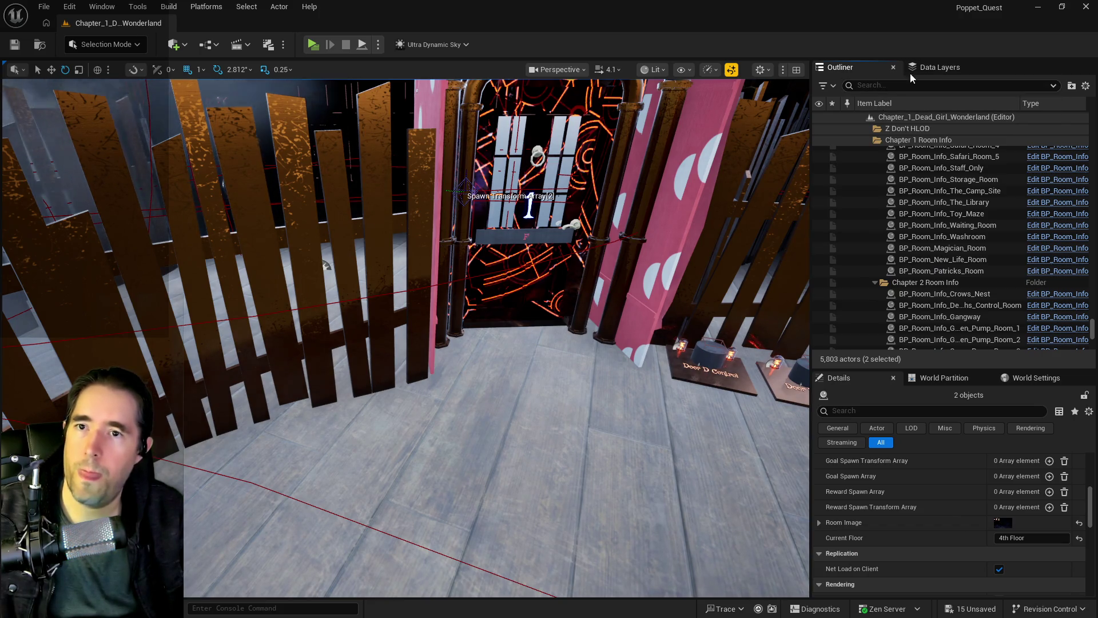
click(915, 70)
click(904, 87)
- Add the selected room actors to the DL_C1_Playroom_1st_Floor data layer
text(play)
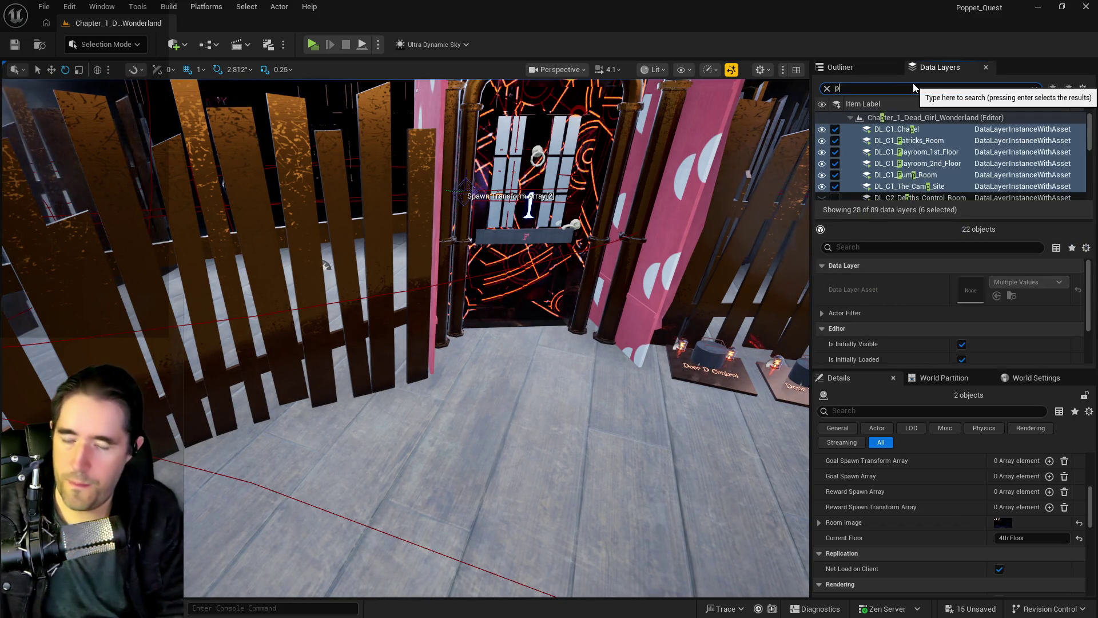
click(899, 129)
right_click(899, 130)
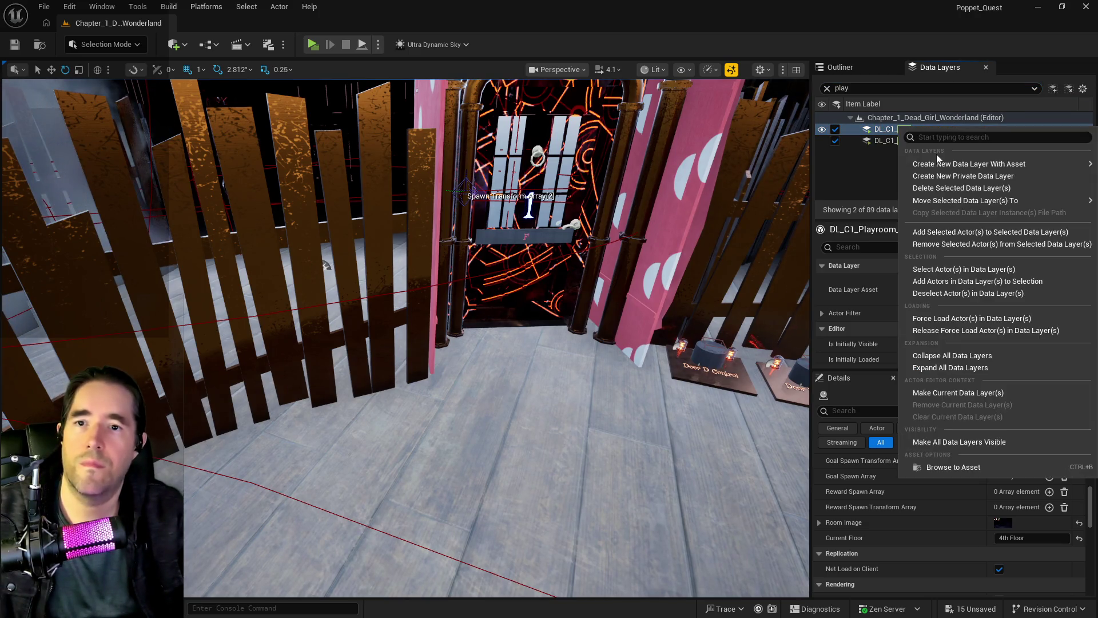
click(920, 235)
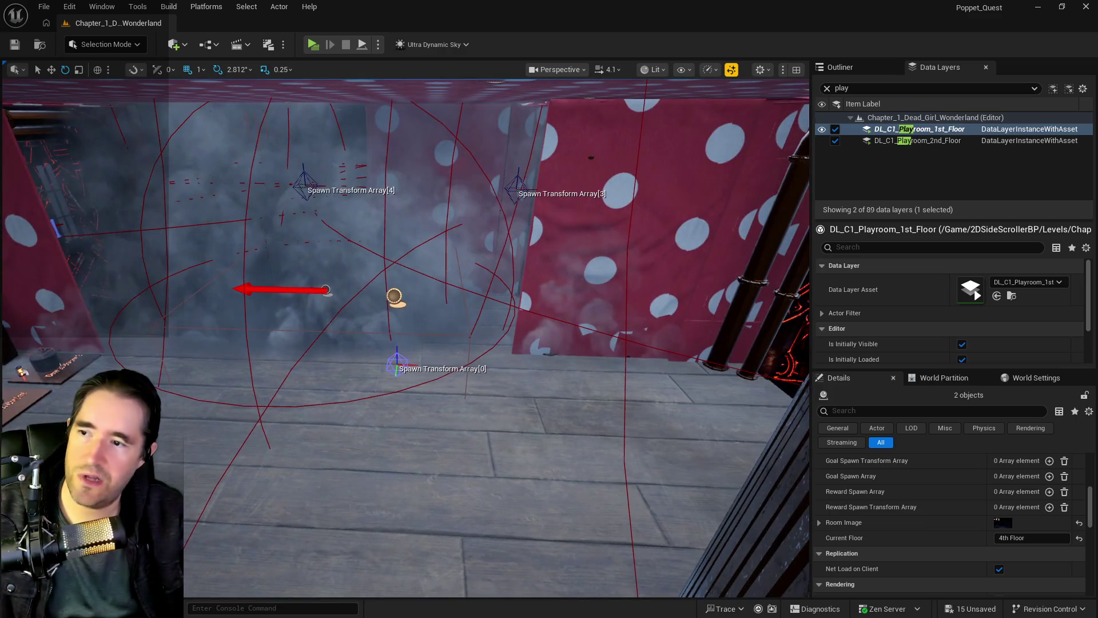
click(395, 299)
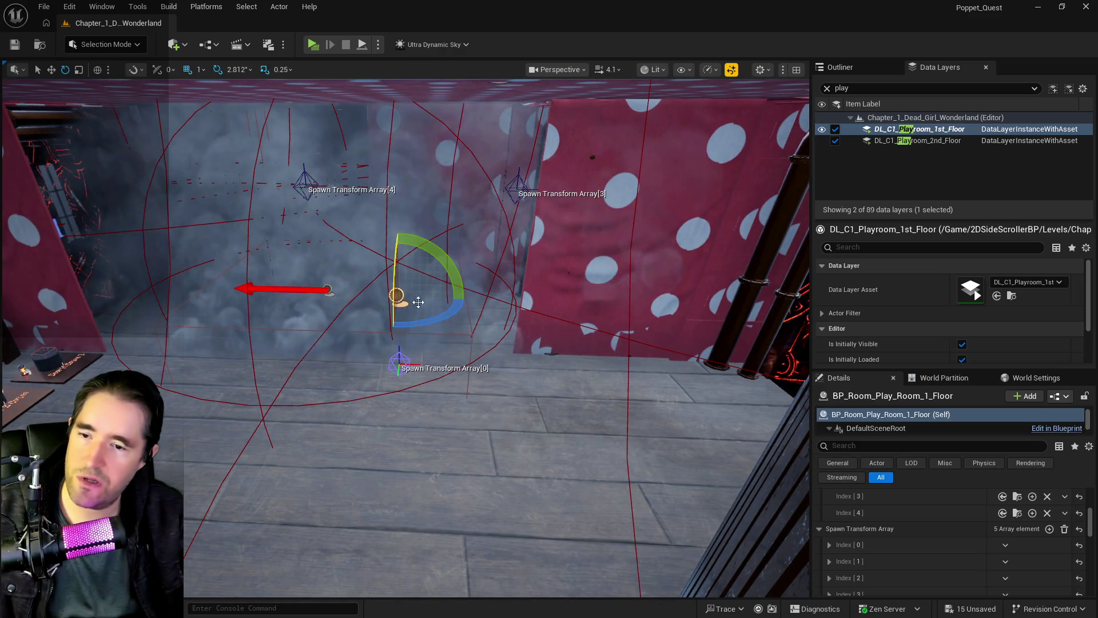
- Clear the filter and unload twelve other Chapter 1 room data layers
click(827, 88)
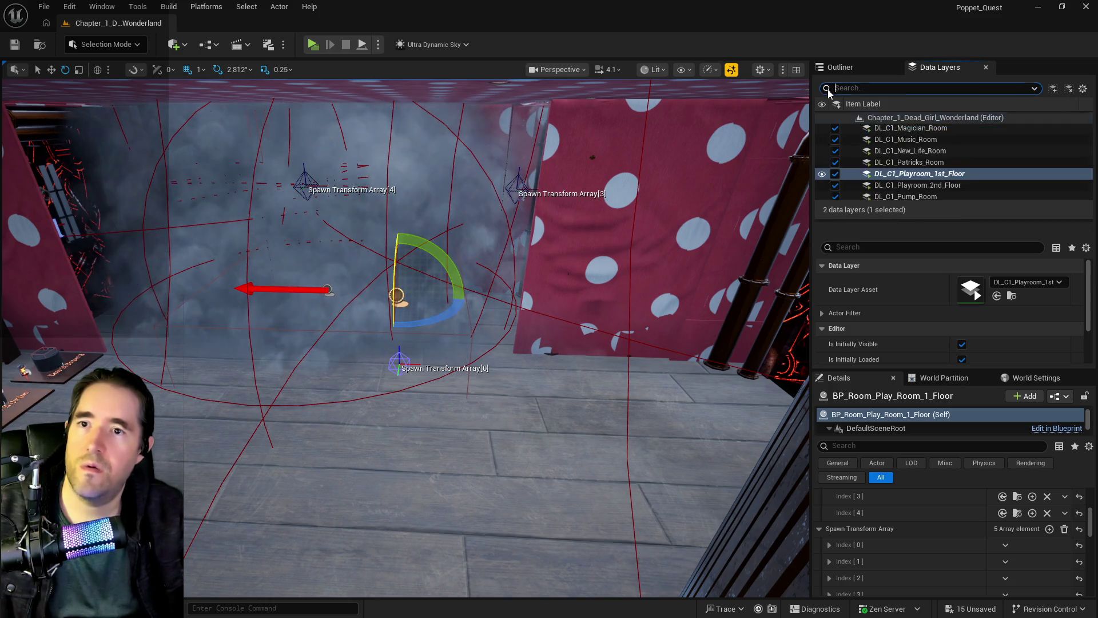
click(909, 163)
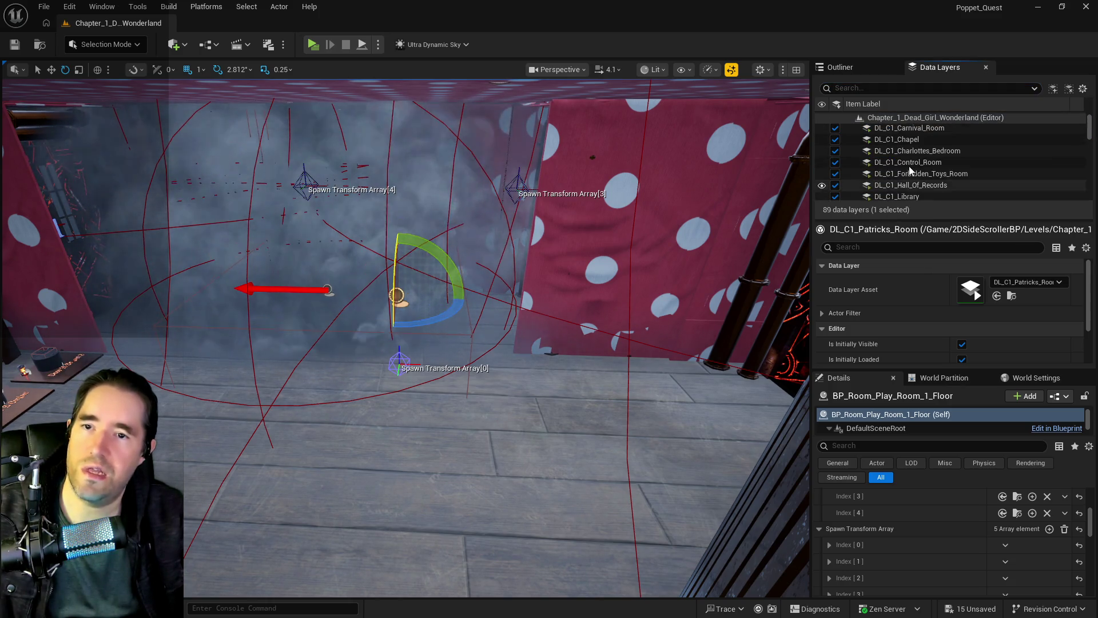
scroll(890, 146, up, 5)
shift+click(890, 142)
click(835, 142)
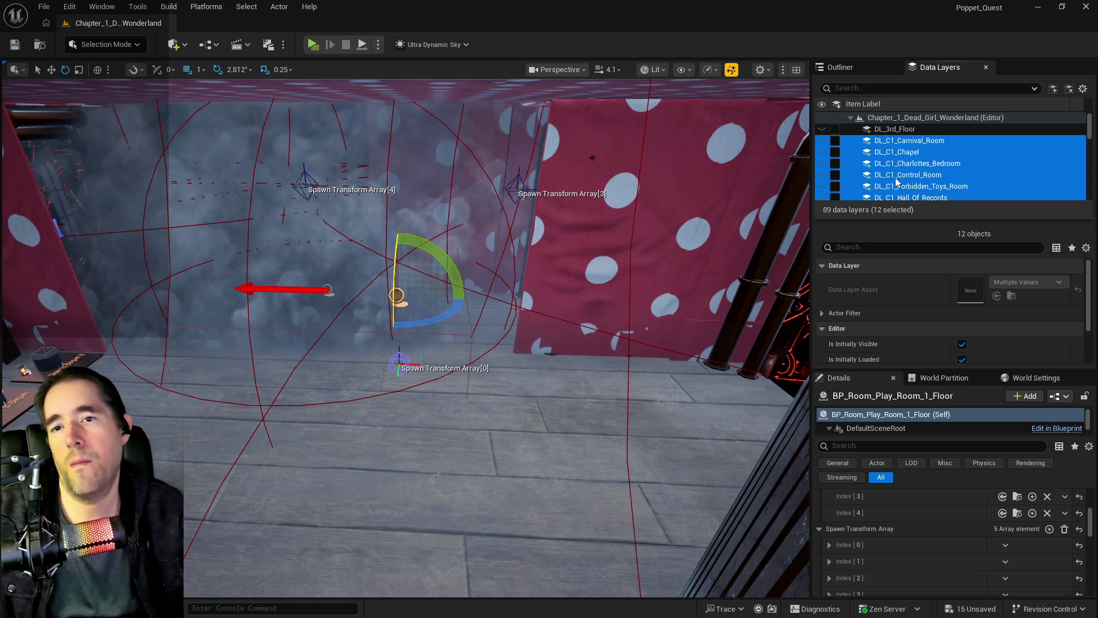
- Unload the eight room data layers from Pump Room down to Washroom
scroll(897, 181, down, 3)
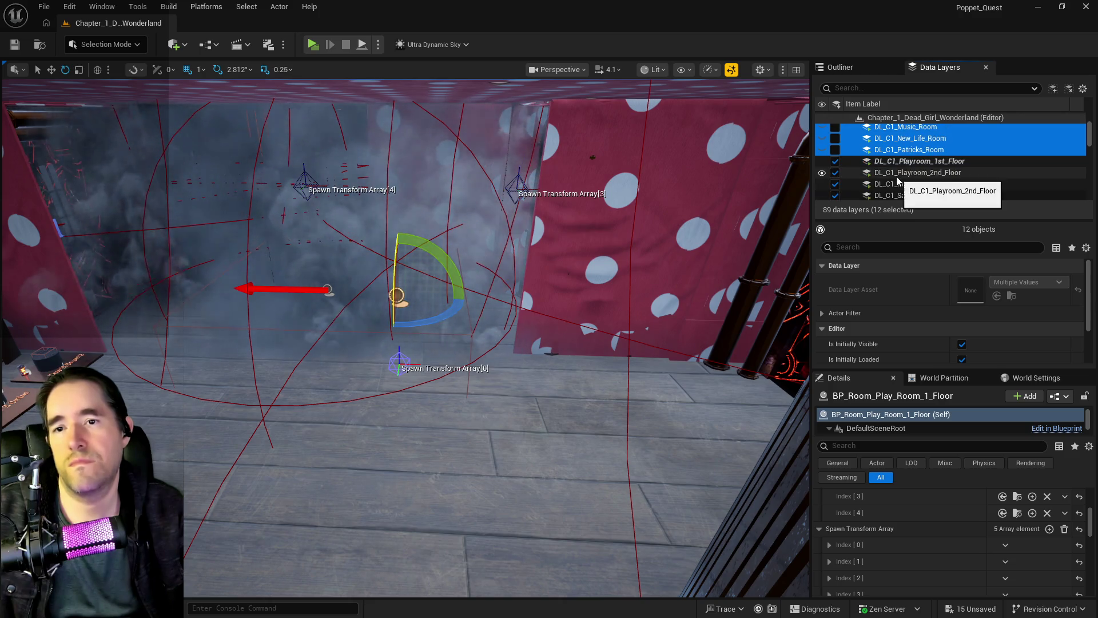
click(893, 184)
scroll(891, 187, down, 3)
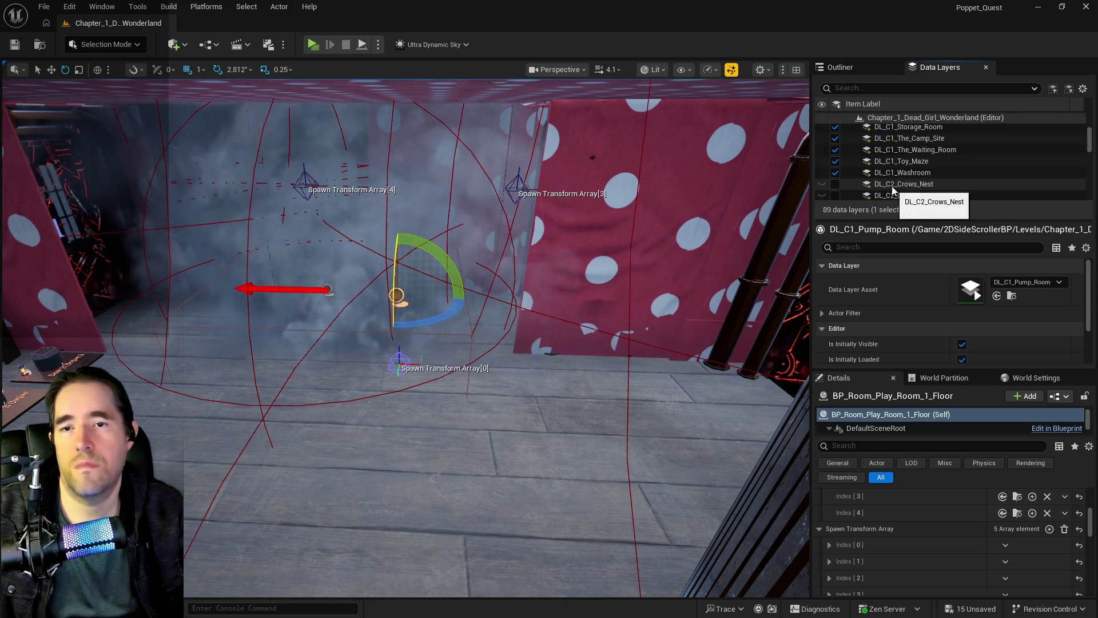
shift+click(894, 172)
click(835, 172)
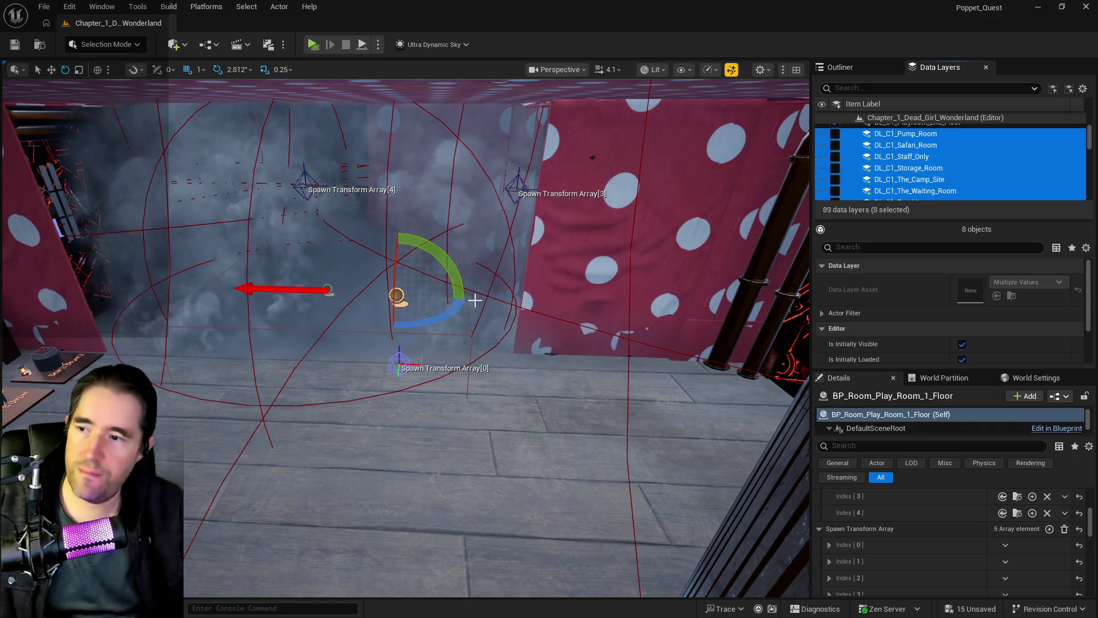
- Fly the camera past the fence to spawn point [4] and select BP_Charlotte_Smoke3
drag(475, 299, 474, 299)
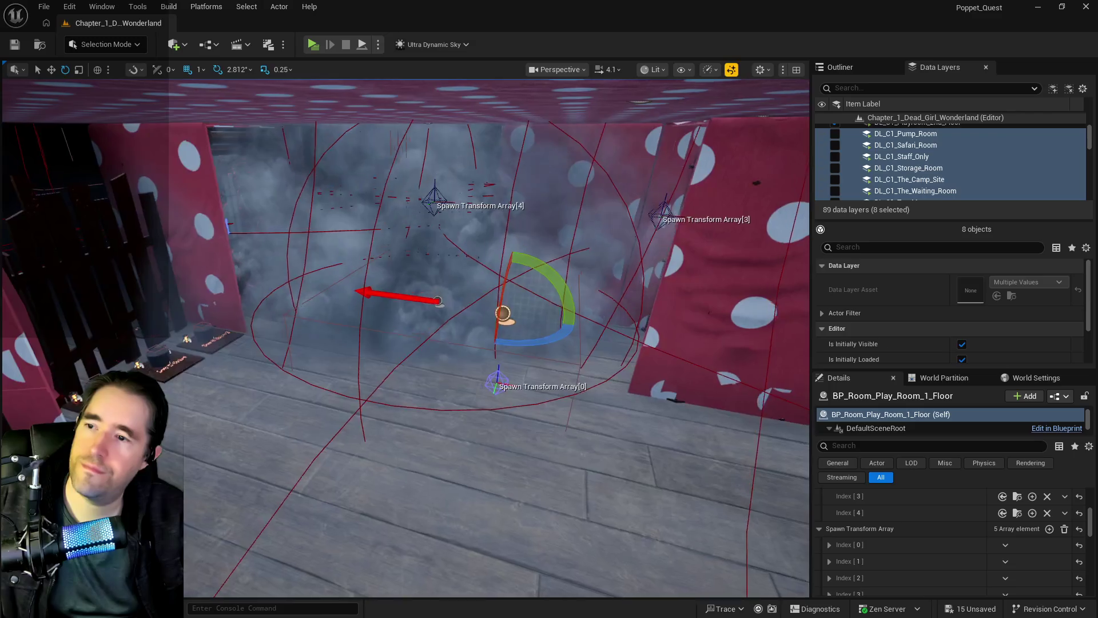
scroll(898, 558, up, 2)
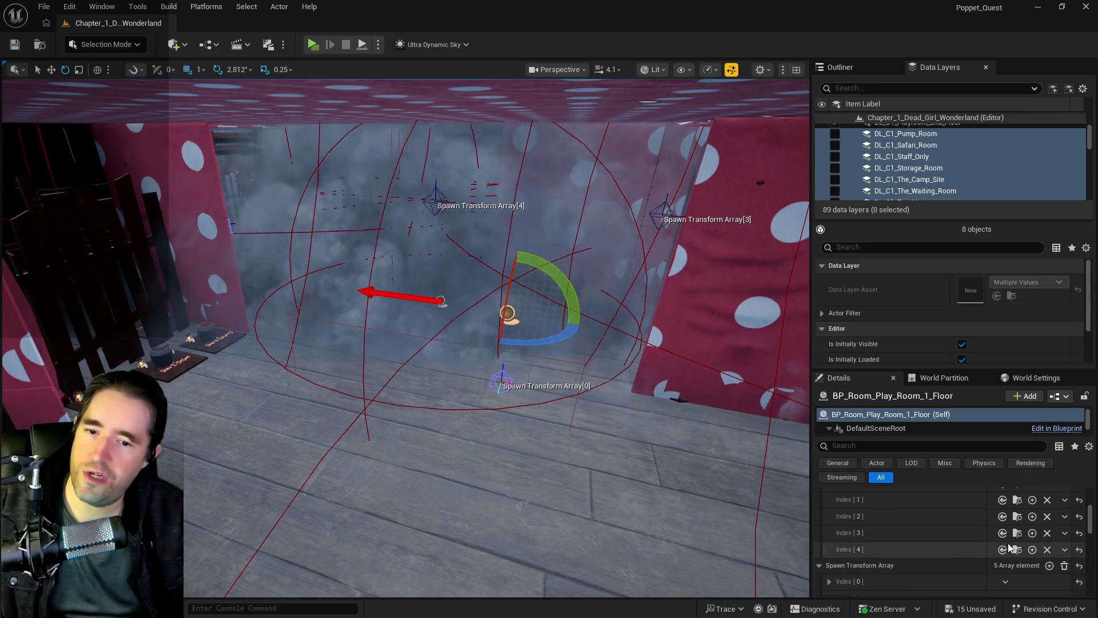
scroll(863, 565, down, 3)
drag(475, 300, 475, 300)
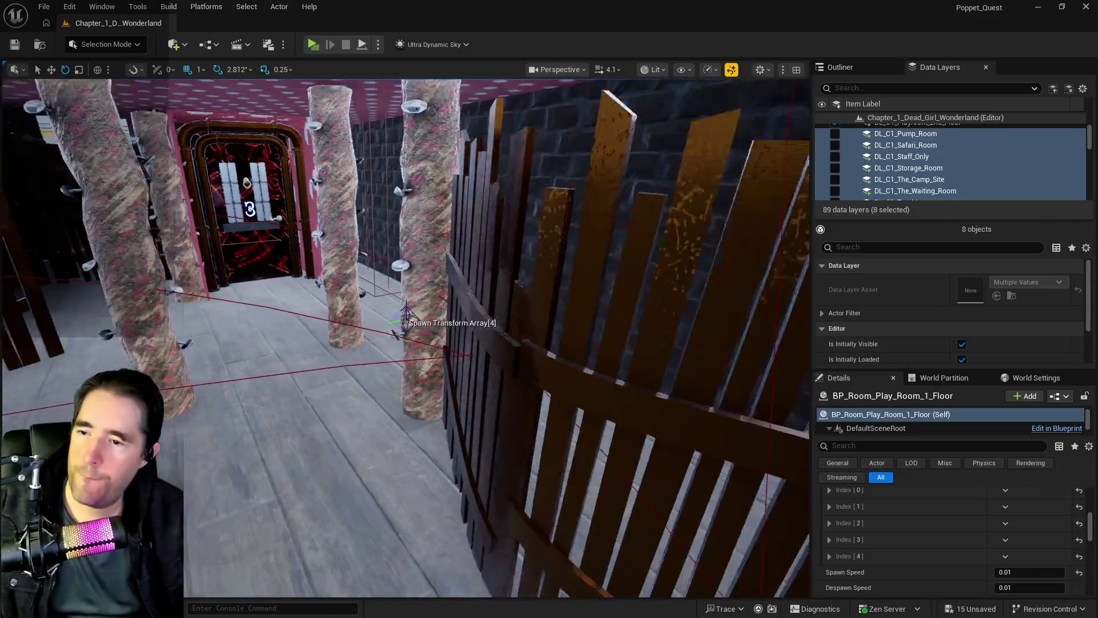
drag(754, 526, 754, 526)
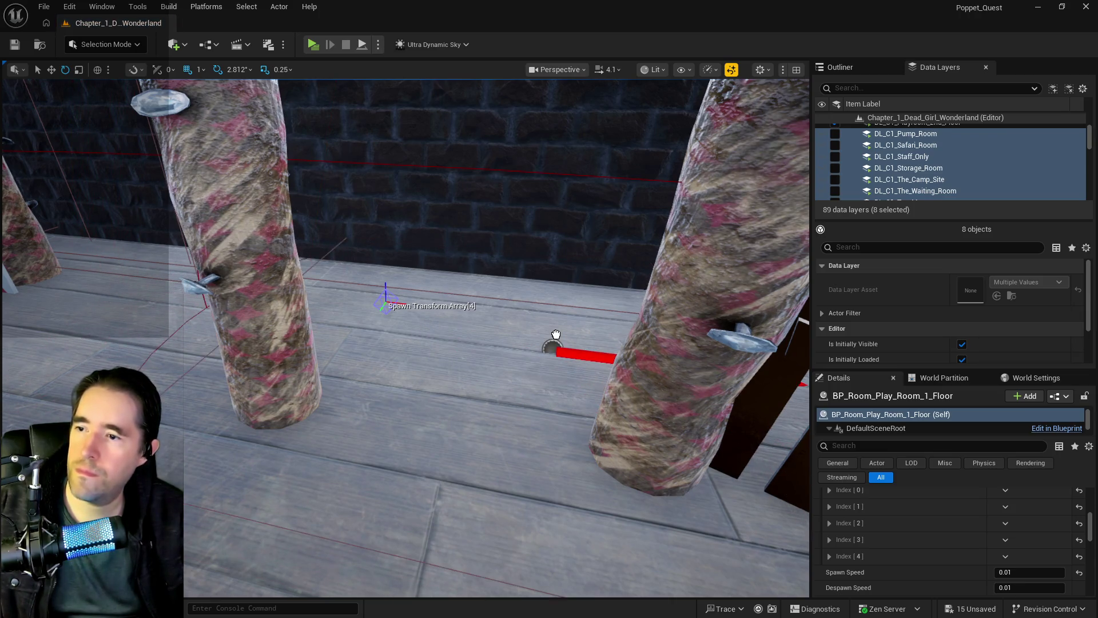
click(441, 301)
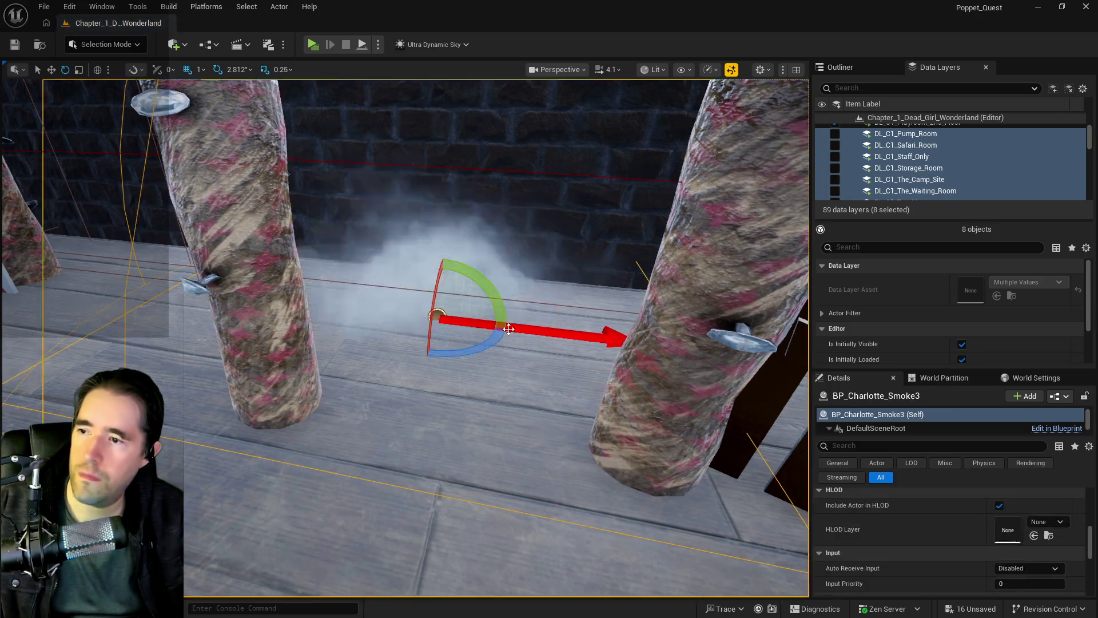
- Slide BP_Charlotte_Smoke3 beside the pillars near spawn point [4] and turn it 90 degrees on Z
drag(440, 301, 440, 301)
key(w)
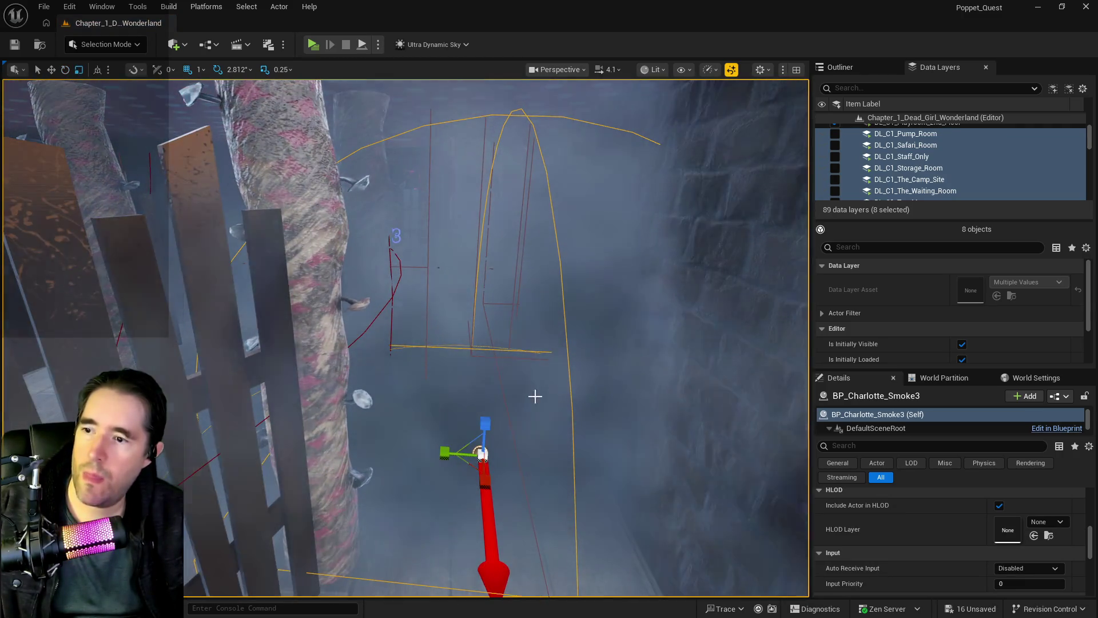
drag(454, 453, 438, 455)
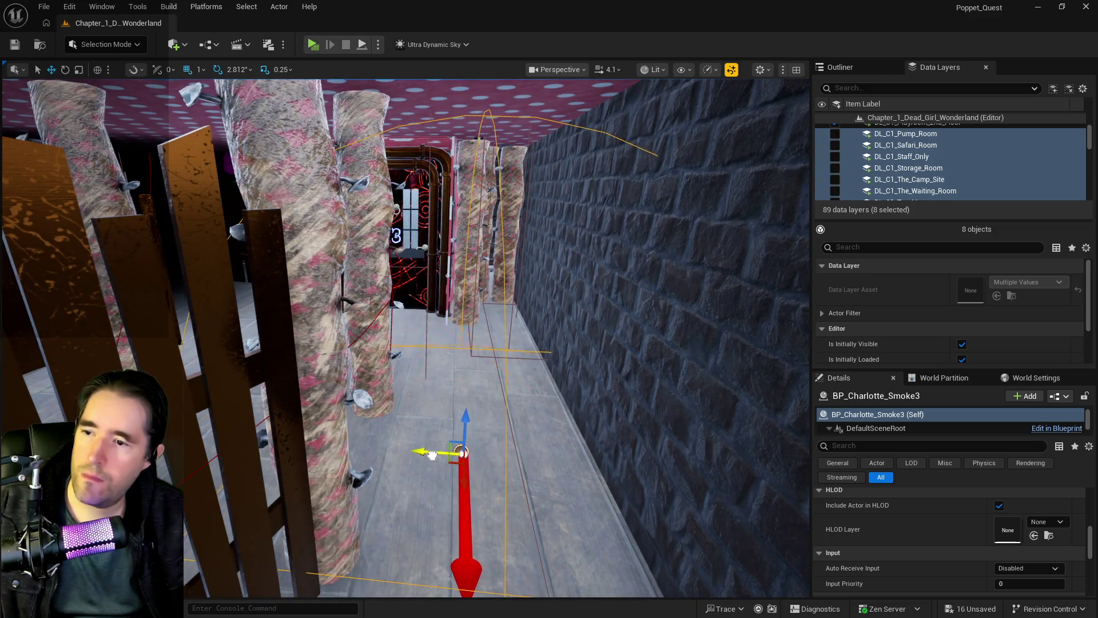
drag(441, 302, 441, 301)
drag(490, 406, 490, 407)
drag(450, 359, 449, 345)
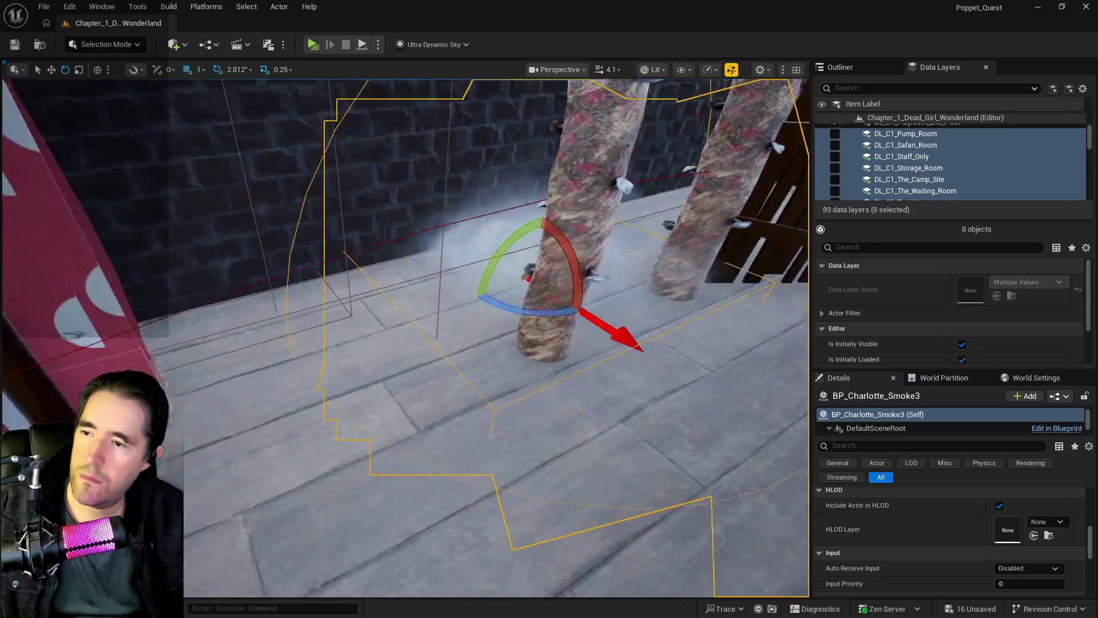
key(r)
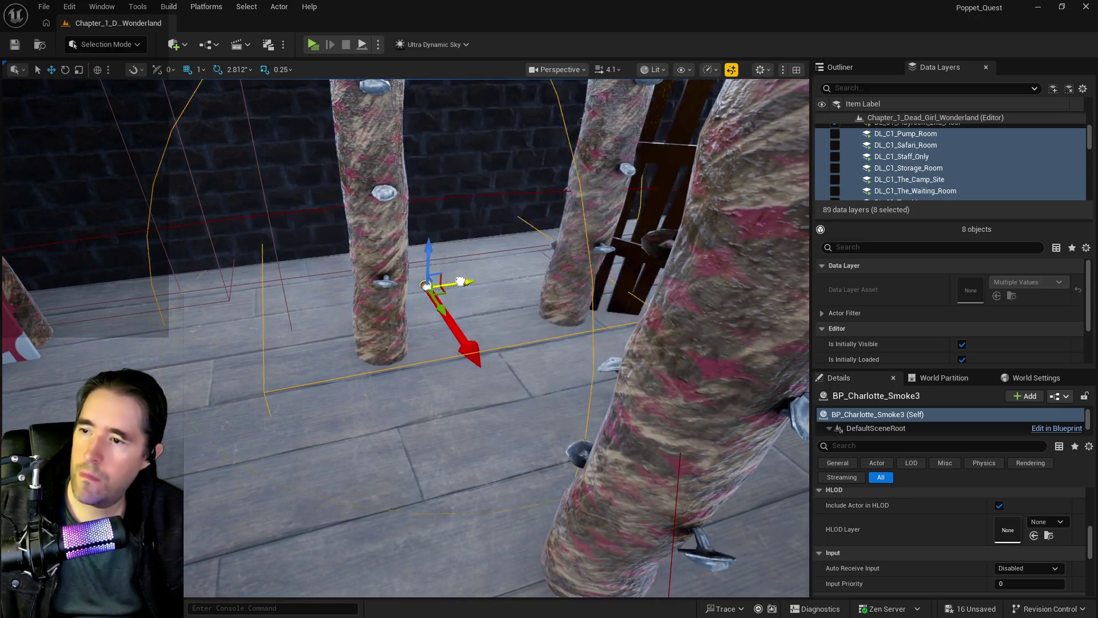
drag(501, 325, 501, 325)
drag(354, 276, 356, 252)
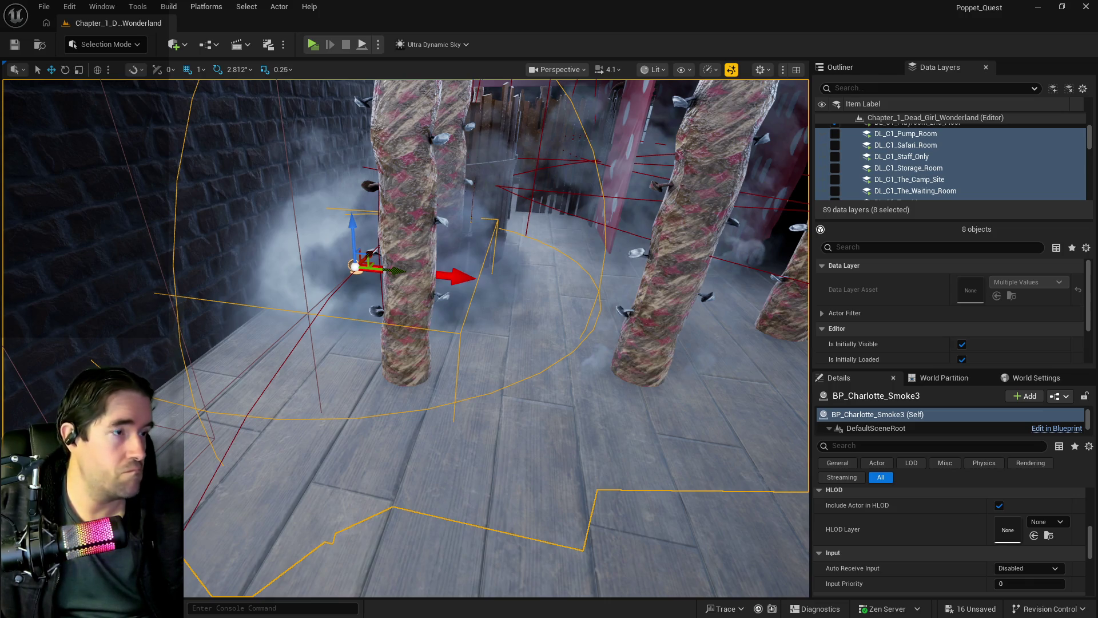
mouse_move(492, 343)
mouse_down()
mouse_move(594, 320)
mouse_move(480, 337)
mouse_move(463, 361)
mouse_move(423, 315)
mouse_move(440, 397)
mouse_up()
click(416, 331)
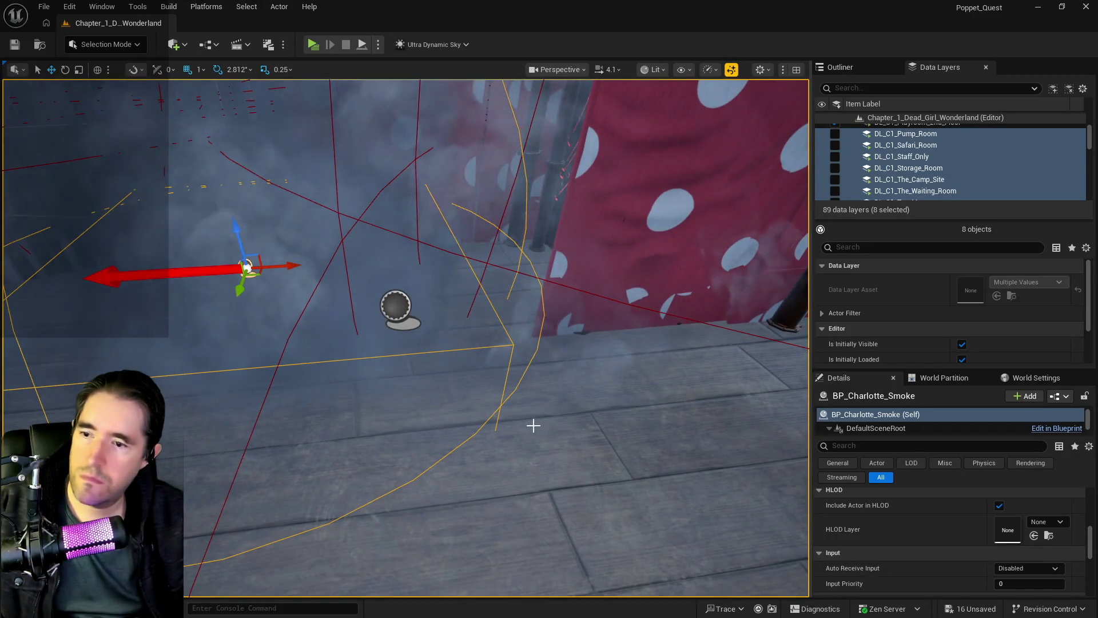
- Delete index [4] from the Play Room 1st Floor Spawn Transform Array, leaving four entries
mouse_move(533, 425)
mouse_down()
mouse_move(514, 403)
mouse_move(403, 387)
mouse_up()
click(403, 387)
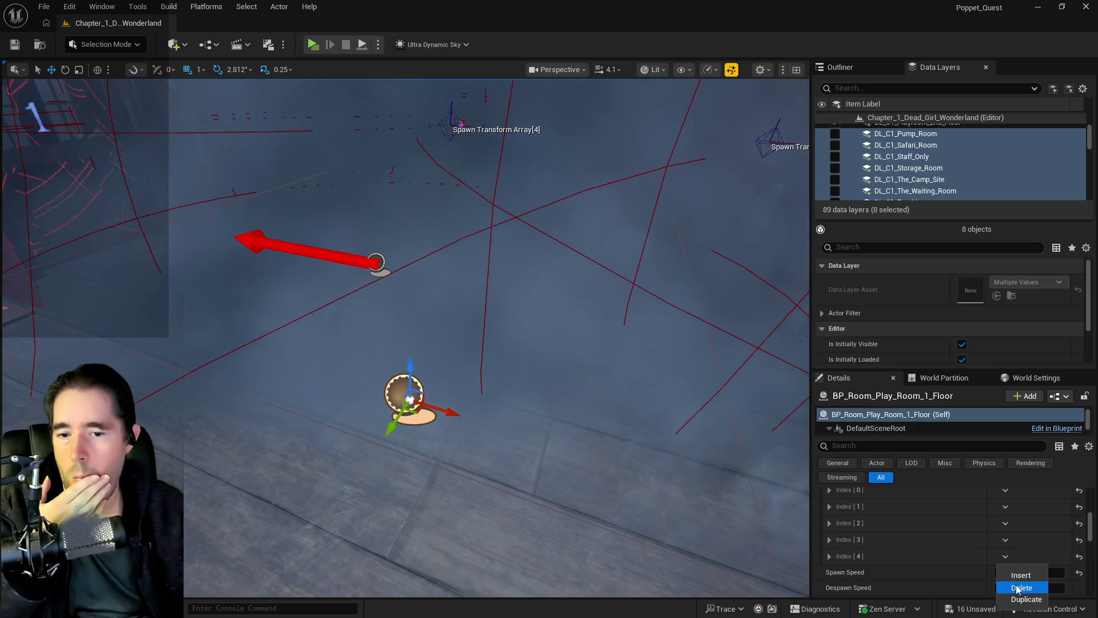
scroll(993, 572, up, 2)
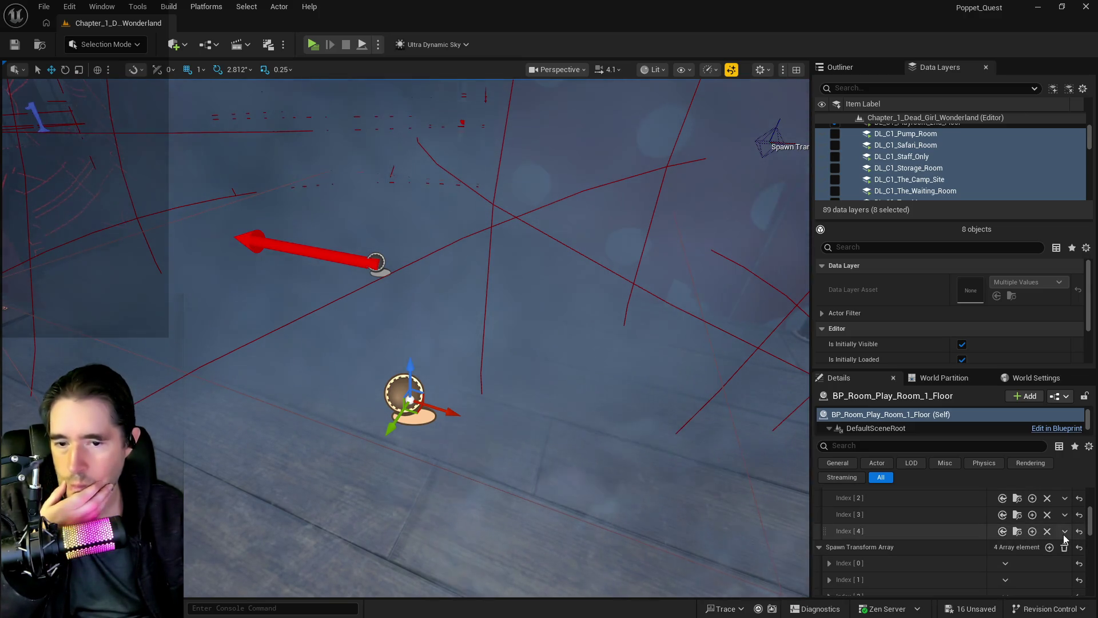
click(1063, 533)
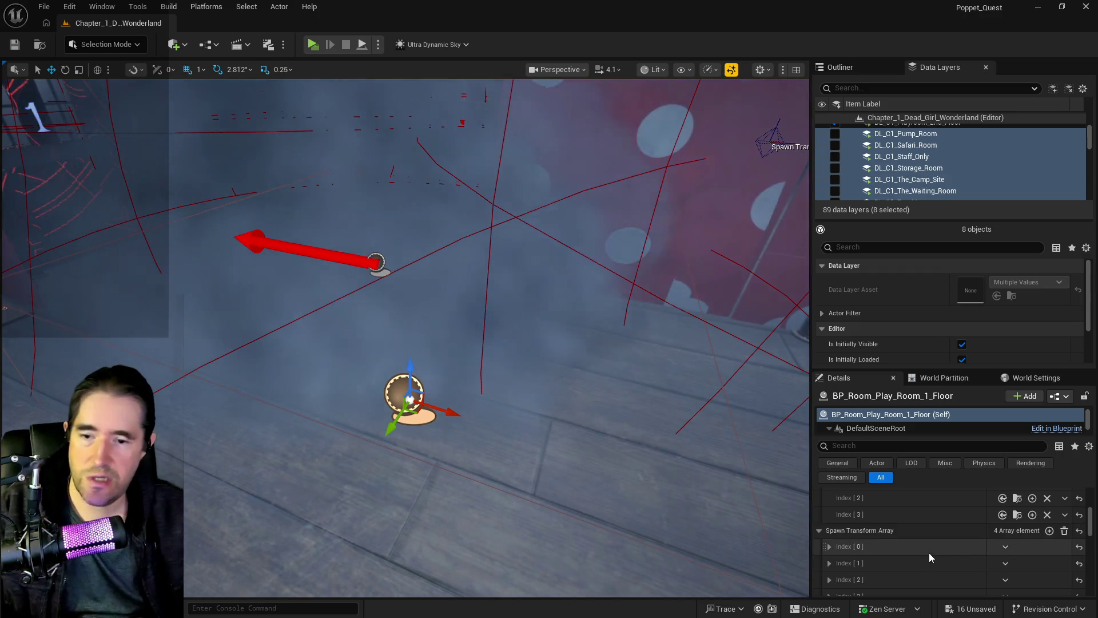
scroll(928, 553, down, 2)
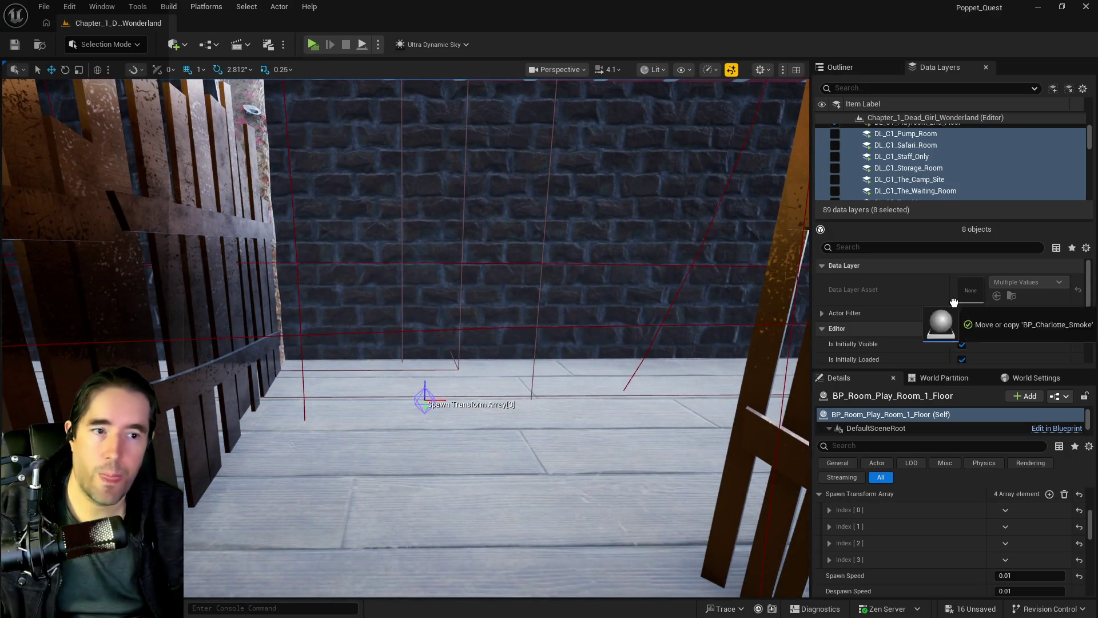
- Place a new BP_Charlotte_Smoke4 by the fences near spawn point [3]
mouse_move(953, 302)
mouse_down()
mouse_move(423, 415)
mouse_move(483, 377)
mouse_up()
click(461, 375)
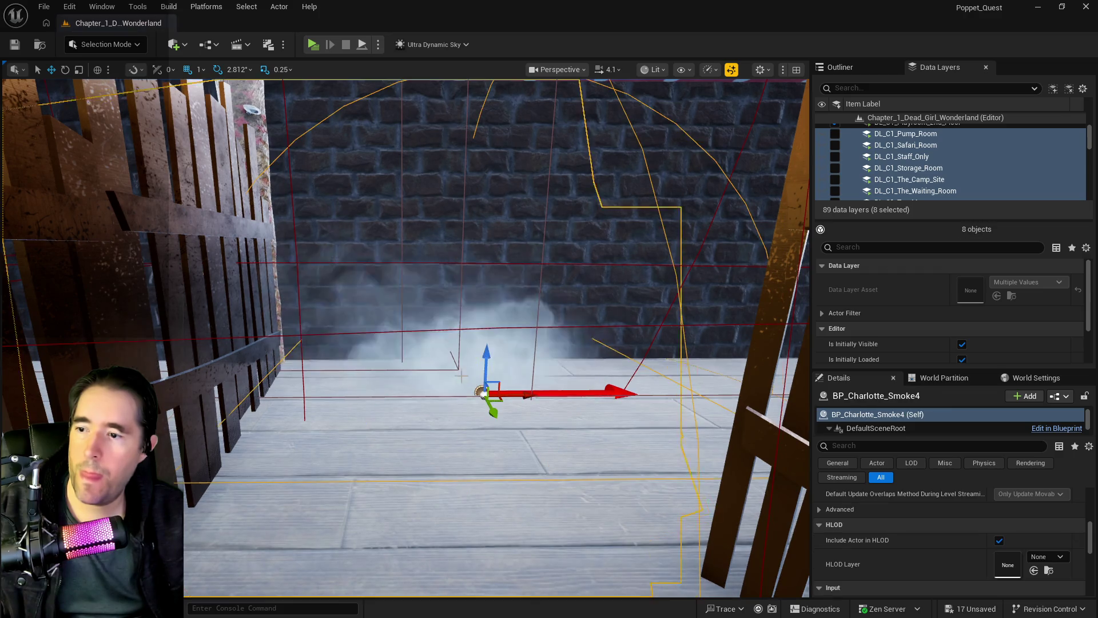
drag(453, 349, 422, 354)
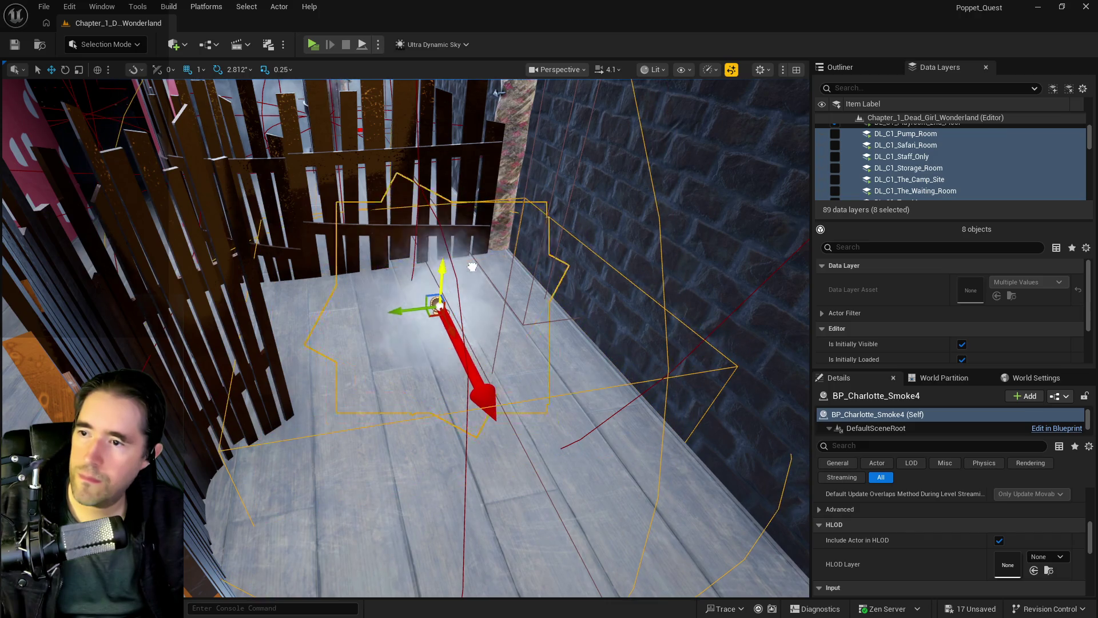
drag(422, 354, 419, 355)
drag(649, 461, 650, 429)
mouse_move(488, 449)
mouse_down()
mouse_move(489, 470)
mouse_move(489, 449)
mouse_move(458, 508)
mouse_up()
click(556, 387)
click(437, 465)
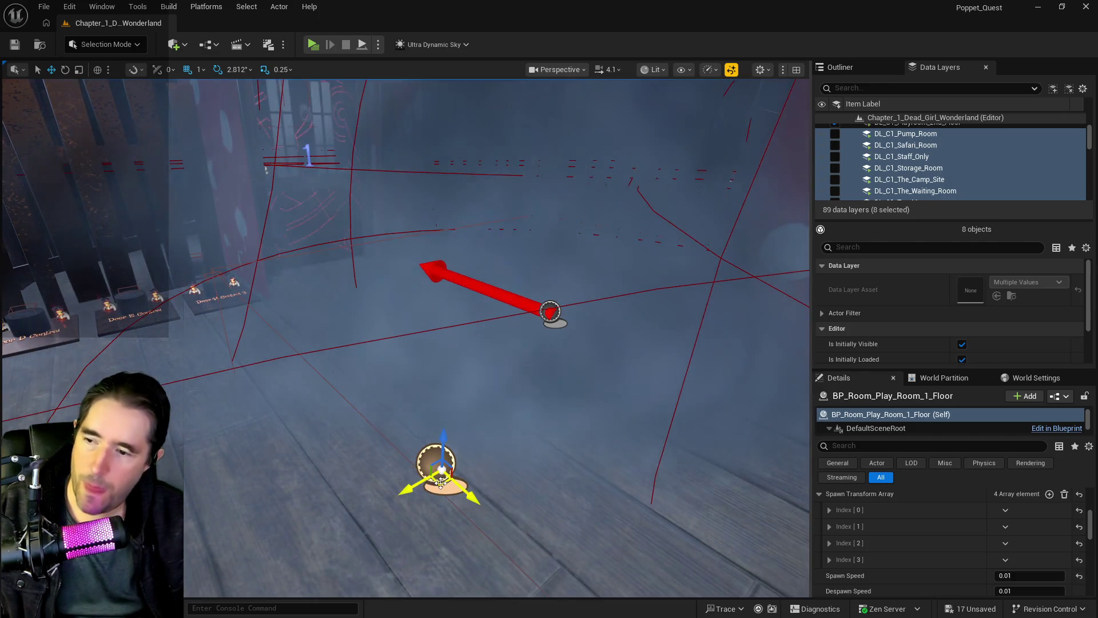
- Delete one element from the room actor's Spawn Transform Array, leaving three
scroll(963, 523, down, 5)
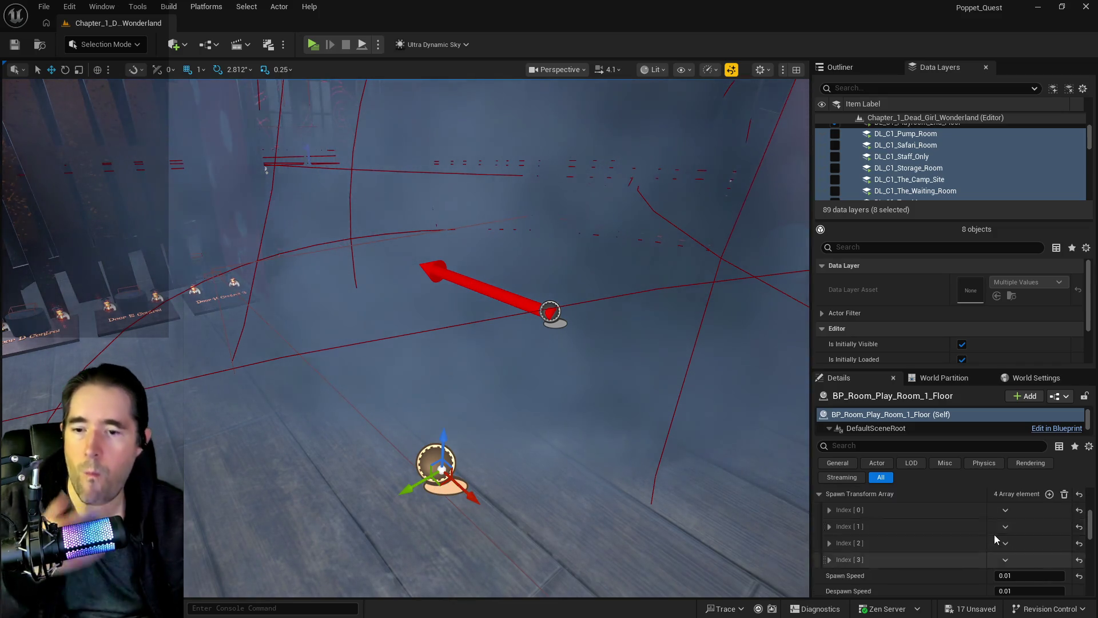
scroll(1022, 520, up, 2)
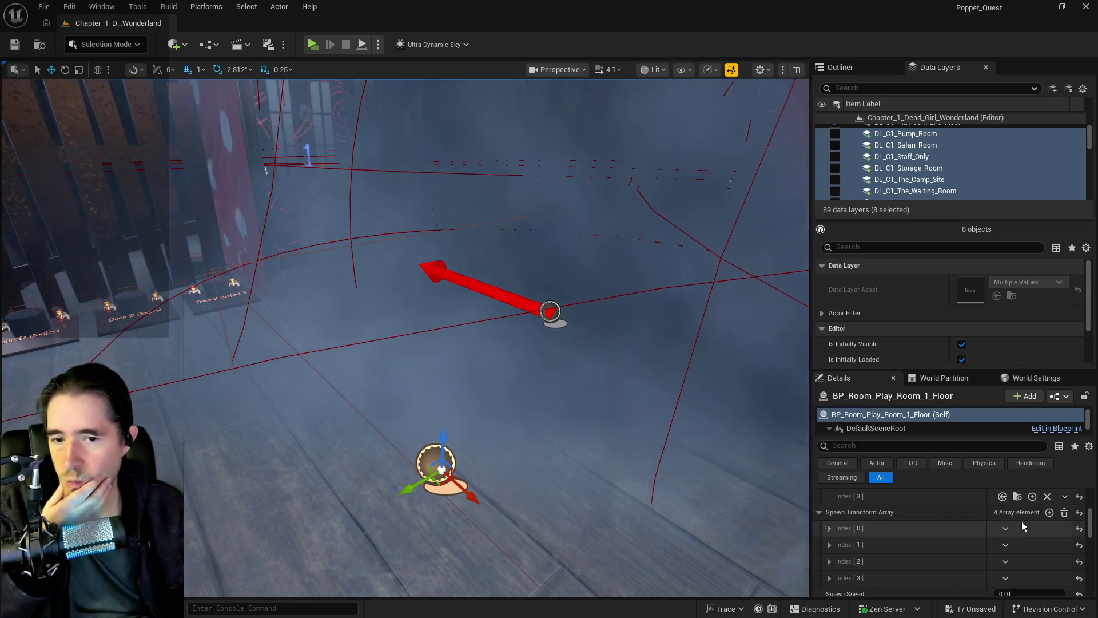
click(1066, 497)
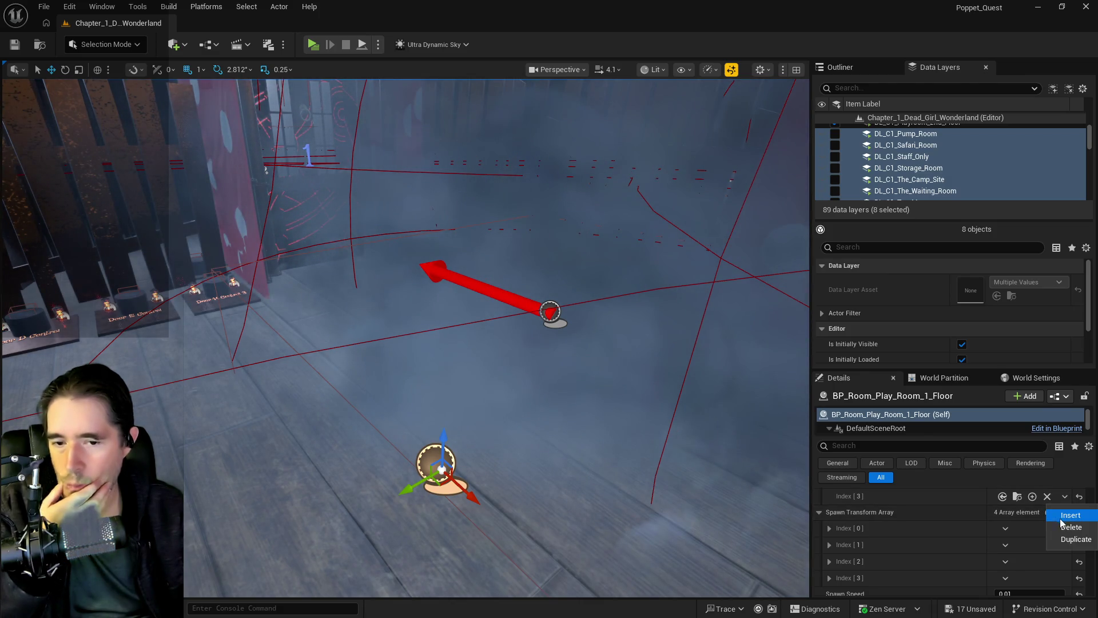
click(1008, 567)
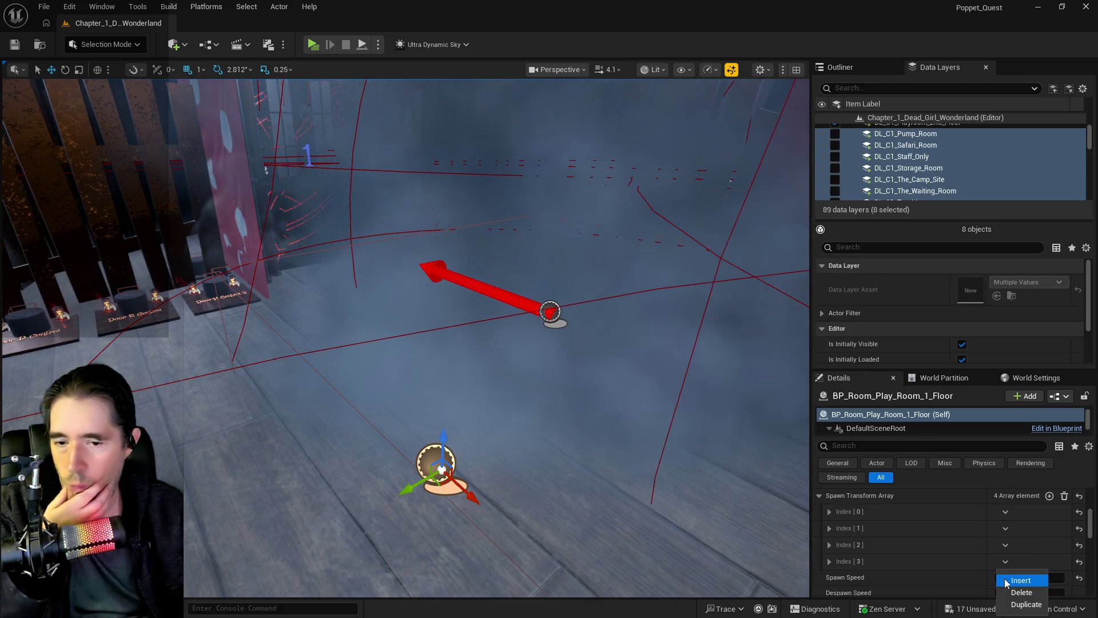
click(1010, 592)
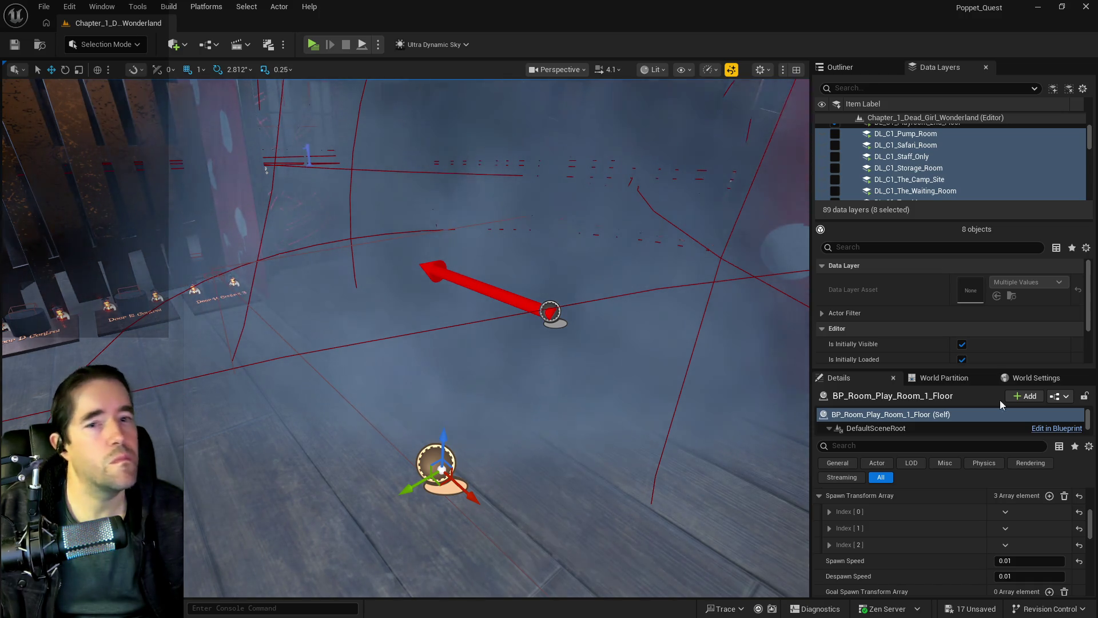
- Fly toward the red polka-dot wall and select the BP_Charlotte_Smoke5 smoke actor
drag(694, 465, 694, 314)
mouse_move(583, 374)
mouse_down()
mouse_move(582, 361)
mouse_move(583, 374)
mouse_up()
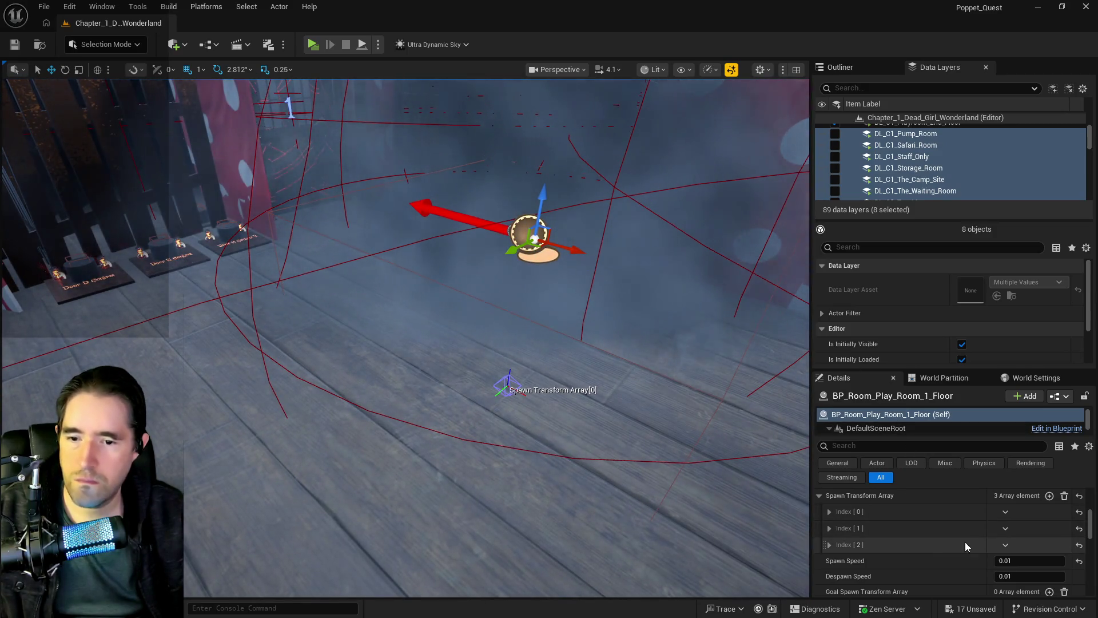
drag(491, 338, 492, 338)
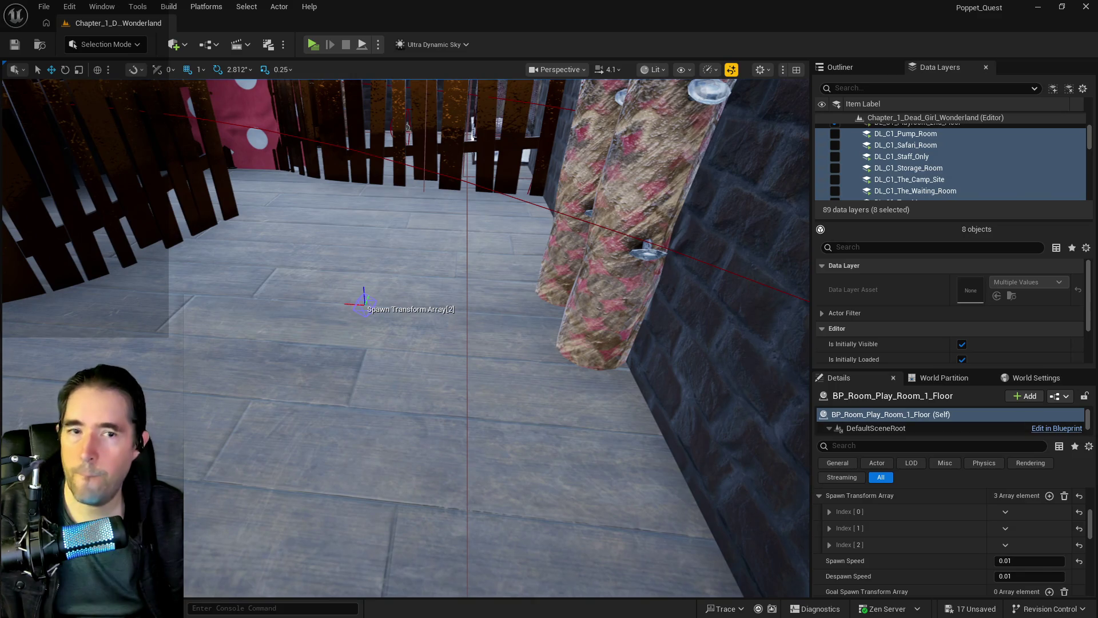
click(406, 324)
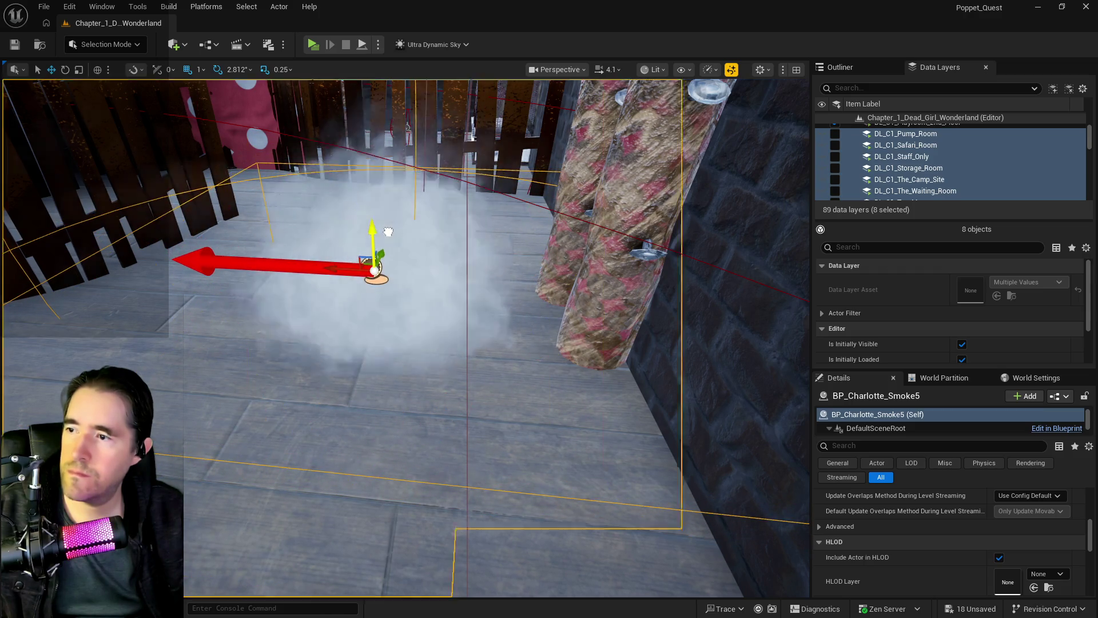
drag(723, 294, 735, 323)
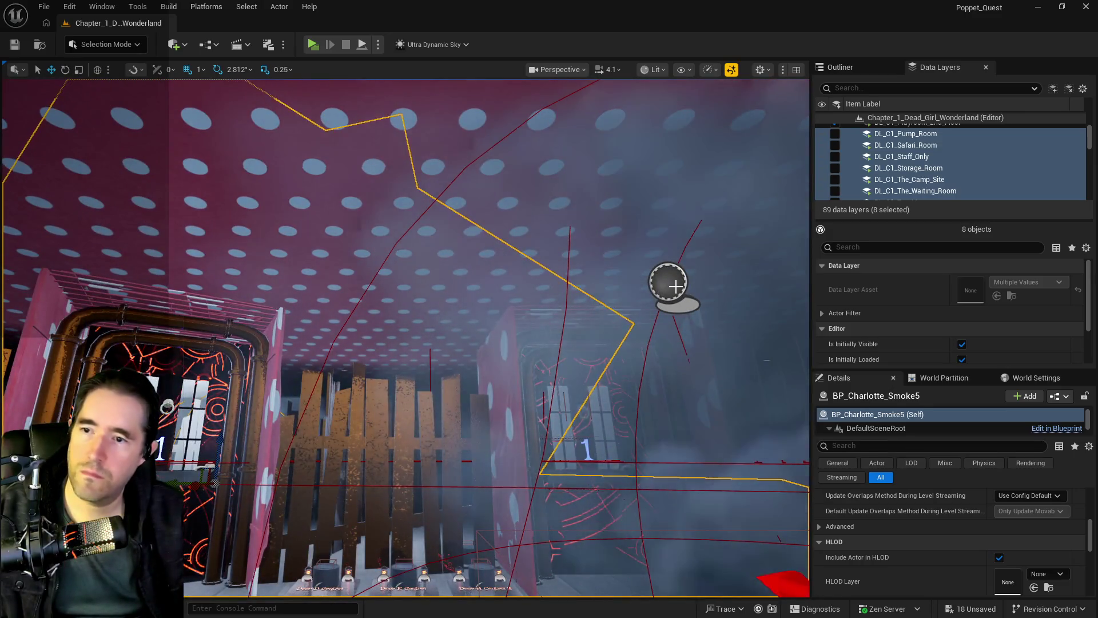
click(675, 286)
mouse_move(667, 282)
mouse_down()
mouse_move(718, 429)
mouse_move(654, 291)
mouse_move(559, 300)
mouse_move(436, 335)
mouse_up()
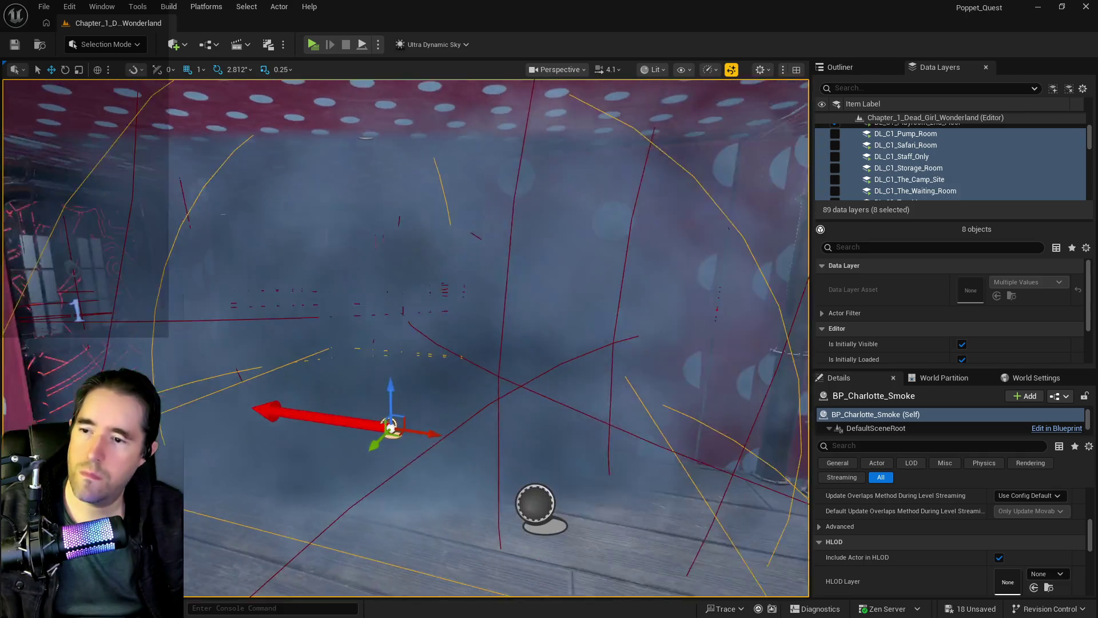
click(522, 491)
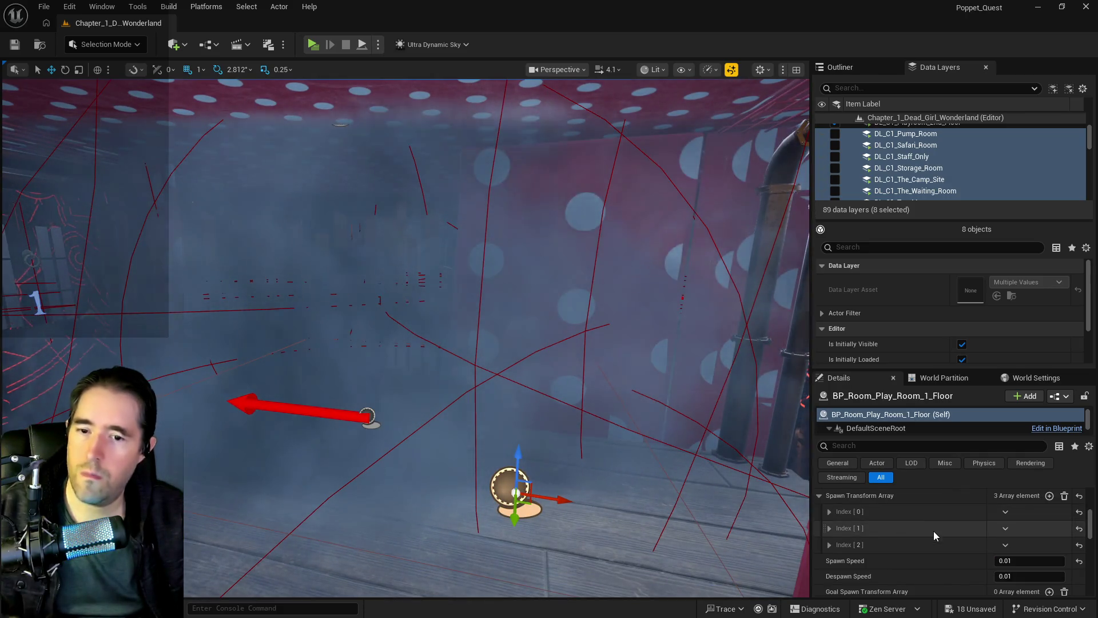
click(1005, 546)
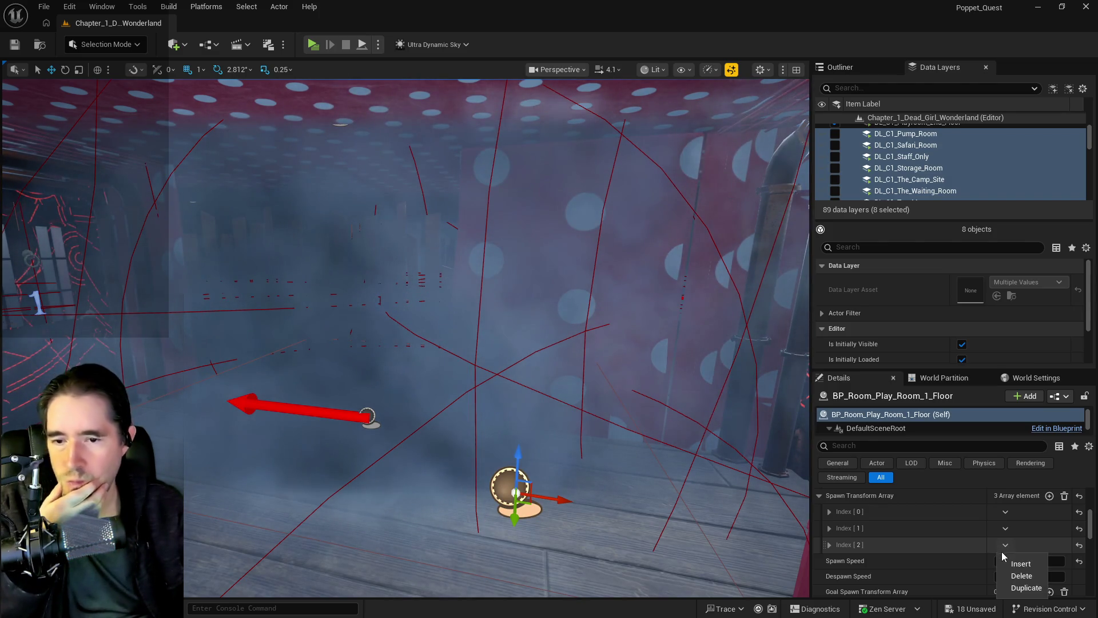
- Remove spawn transform Index [2] from the Play Room 1st Floor actor
click(1008, 575)
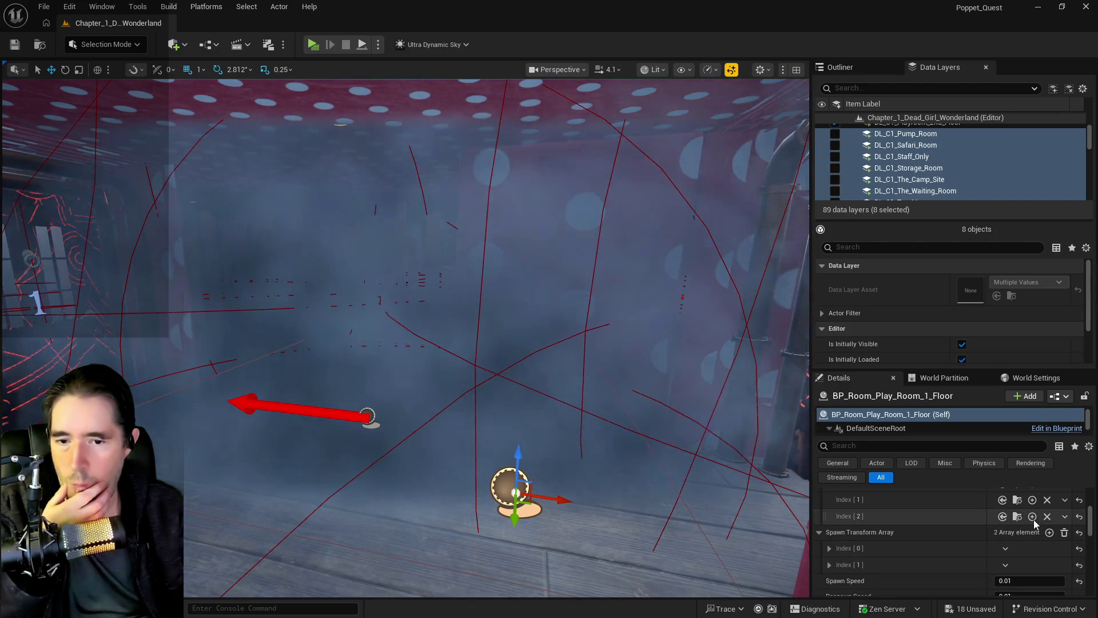
click(1064, 516)
click(1068, 542)
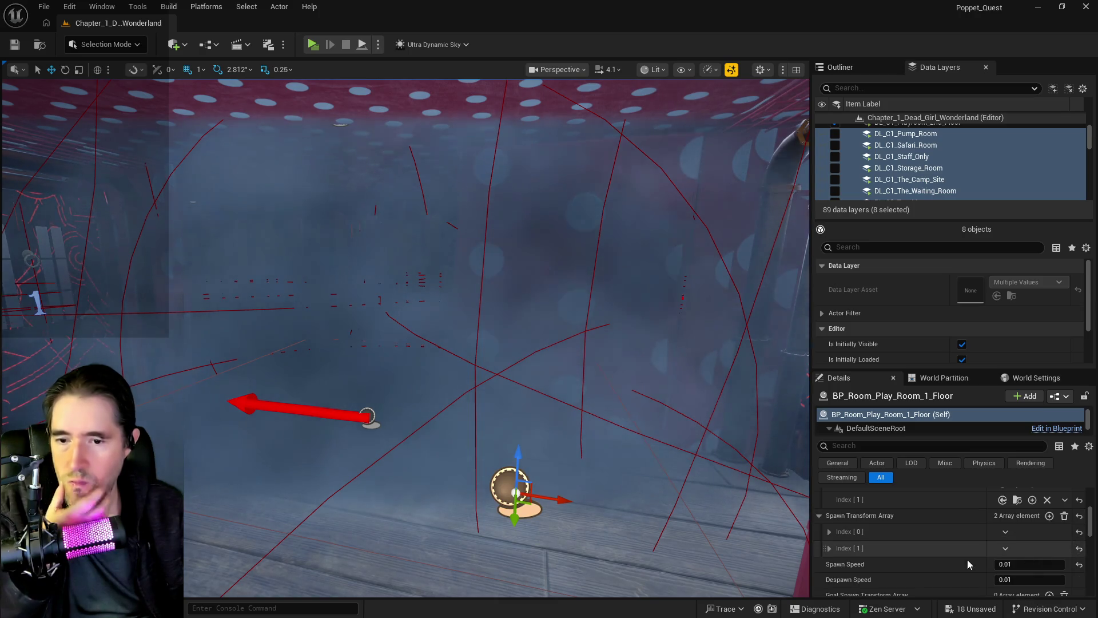
- Place BP_Charlotte_Smoke6 on the fenced pink-room floor, raise it and rotate it 45 degrees
key(w)
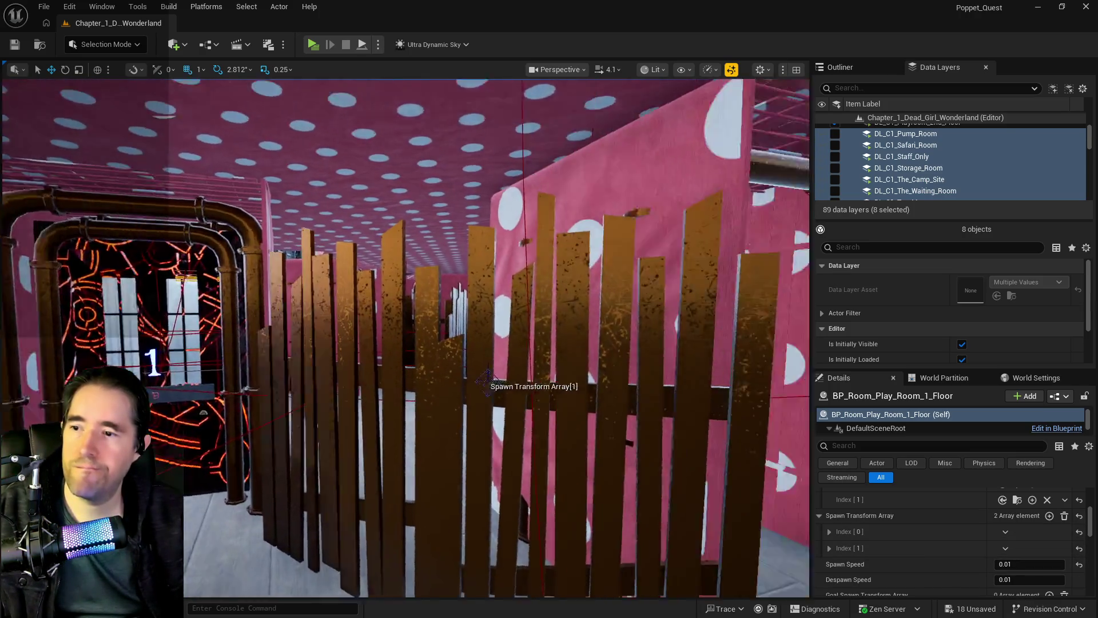
key(w)
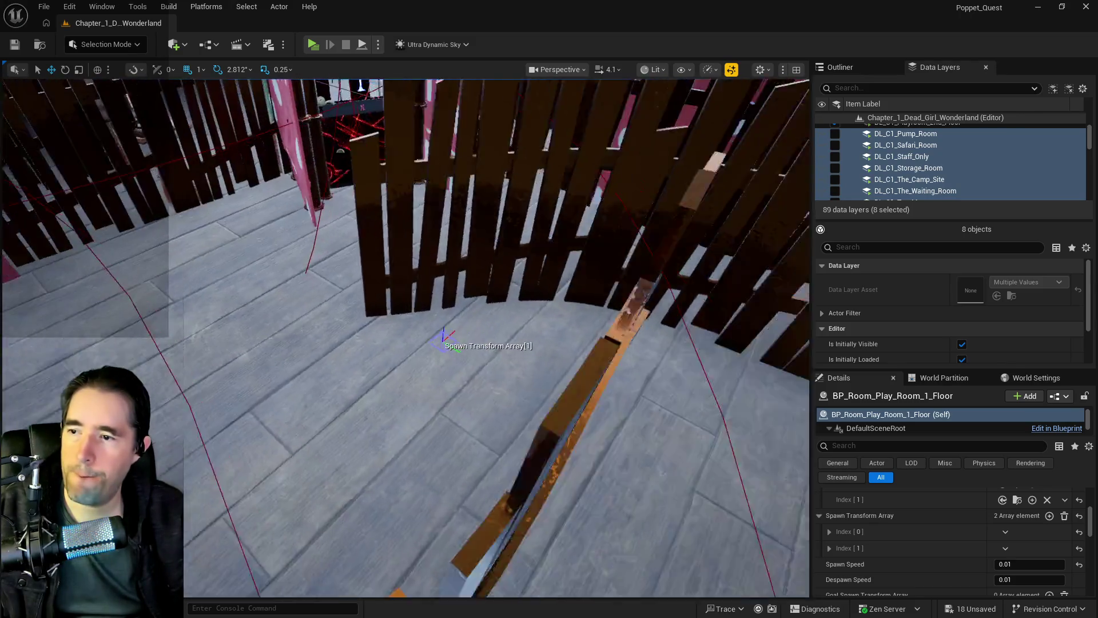
key(w)
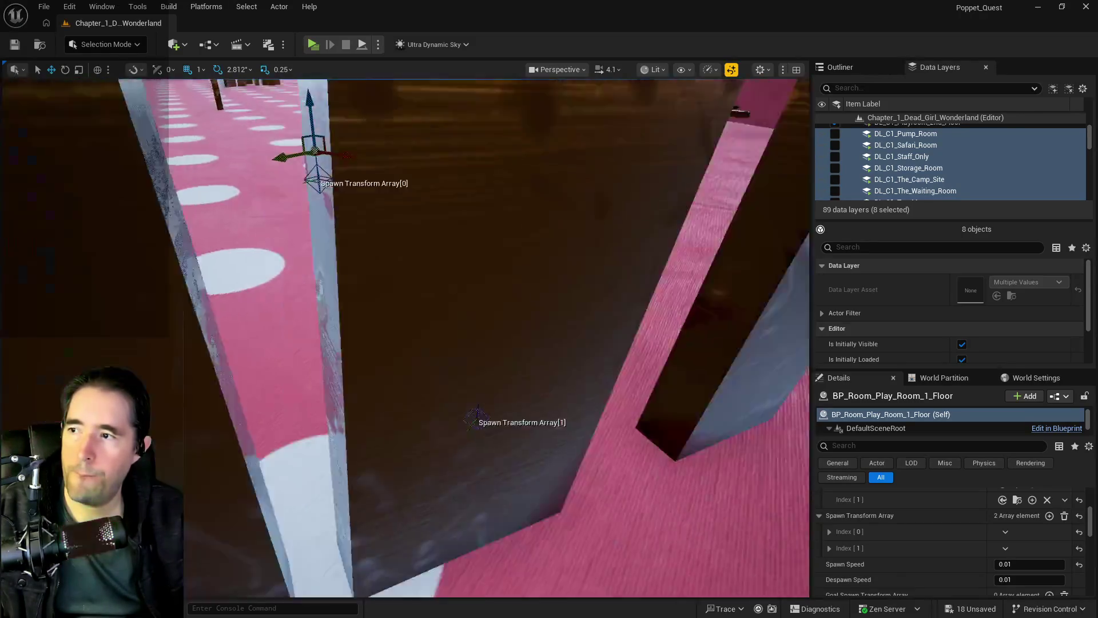
key(w)
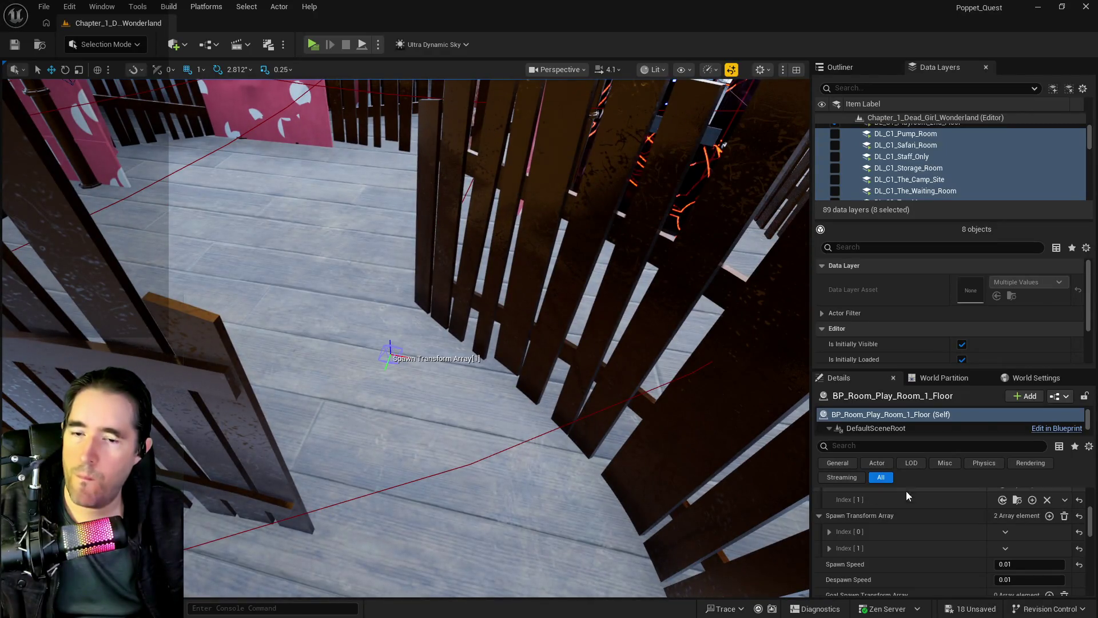
click(470, 409)
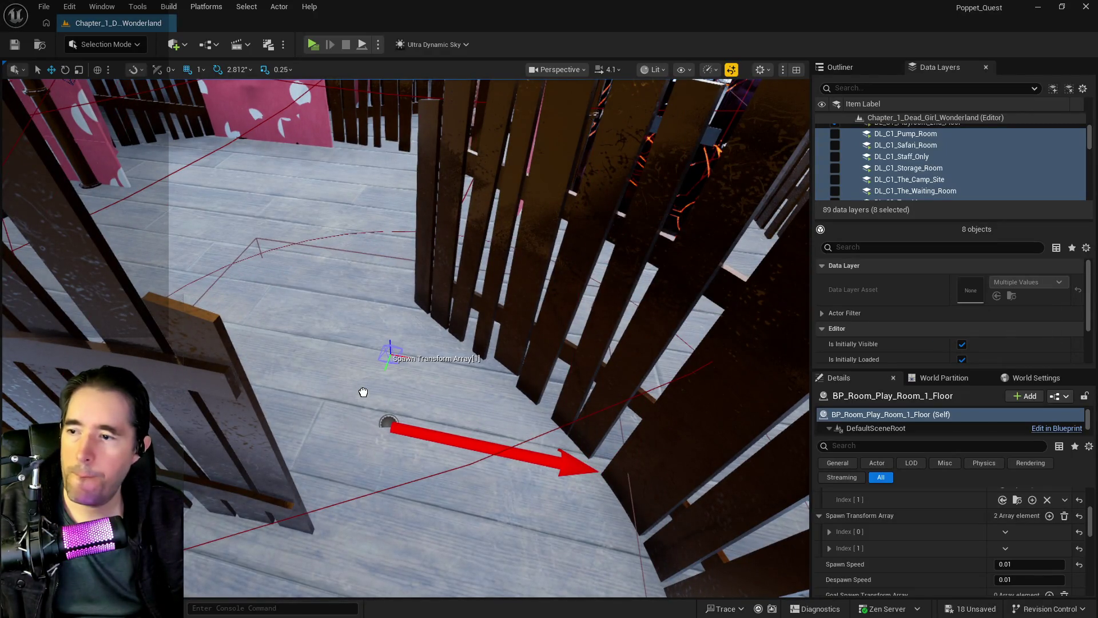
click(403, 382)
drag(384, 397, 384, 367)
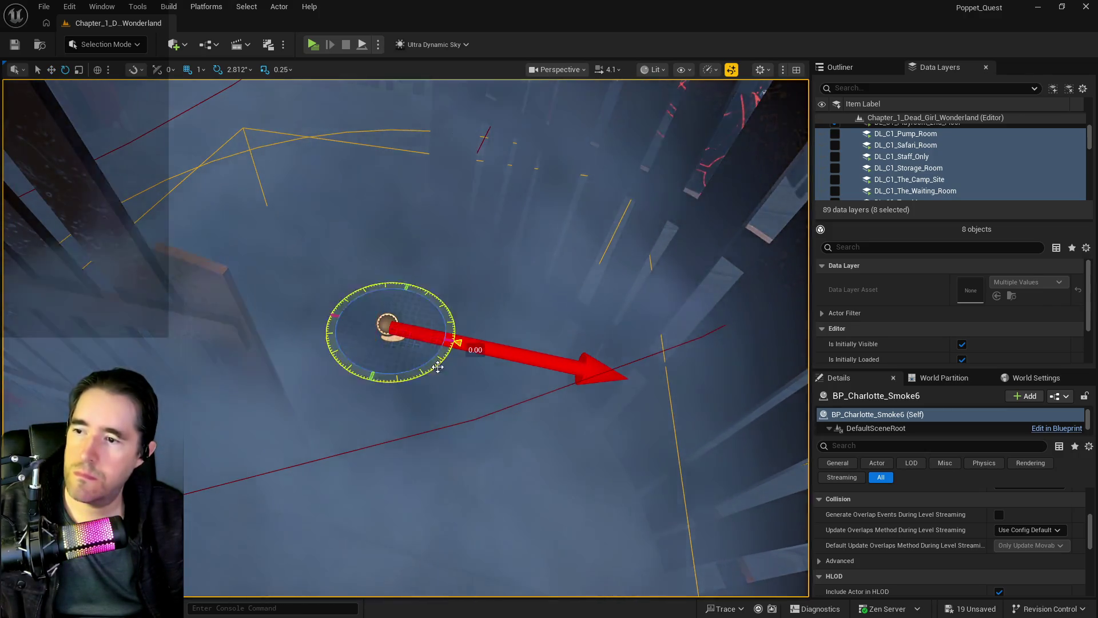
drag(438, 367, 395, 320)
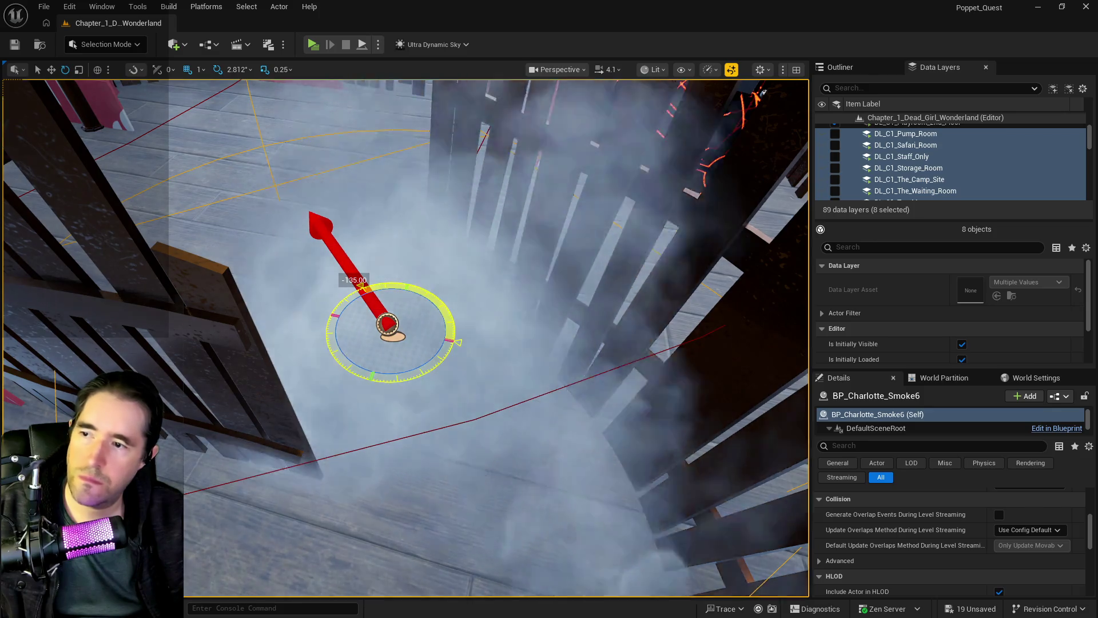
drag(361, 284, 458, 342)
drag(423, 379, 427, 378)
- Fly through the pipe corridor and frame the view on BP_Charlotte_Smoke
key(w)
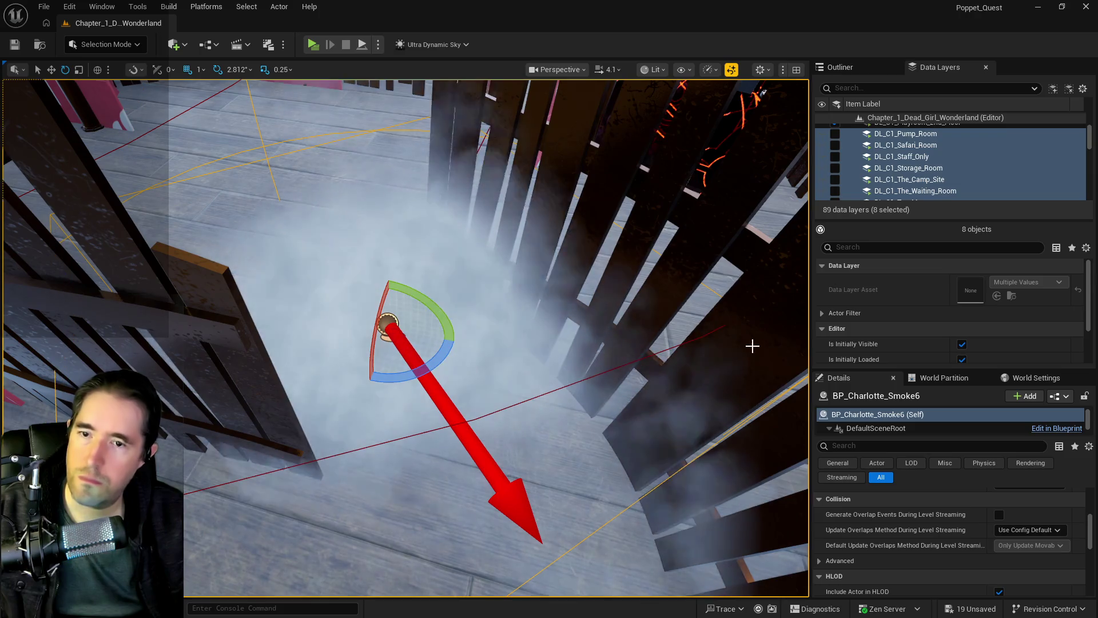
key(w)
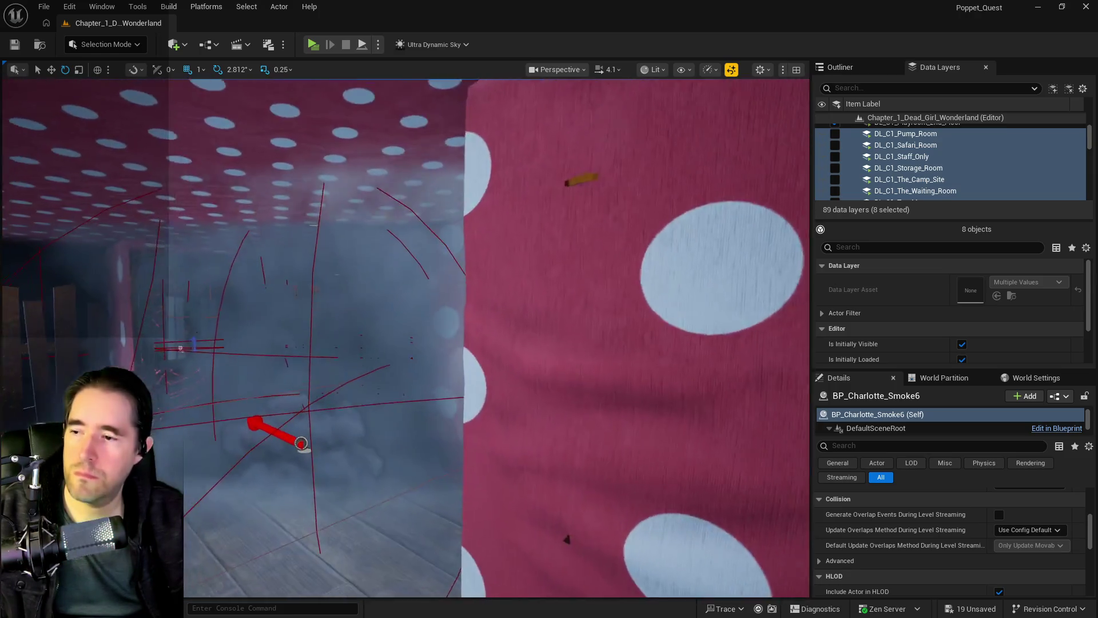
key(w)
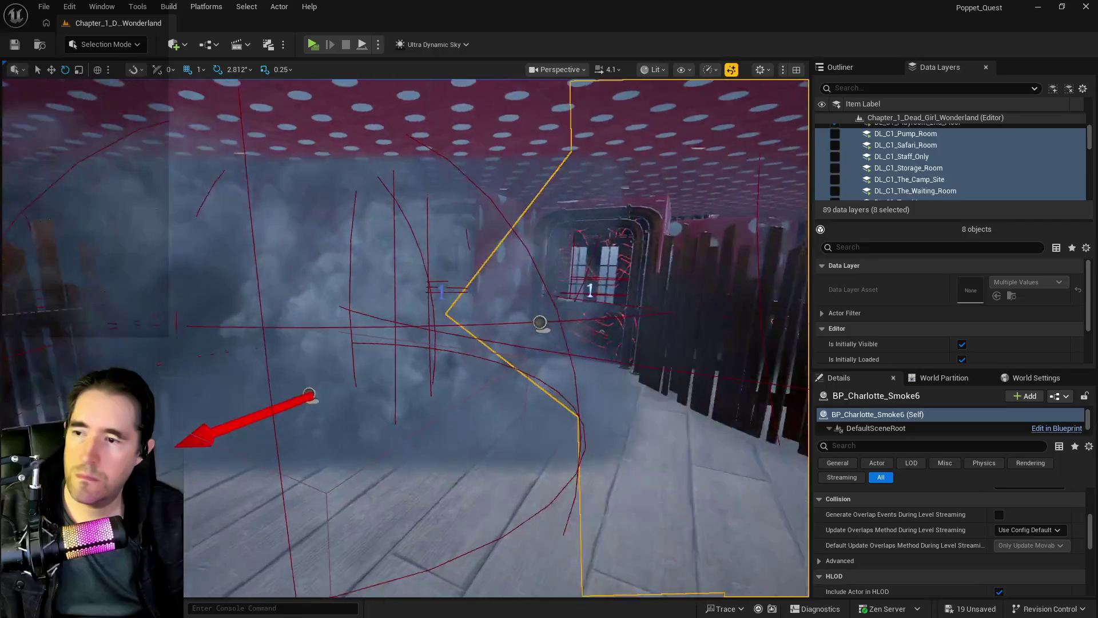
key(w)
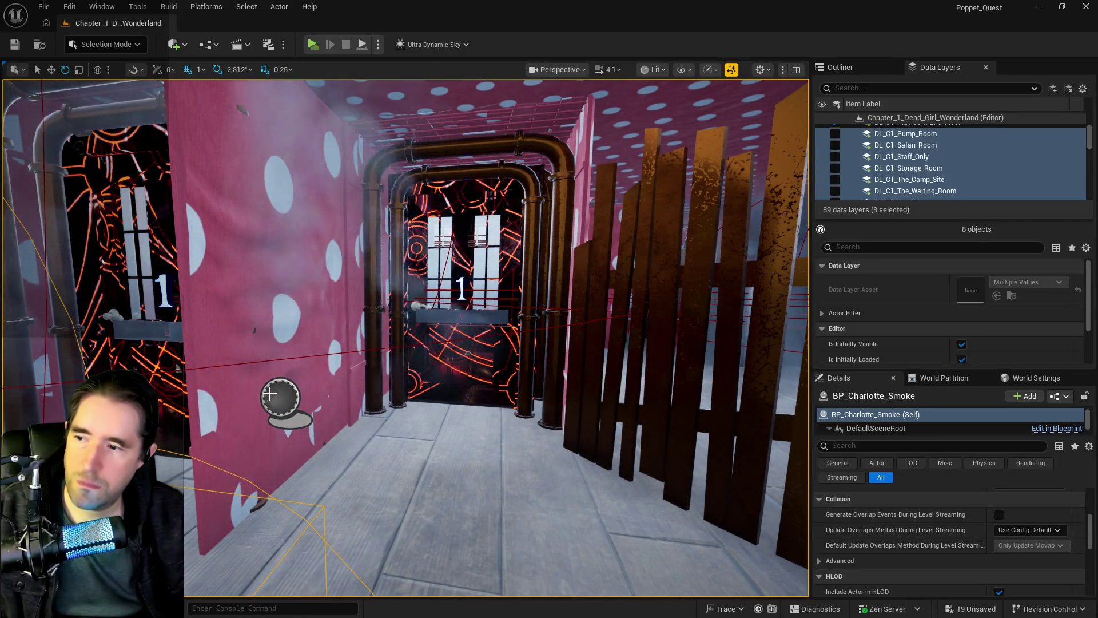
scroll(864, 514, up, 10)
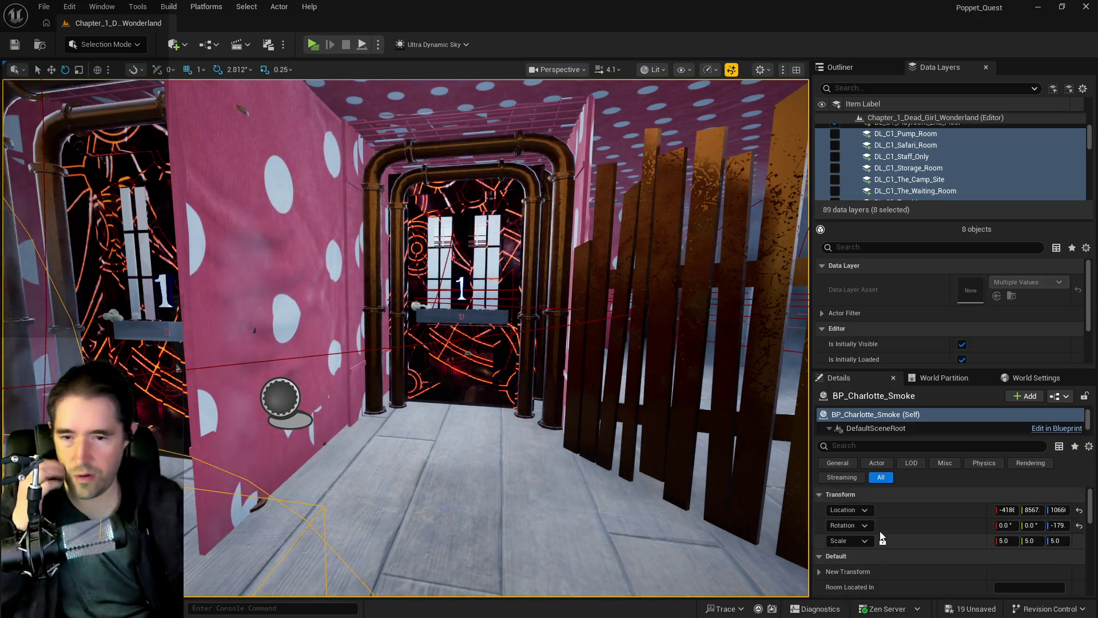
scroll(880, 533, down, 10)
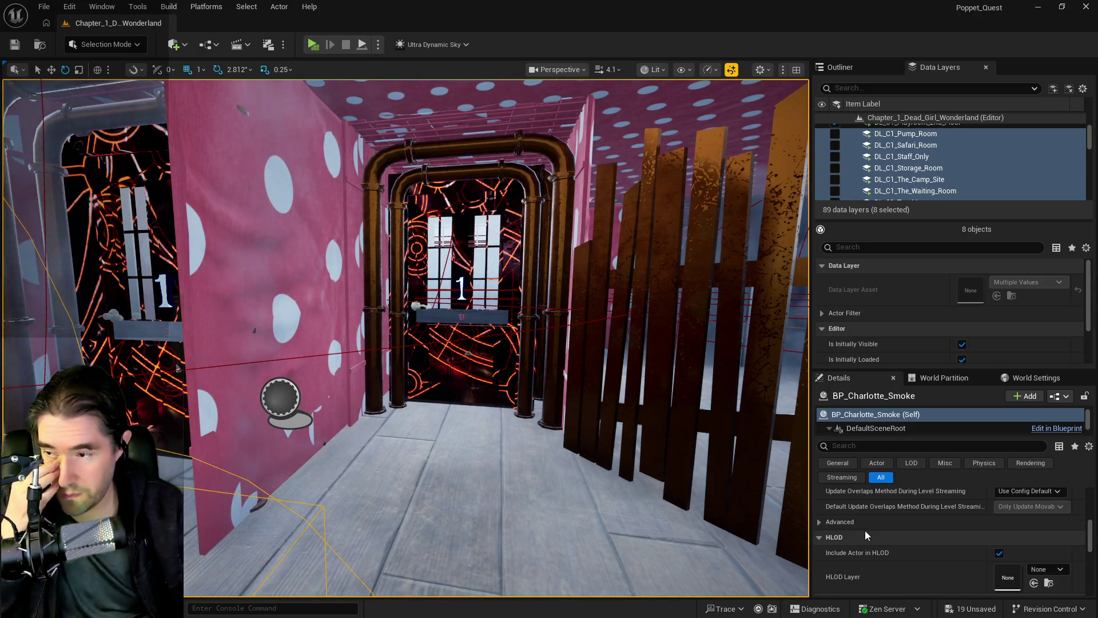
mouse_move(666, 473)
mouse_down()
mouse_move(458, 385)
mouse_move(446, 343)
mouse_up()
key(f)
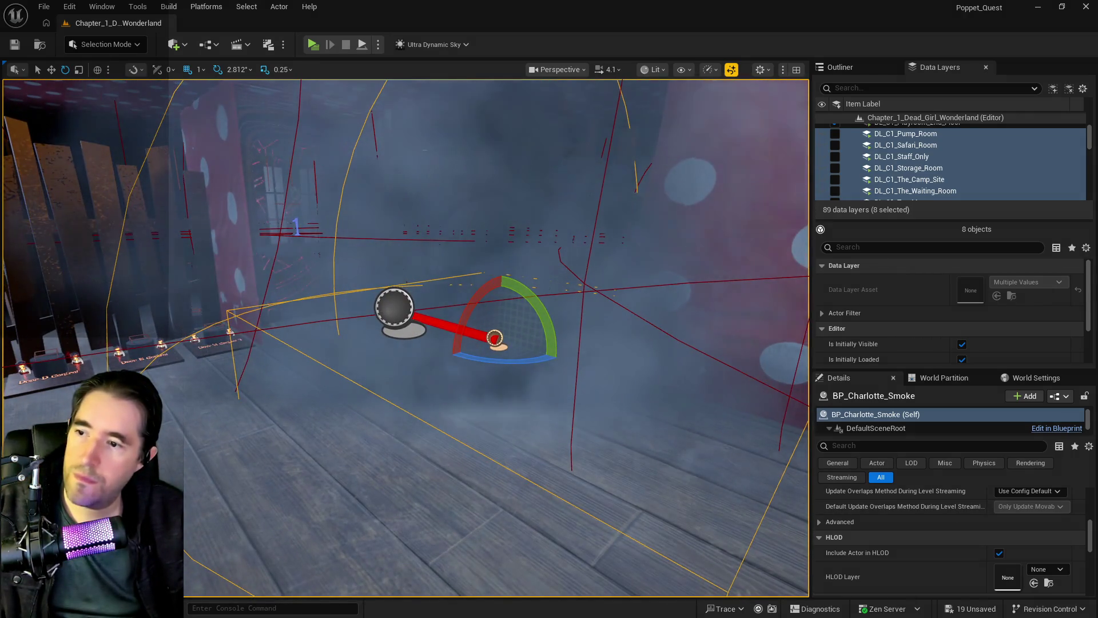
drag(395, 310, 483, 365)
- Delete the room actor's spawn transform Index [1] and second Spawn Array entry, then save
click(559, 399)
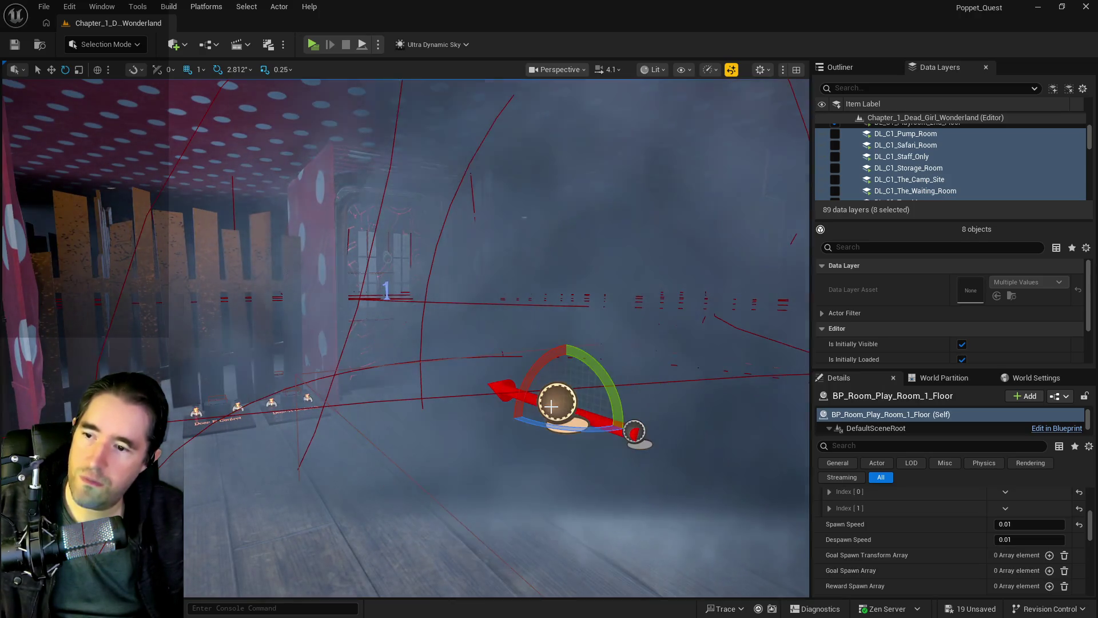
scroll(993, 536, up, 2)
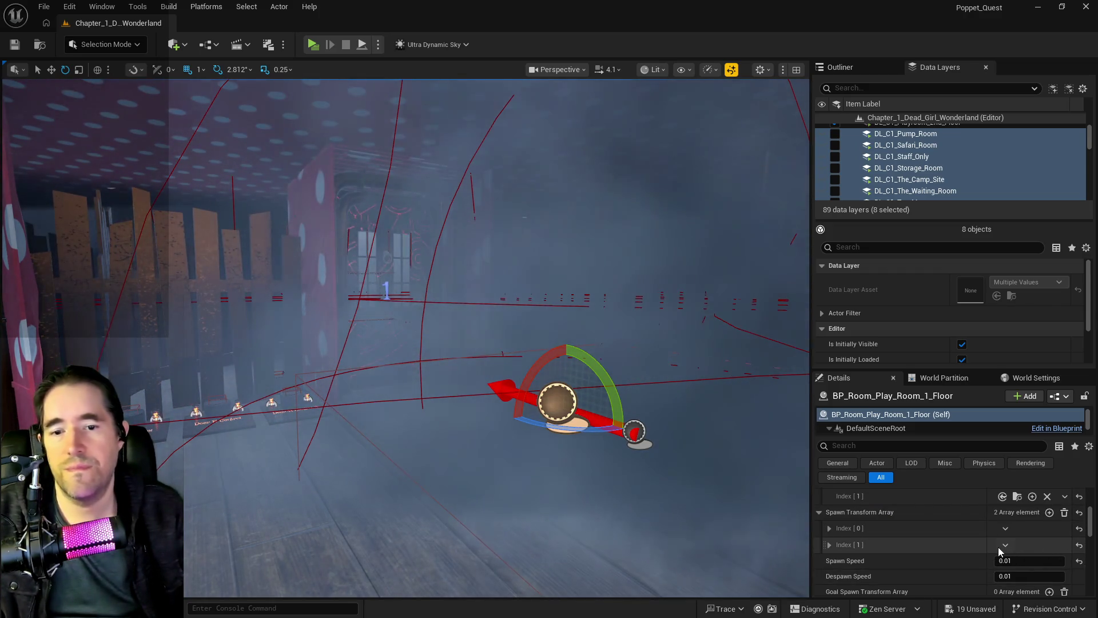
click(1000, 545)
click(1010, 575)
scroll(1011, 570, up, 4)
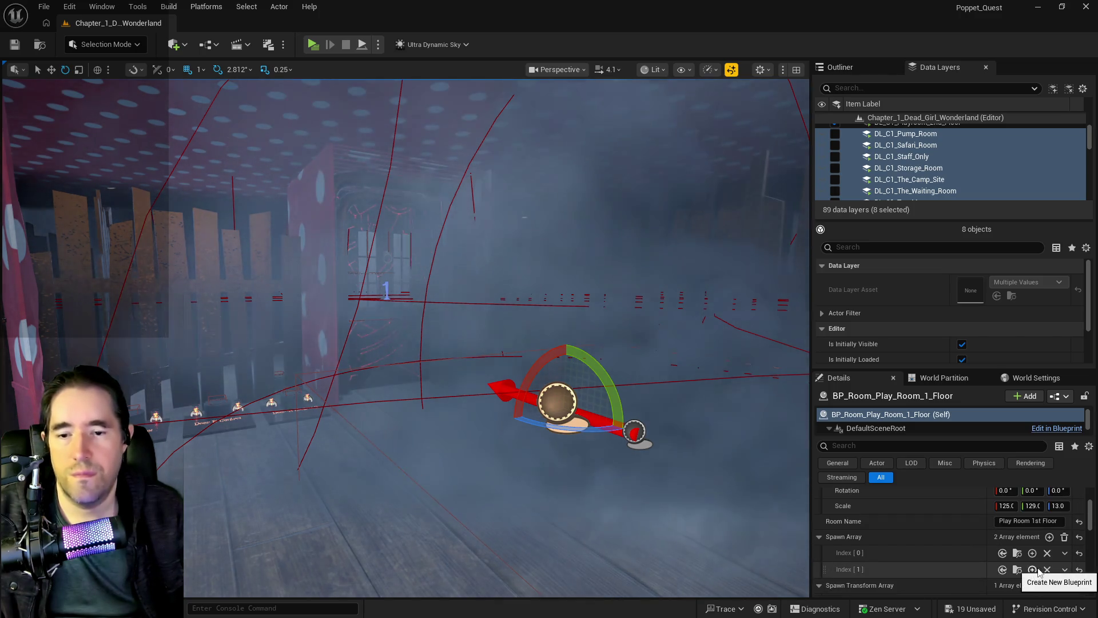
click(1064, 570)
click(1069, 539)
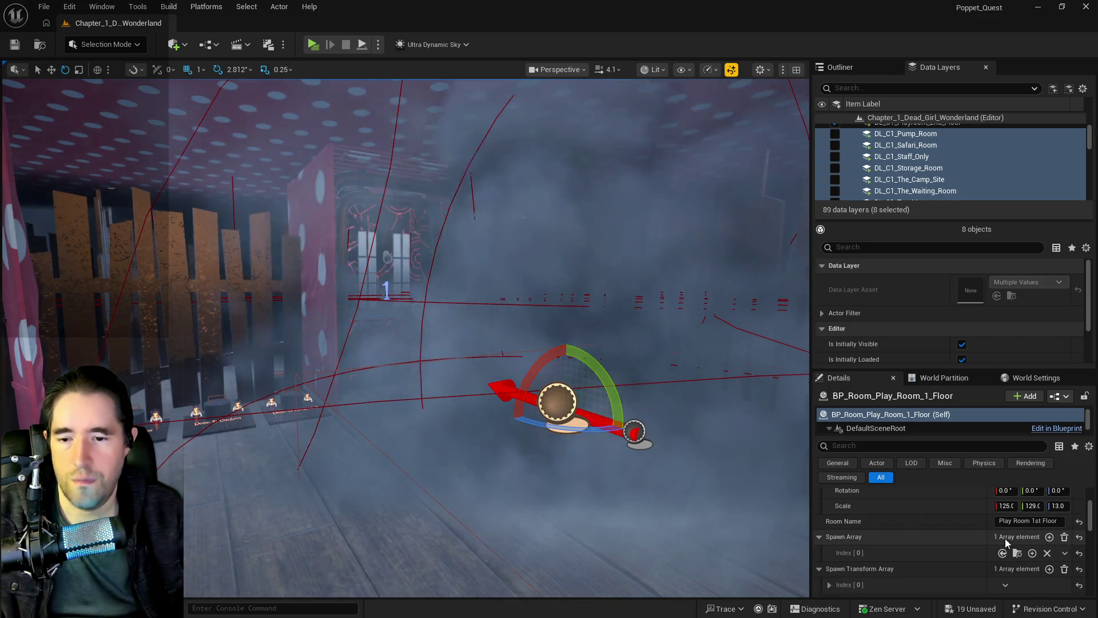
drag(667, 495, 666, 488)
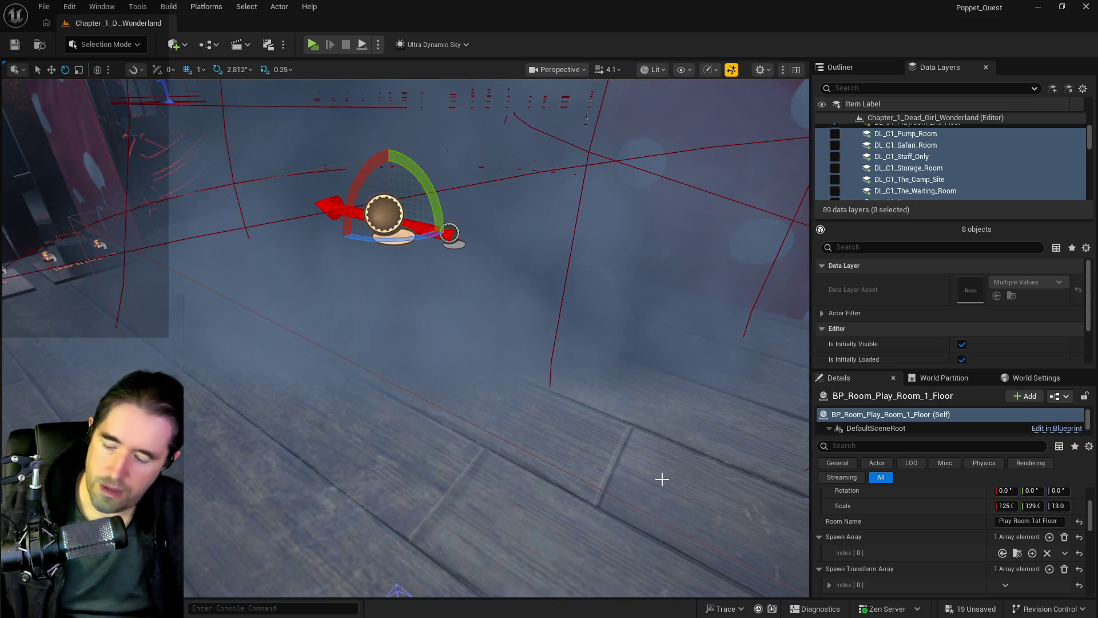
key(ctrl+s)
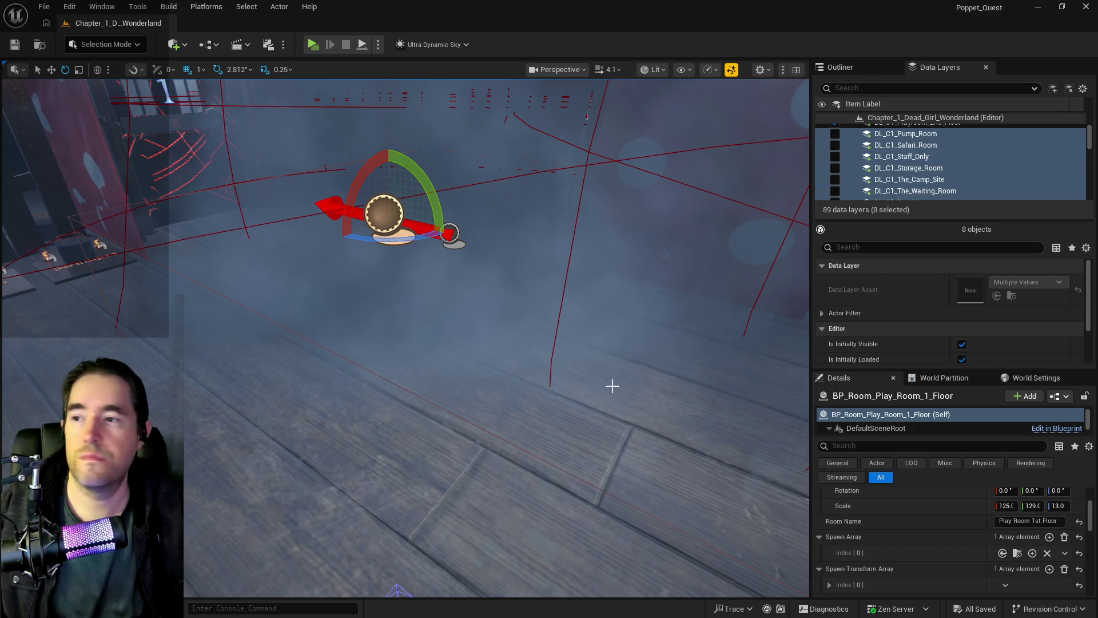
- Look around the play room toward the numbered door, then bring back the Outliner actor list
mouse_move(612, 386)
mouse_down()
mouse_move(577, 401)
mouse_move(538, 377)
mouse_up()
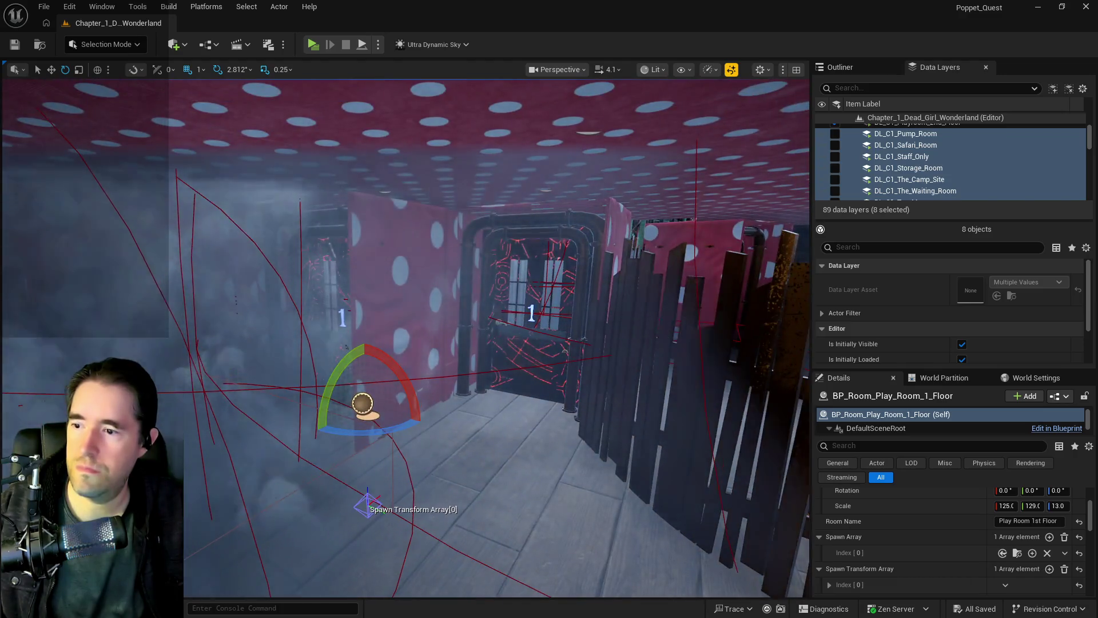
drag(492, 338, 435, 400)
drag(492, 338, 492, 280)
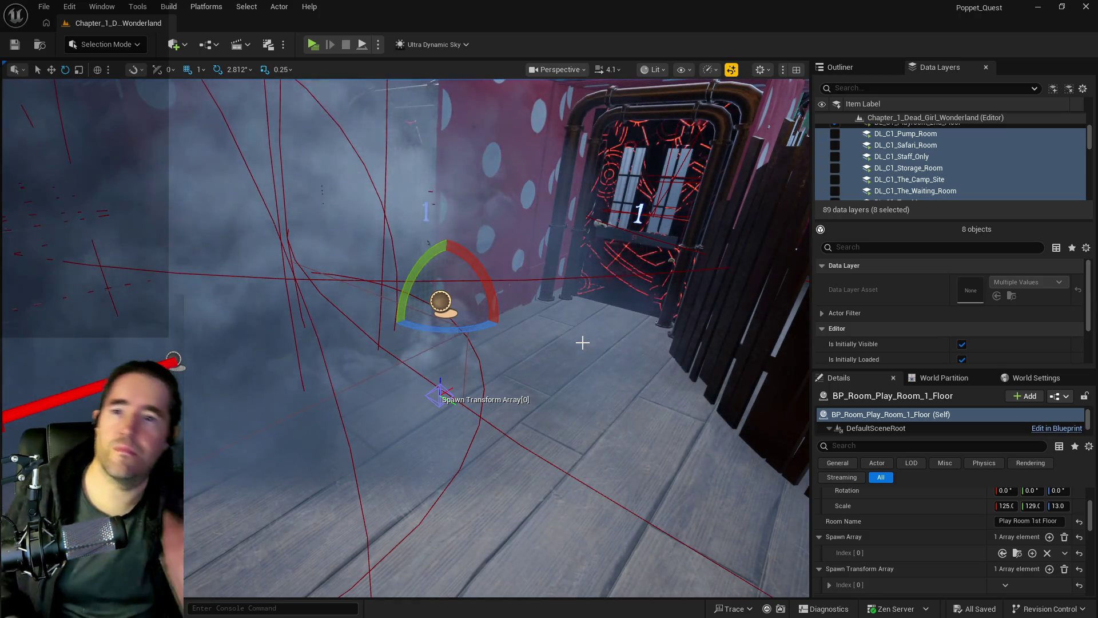
click(840, 67)
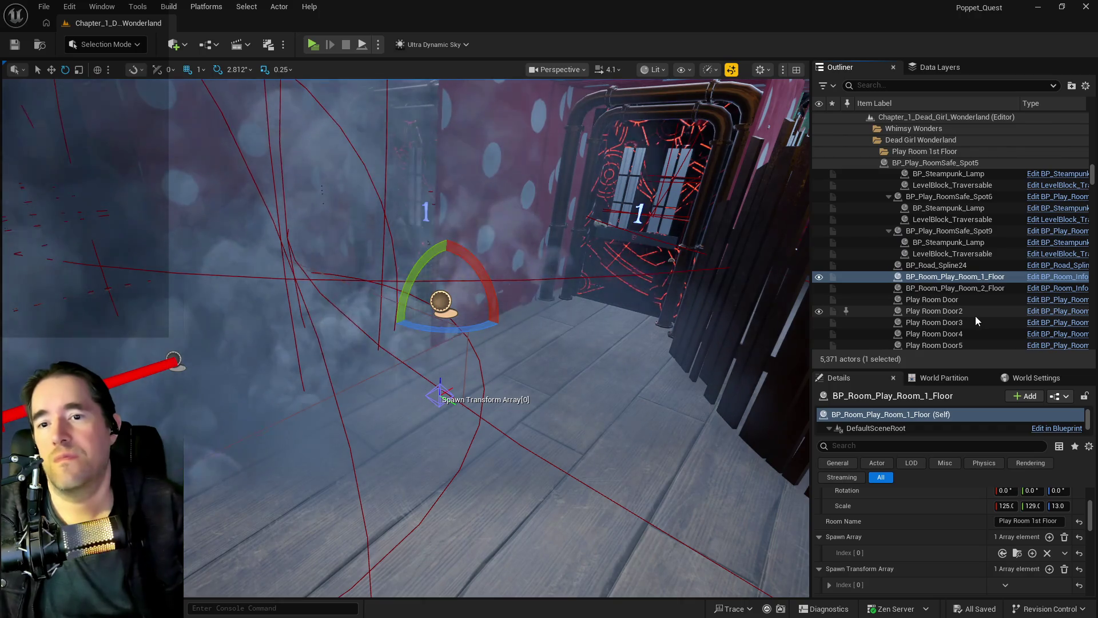
- Move BP_Charlotte_Smoke through Smoke6 into the Play Room 1st Floor folder, then show Data Layers
scroll(960, 300, down, 3)
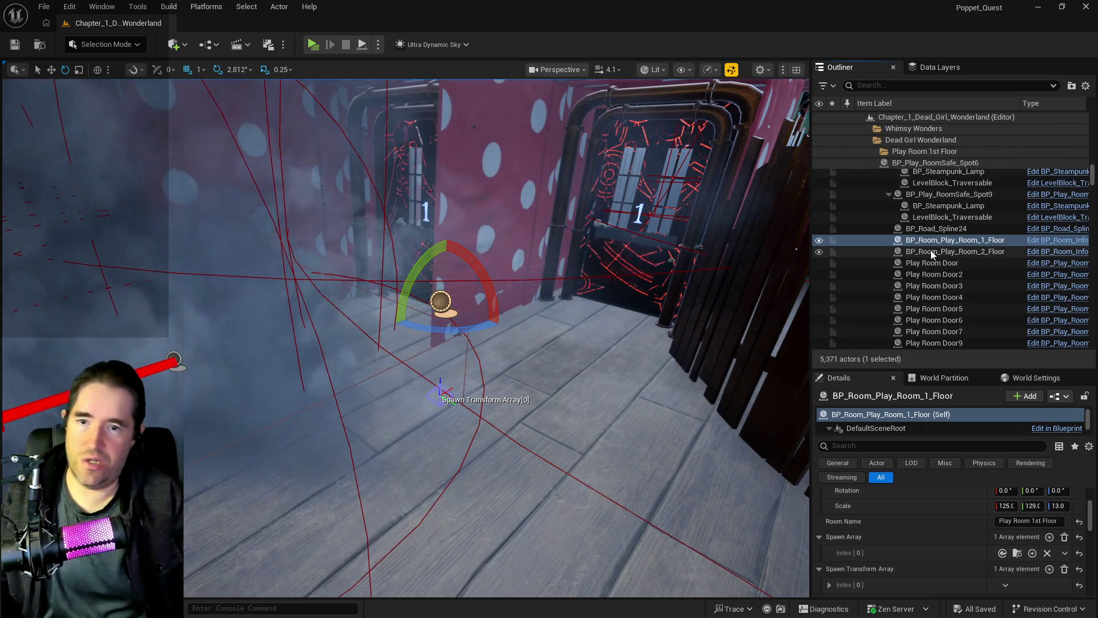
key(w)
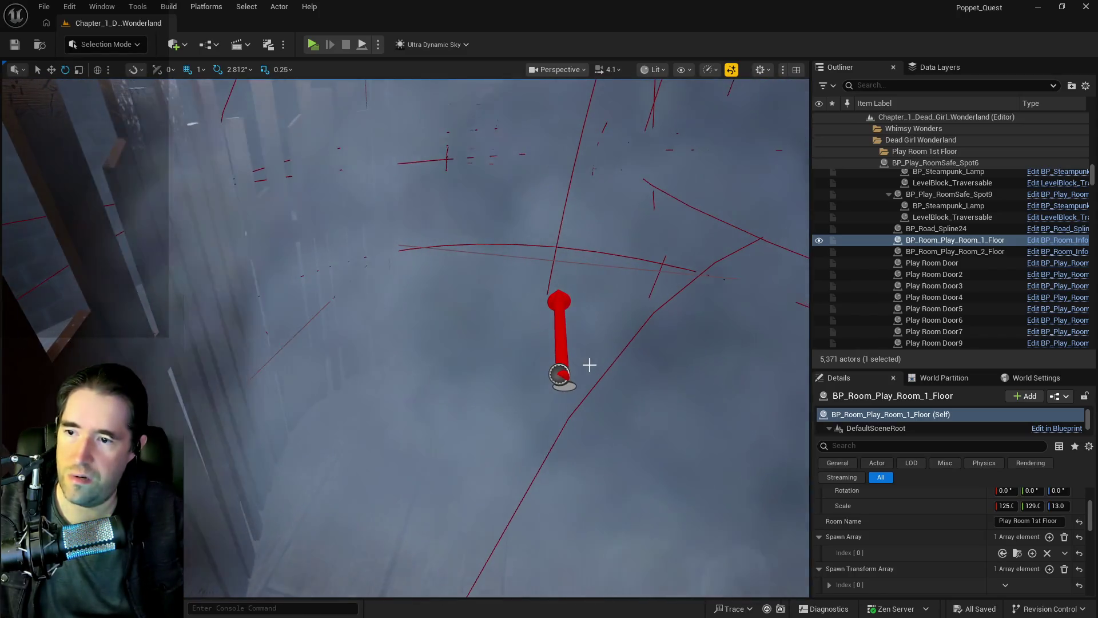
click(559, 375)
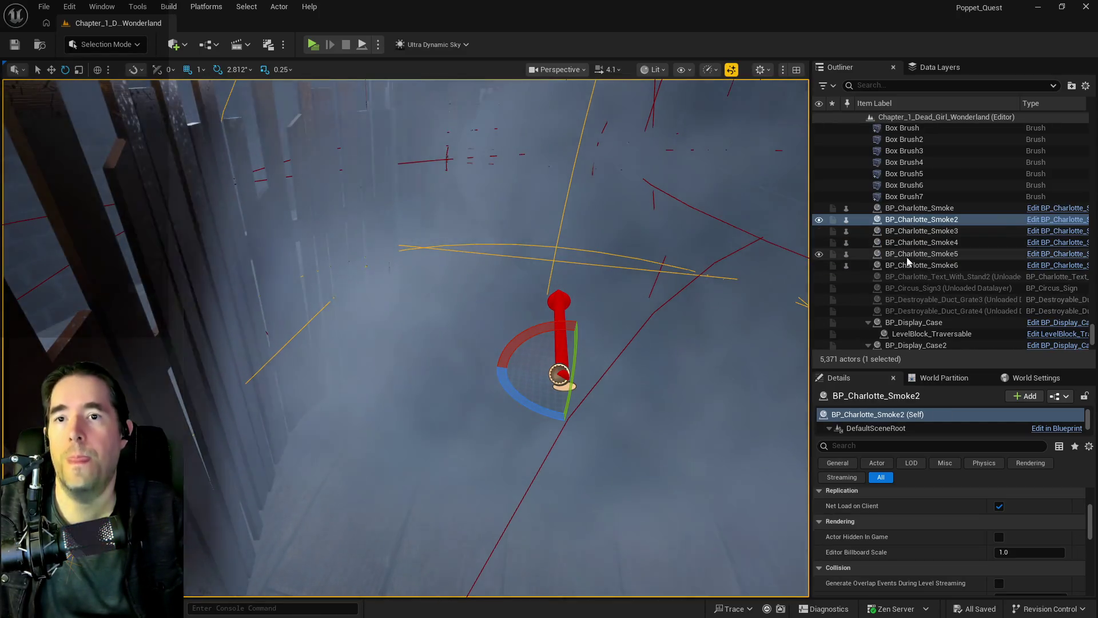
click(901, 212)
shift+click(900, 265)
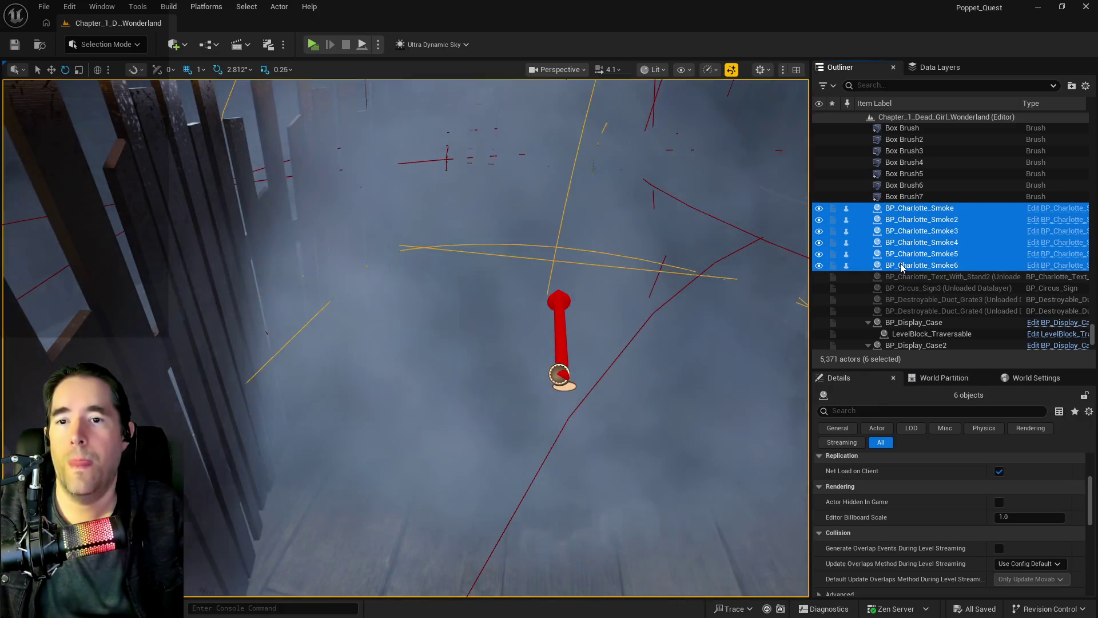
scroll(867, 235, up, 3)
scroll(867, 234, down, 3)
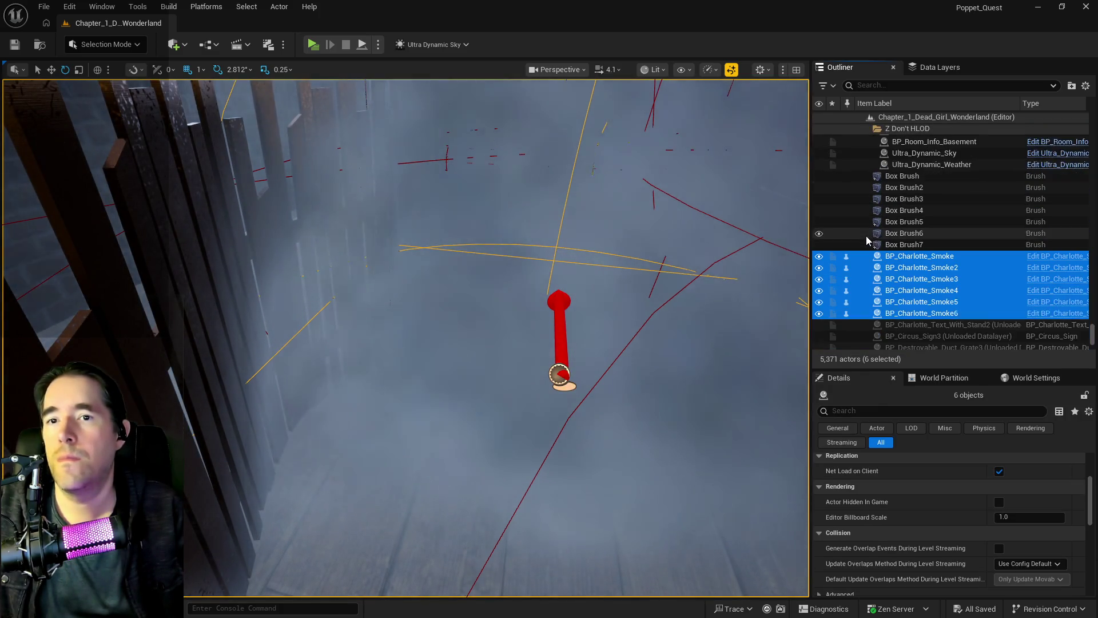
right_click(885, 258)
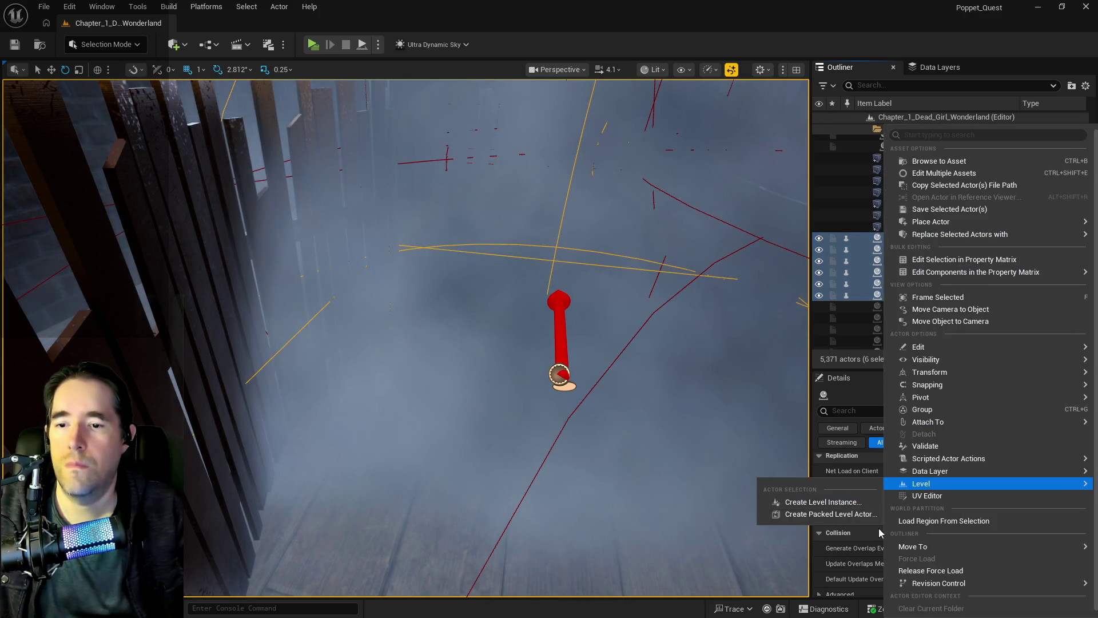
mouse_move(901, 547)
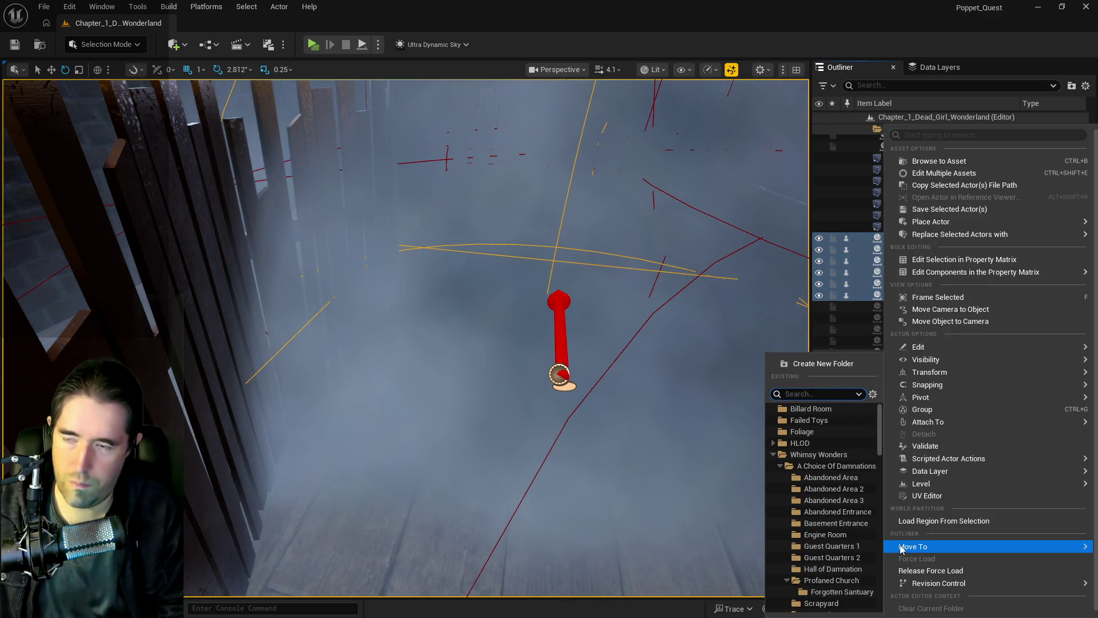
text(play r)
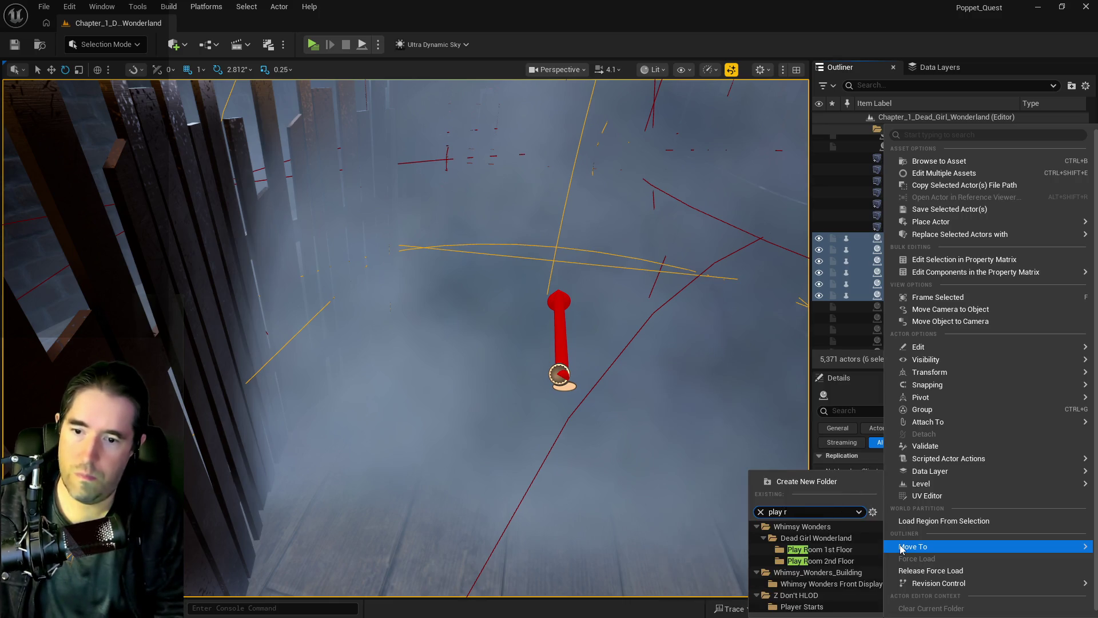
click(815, 549)
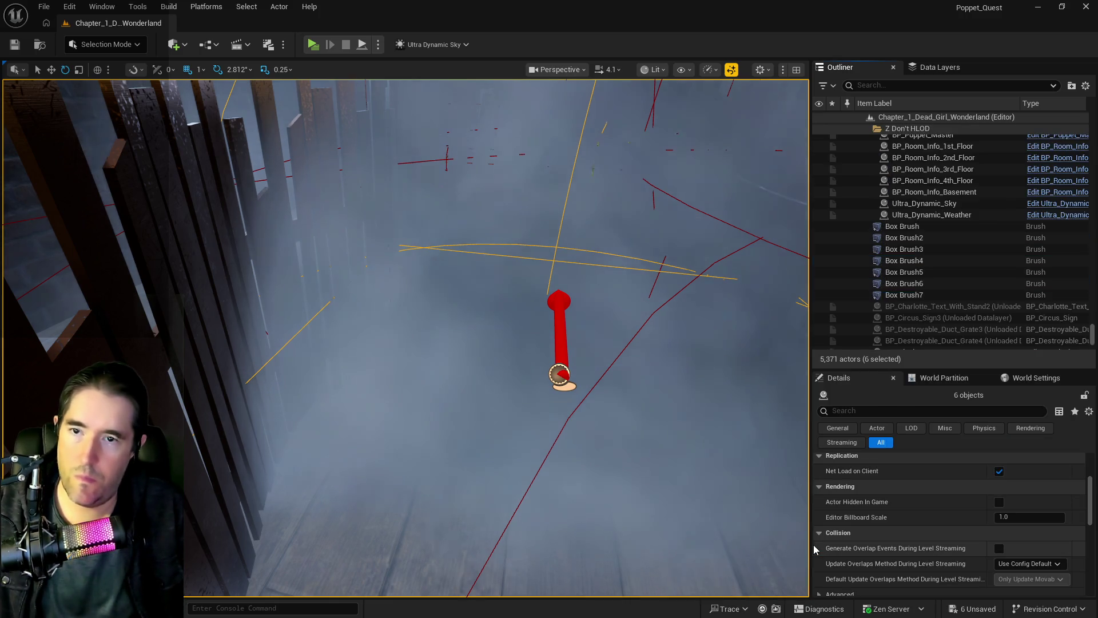
click(939, 67)
scroll(918, 167, up, 3)
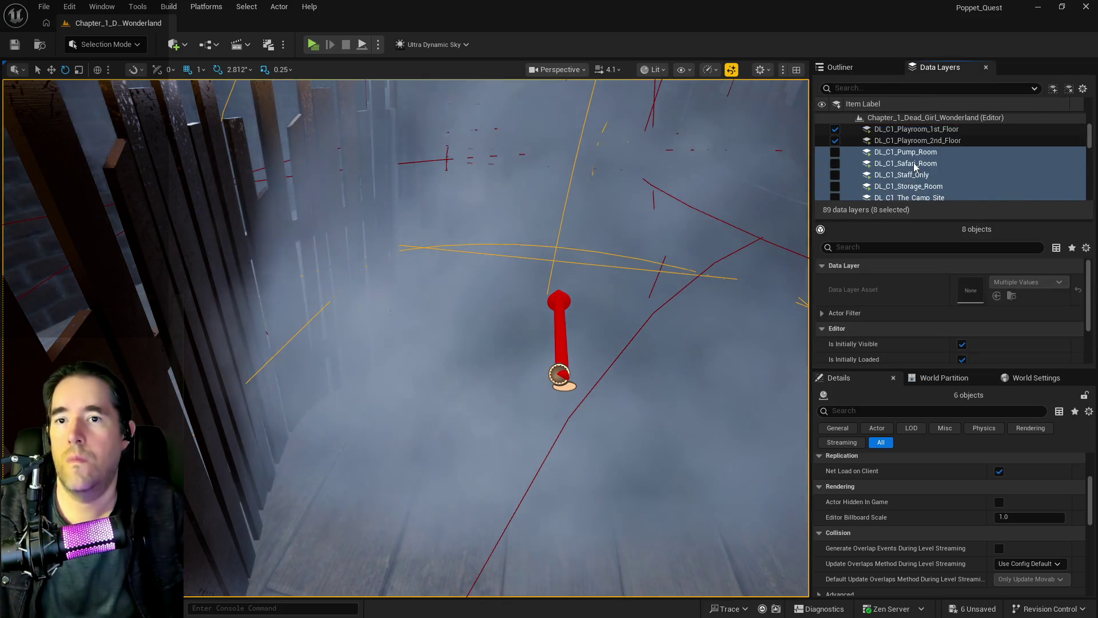
- Add the selected smoke actors to the DL_C1_Playroom_1st_Floor data layer
click(918, 148)
right_click(918, 149)
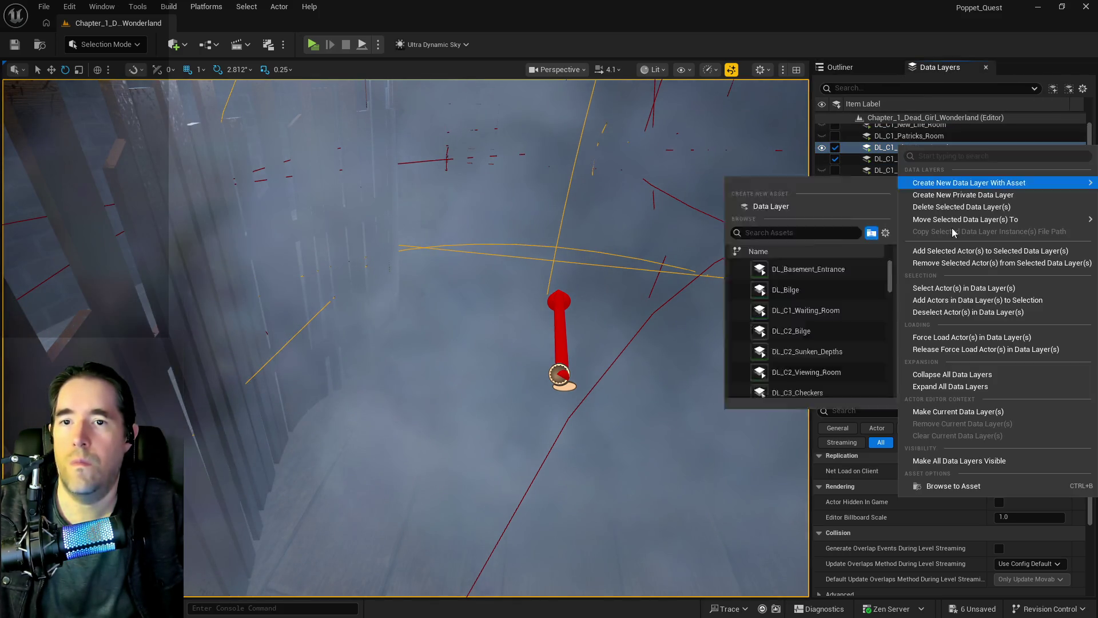
click(972, 250)
key(w)
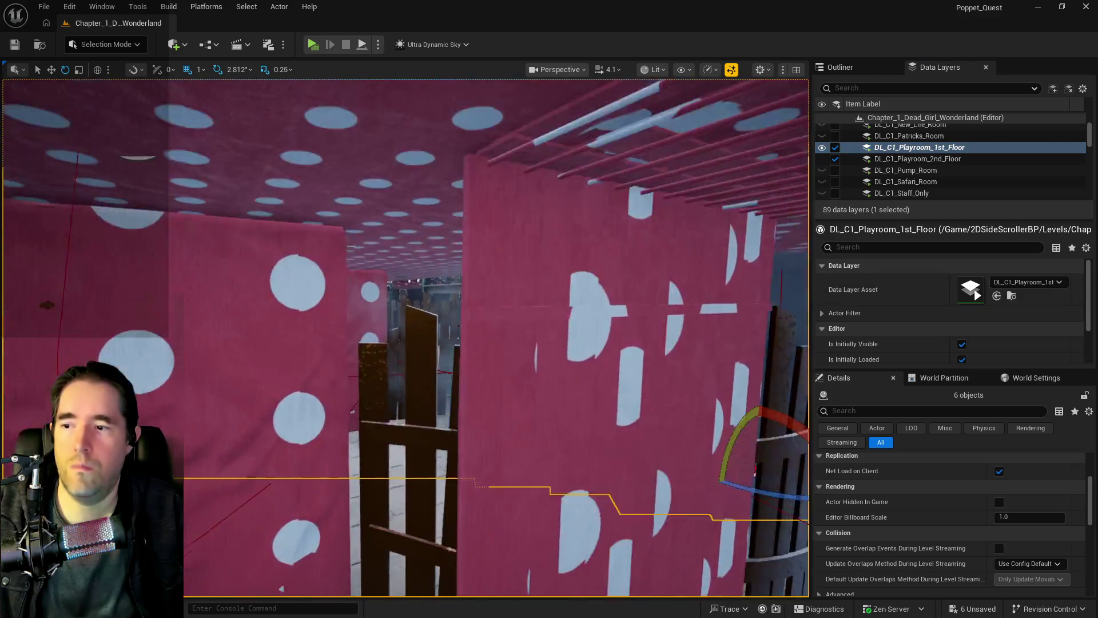
key(w)
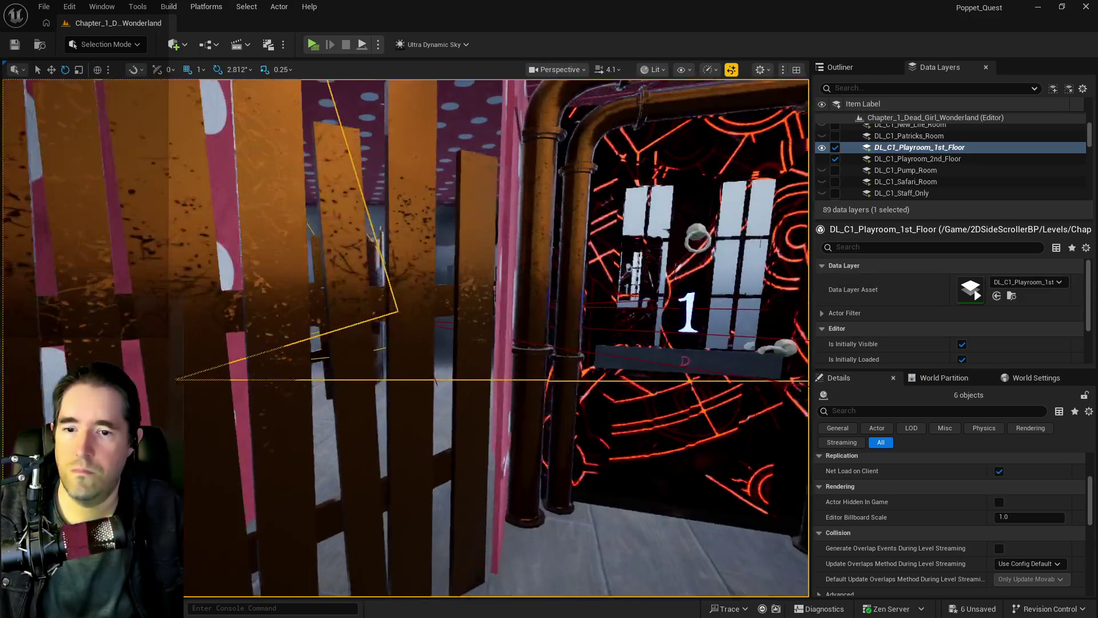
scroll(930, 517, up, 4)
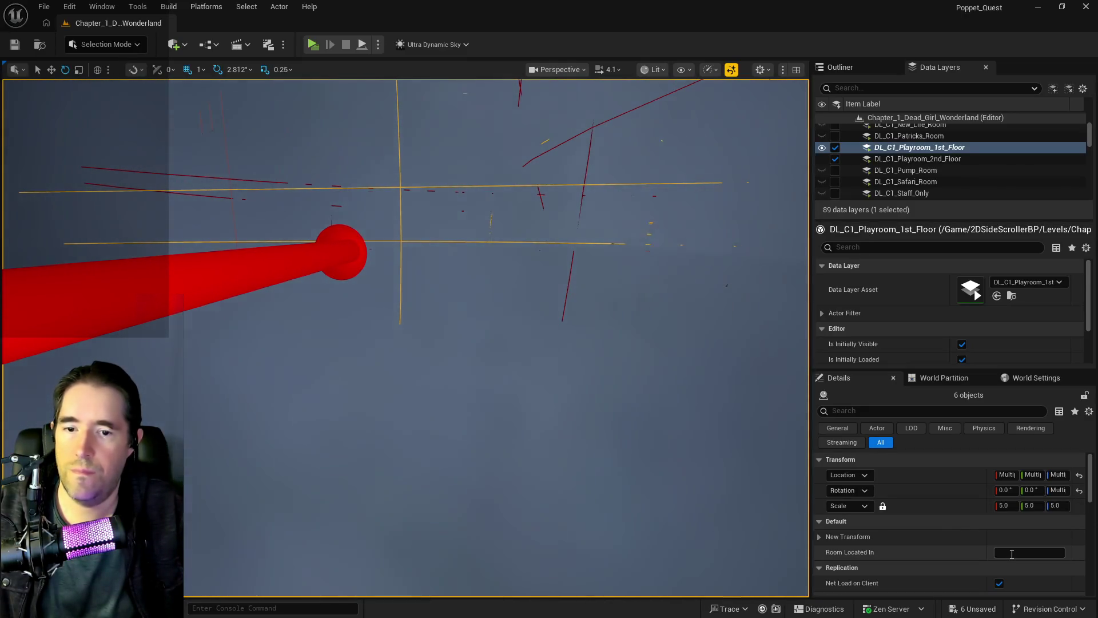
- Set Room Located In to 'Play Room 1st Floor' for all six smoke actors
click(871, 71)
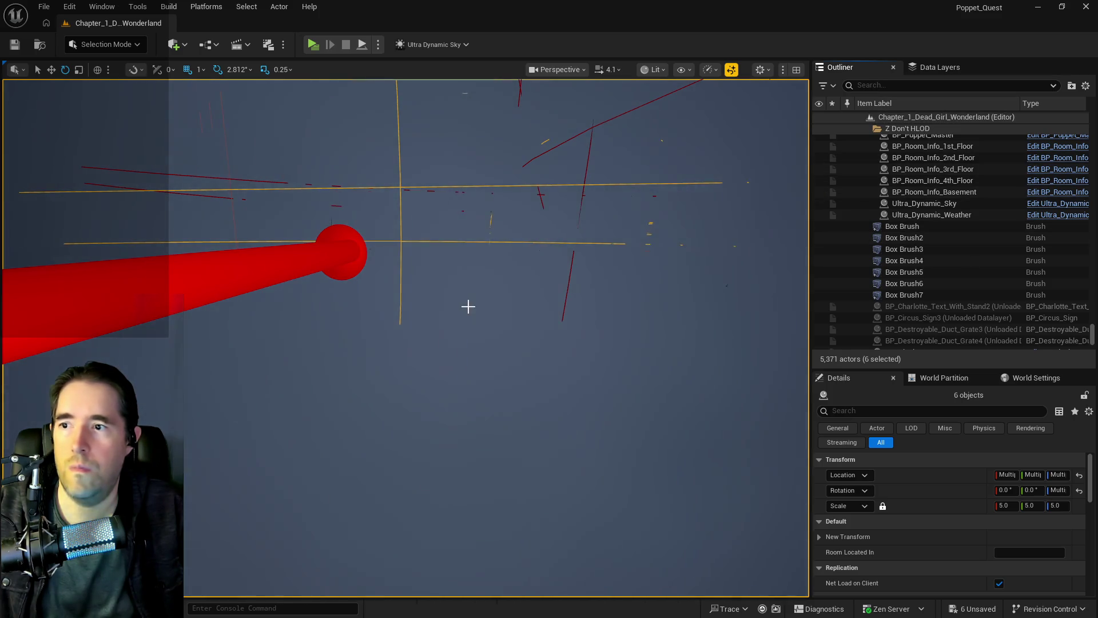
click(466, 307)
key(f)
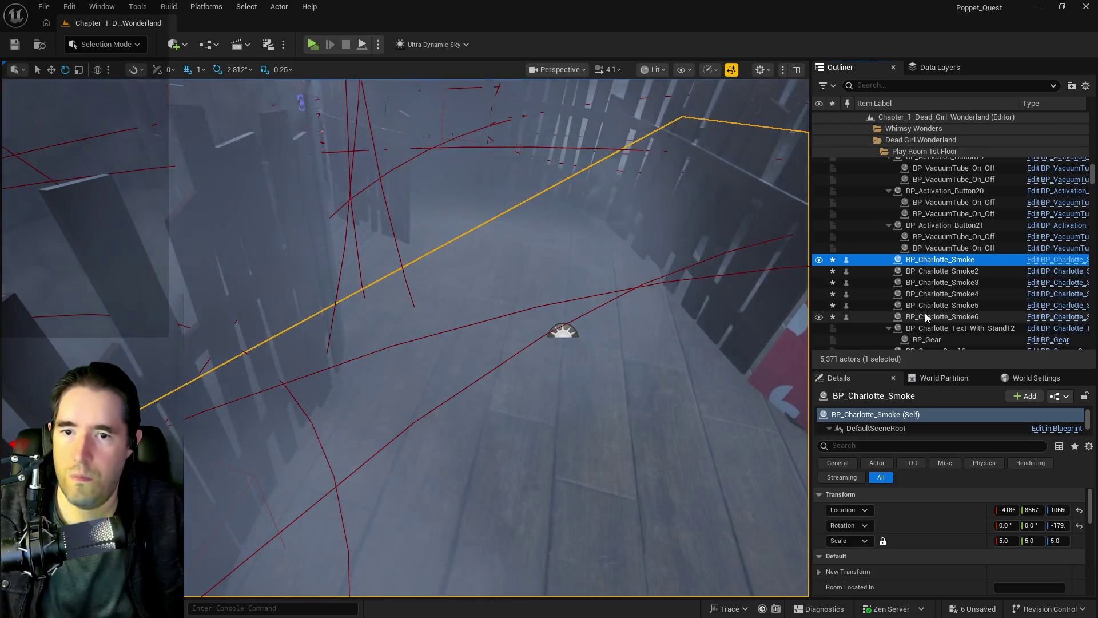
shift+click(925, 315)
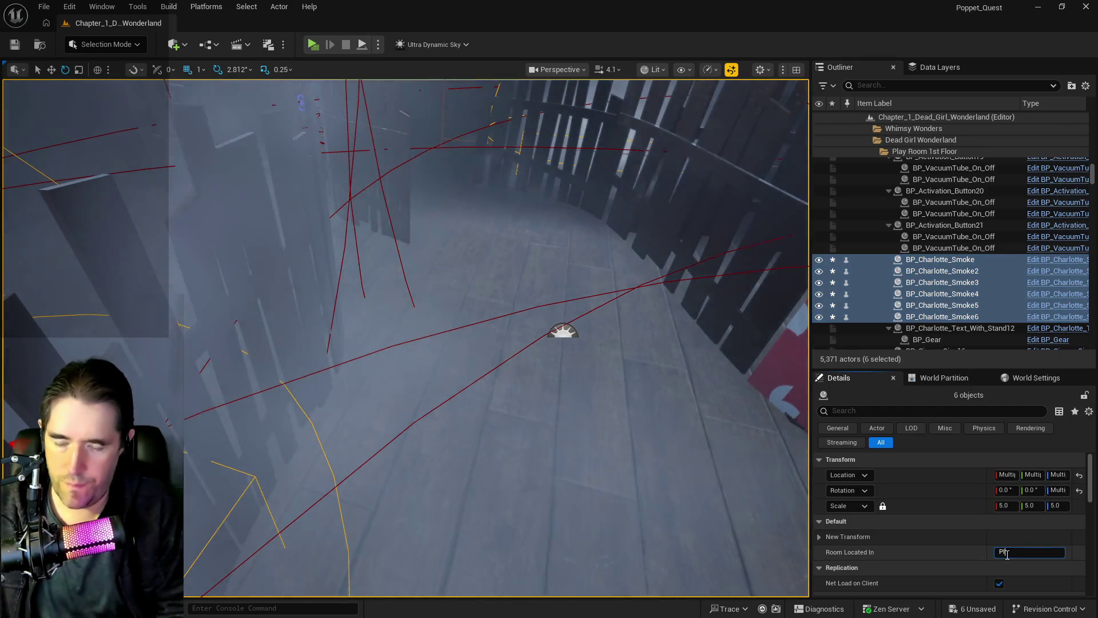
text(Play Room 1st Floor)
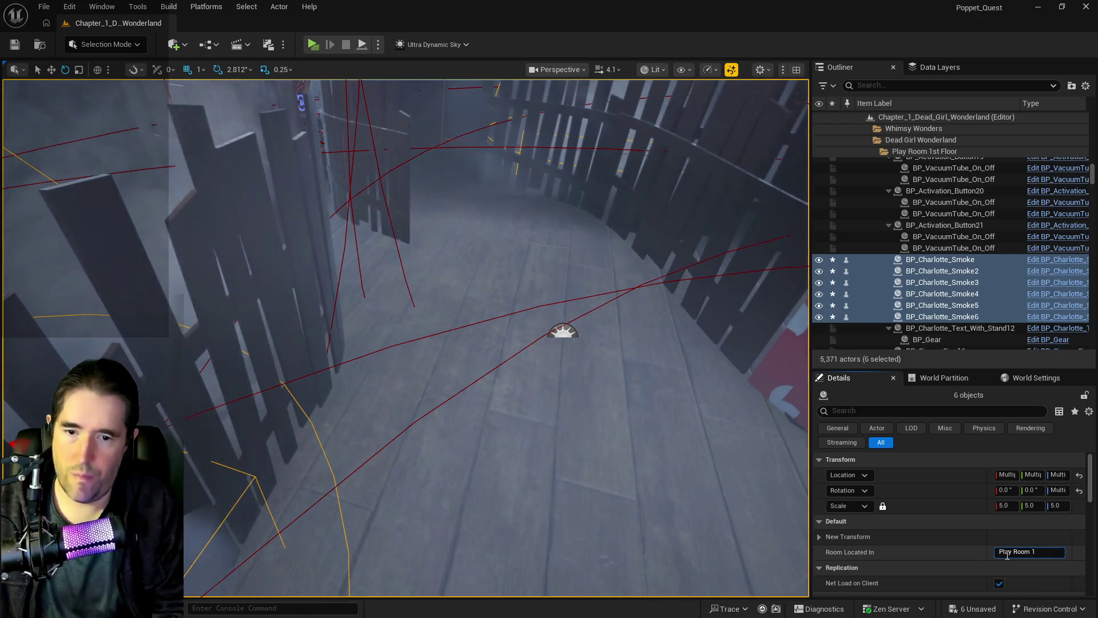
key(Return)
key(f)
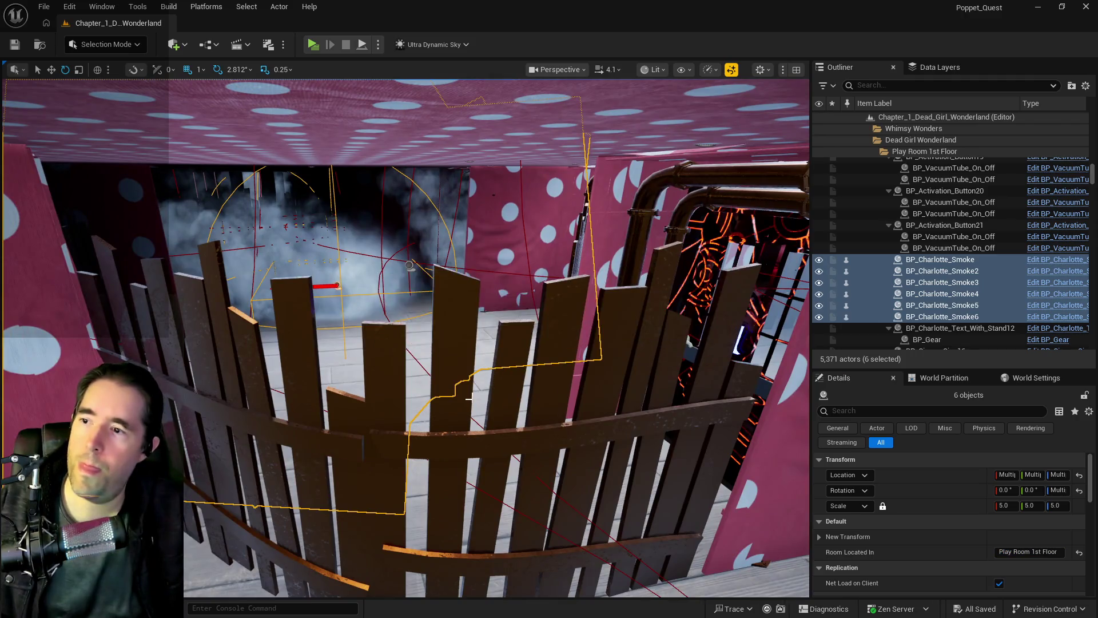
drag(469, 397, 469, 397)
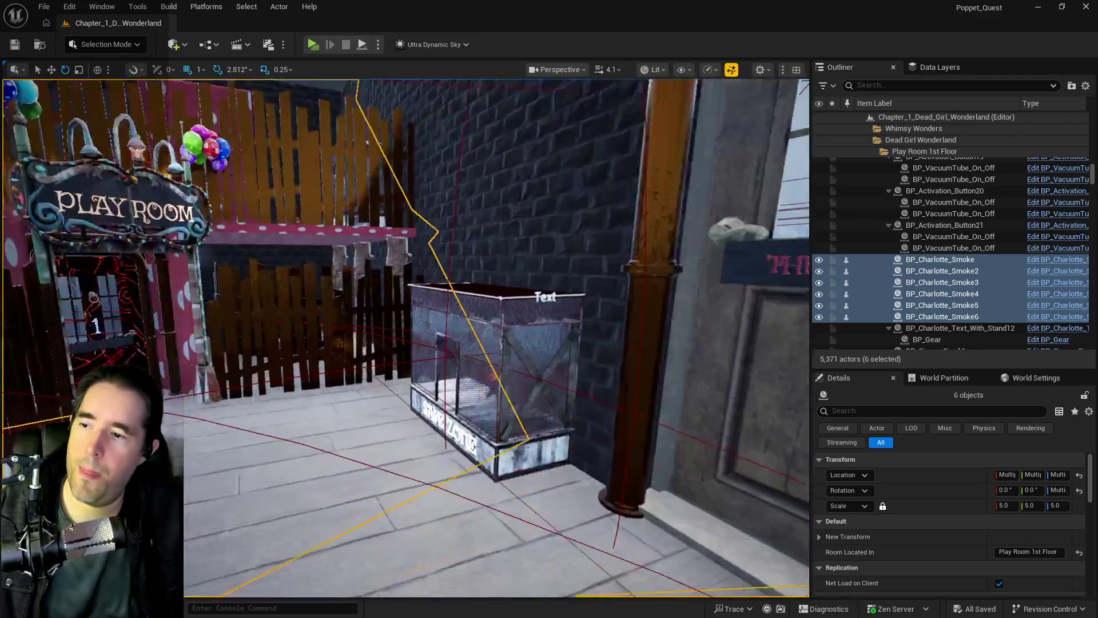
drag(360, 98, 359, 98)
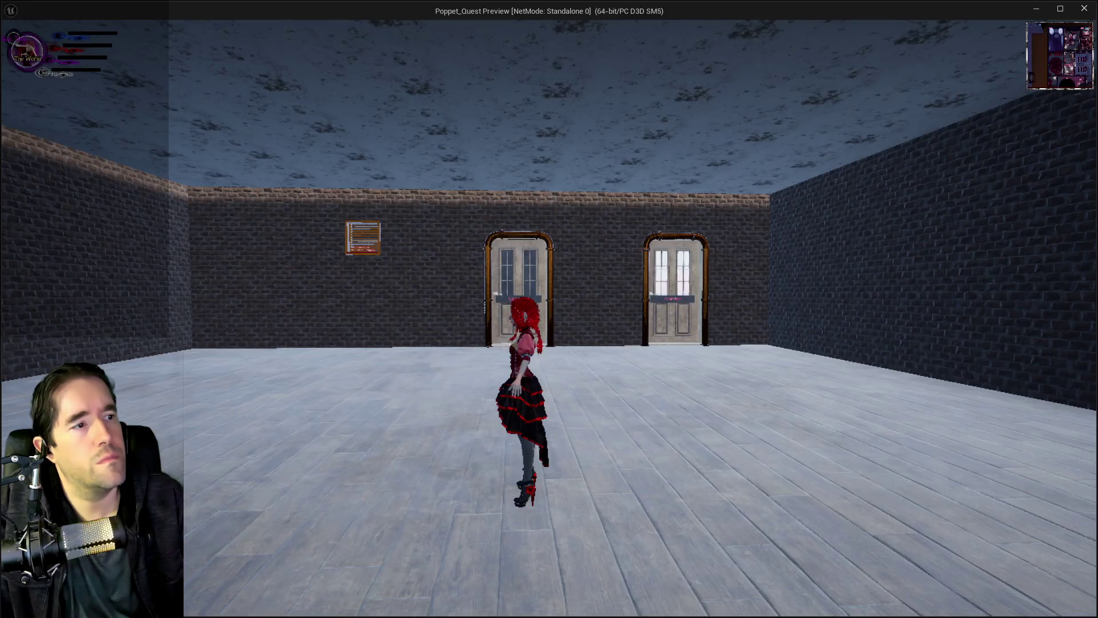
- Run the character past the Play Room Rules sign onto the Door 1 safe-zone pedestal
key(w)
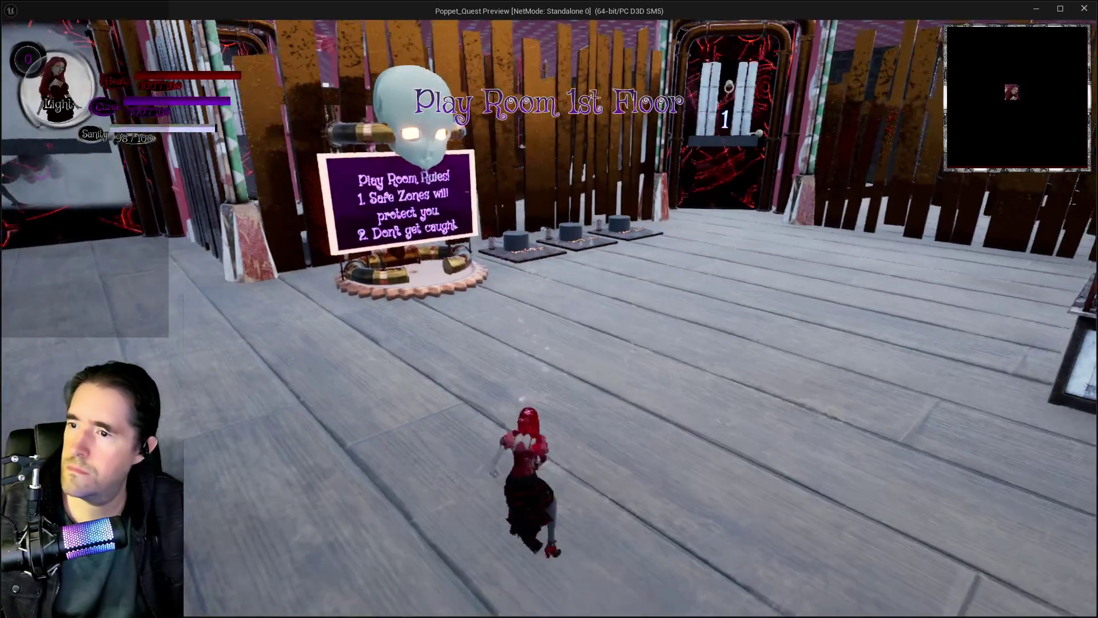
key(a)
key(d)
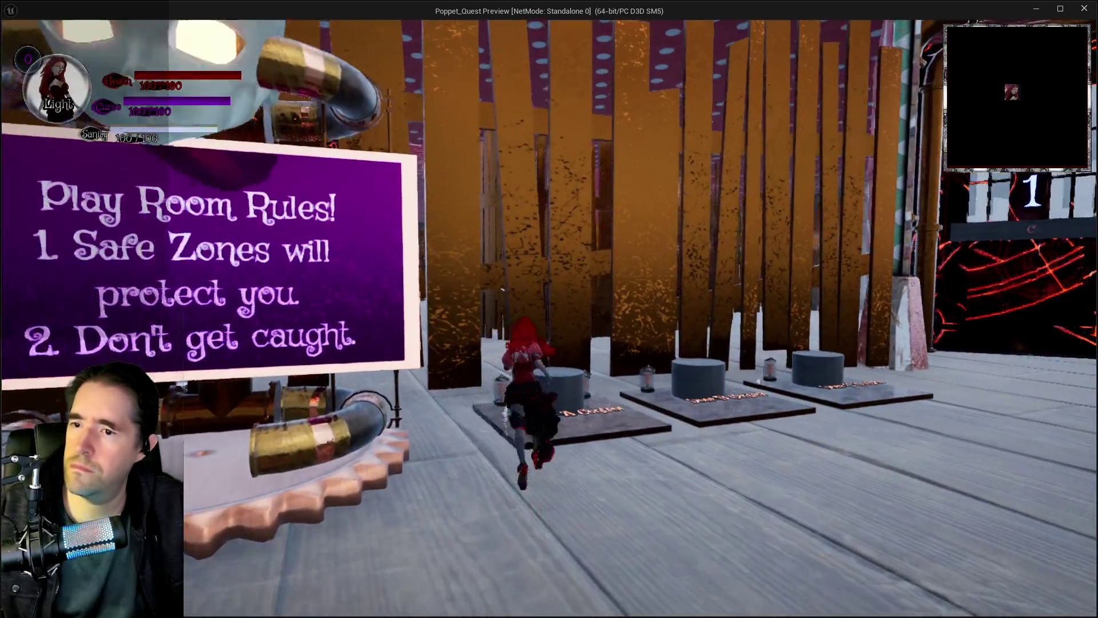
key(a)
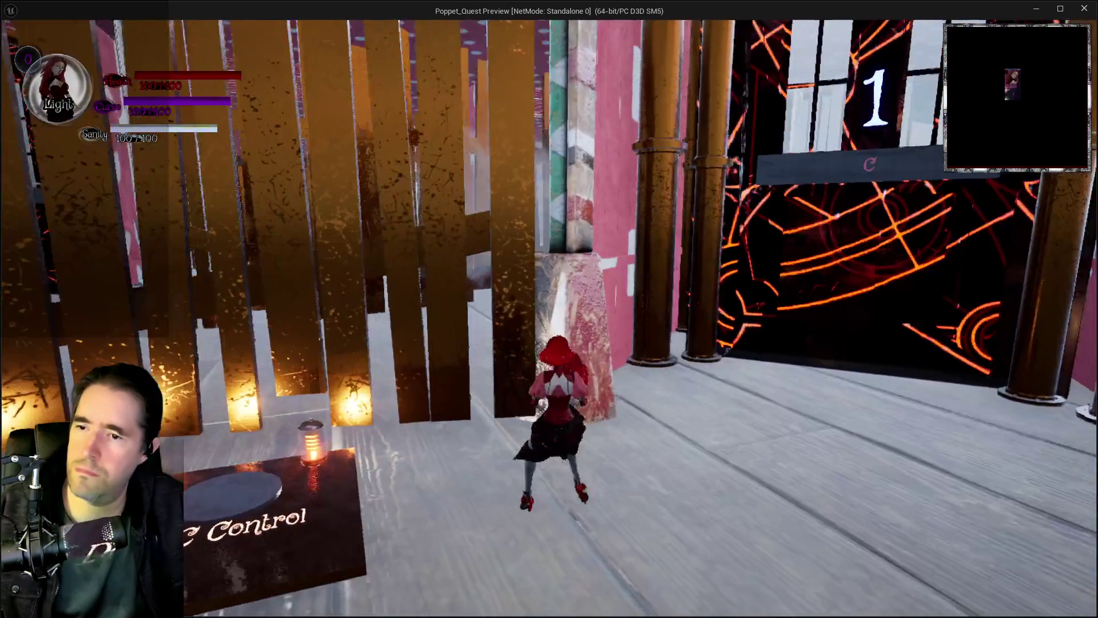
key(d)
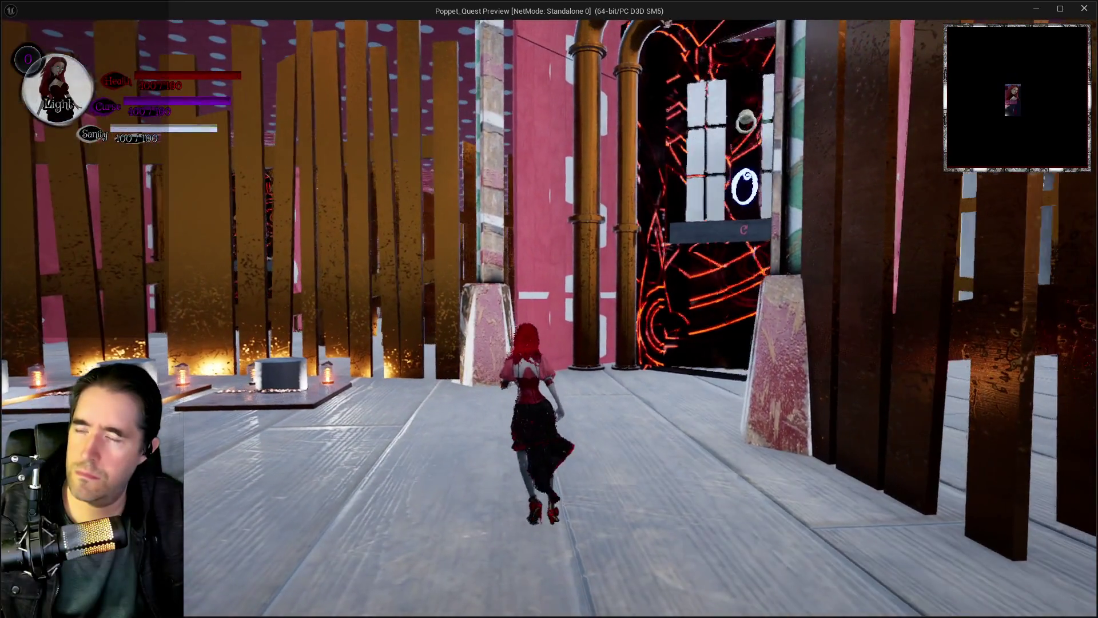
key(a)
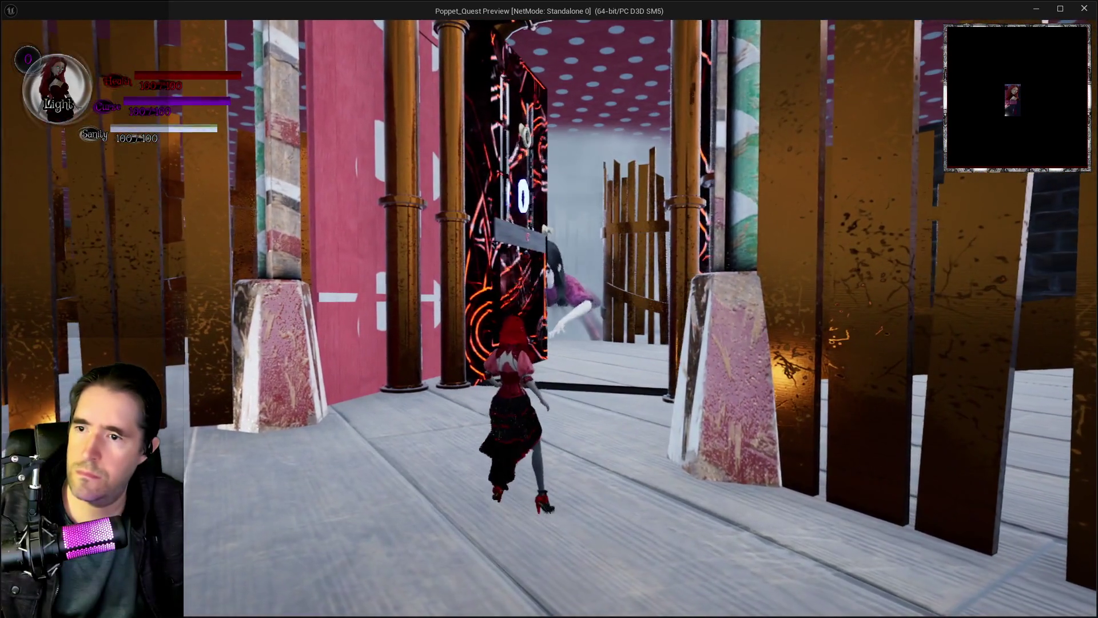
key(w)
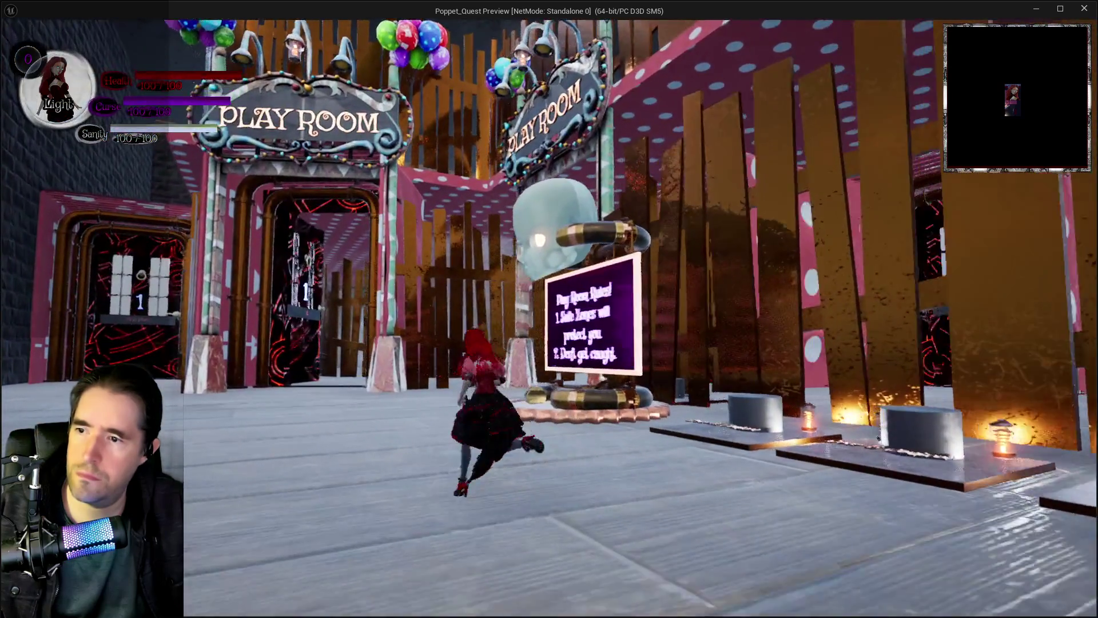
key(a)
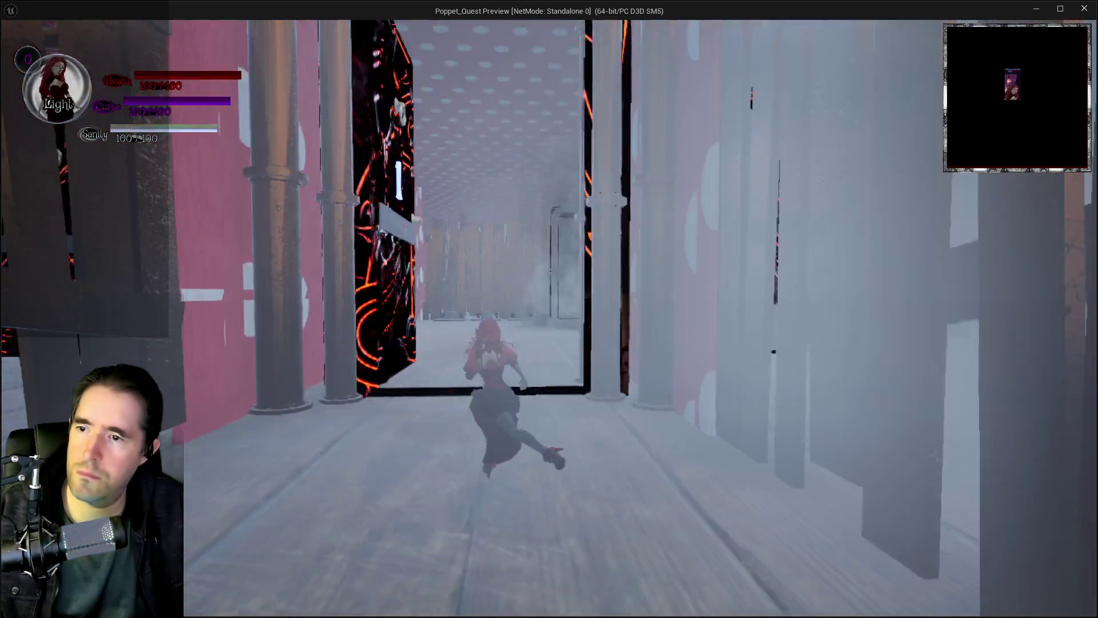
key(w)
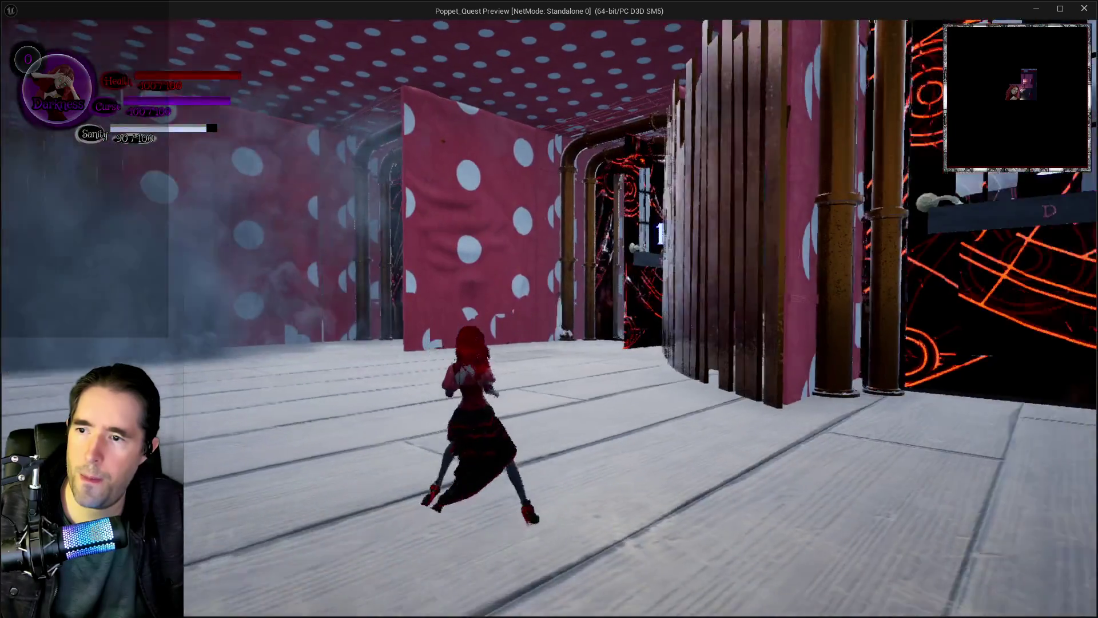
key(w)
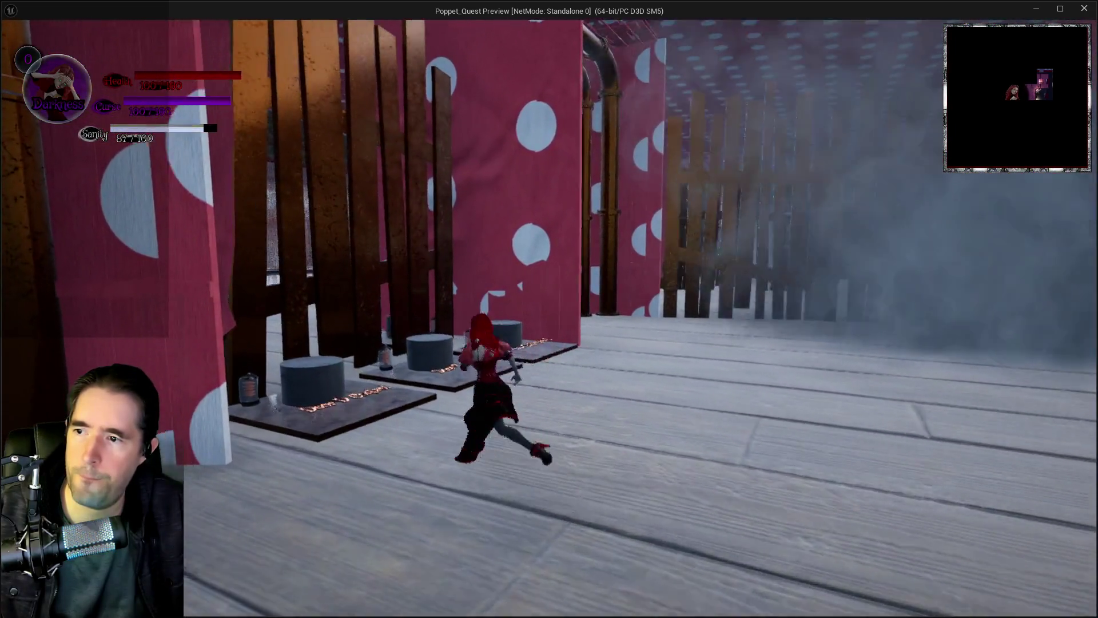
key(w)
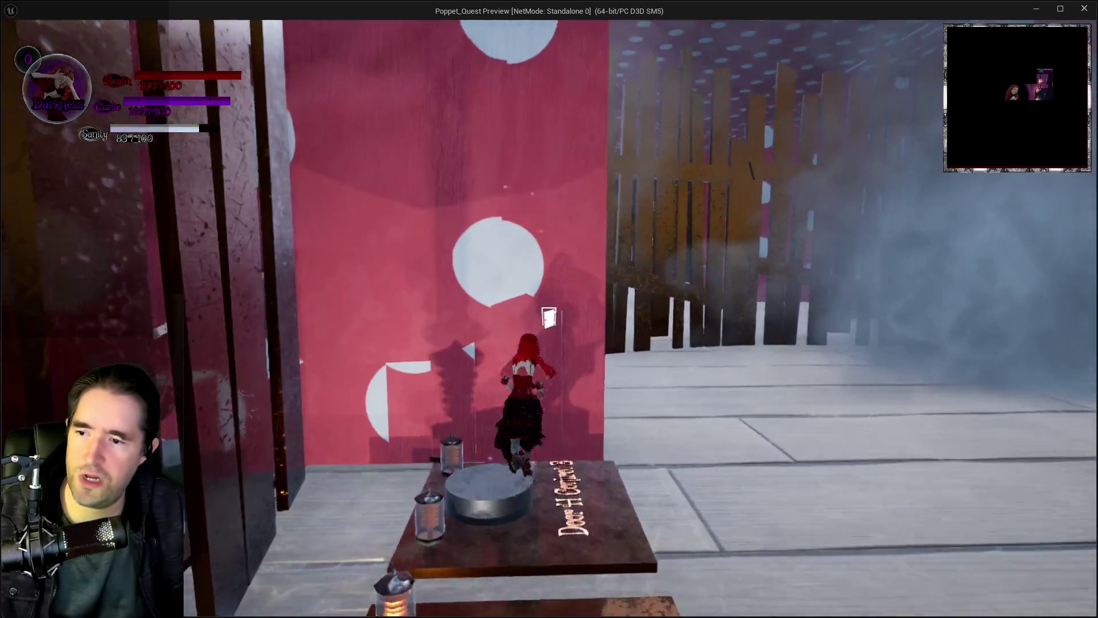
- Flee the doll through the smoky fenced maze to the ghost room, then return to the editor
key(w)
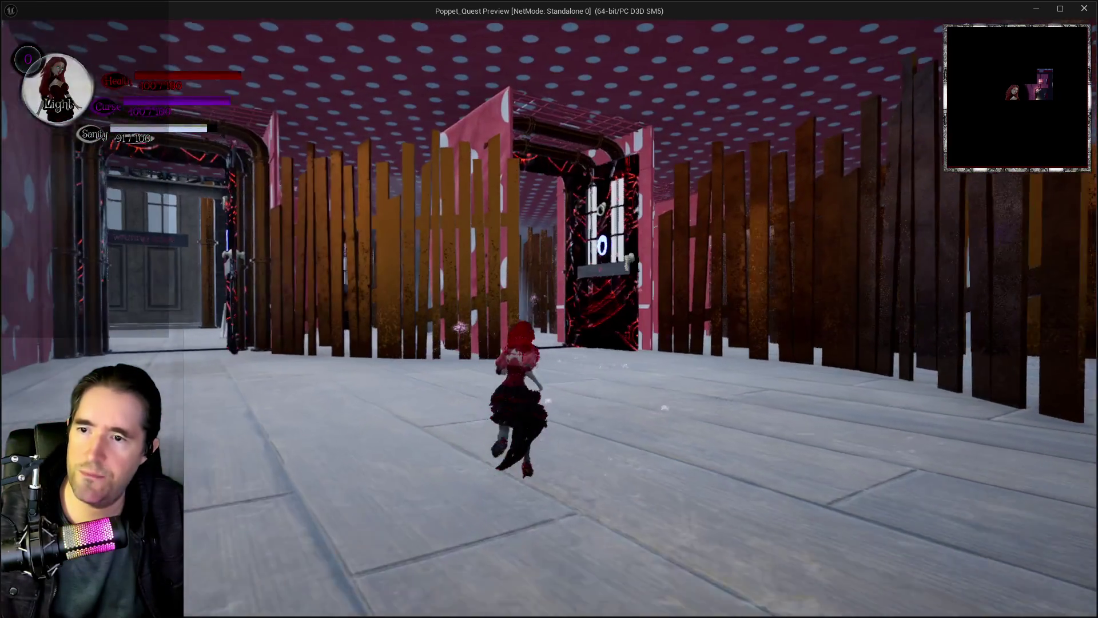
key(w)
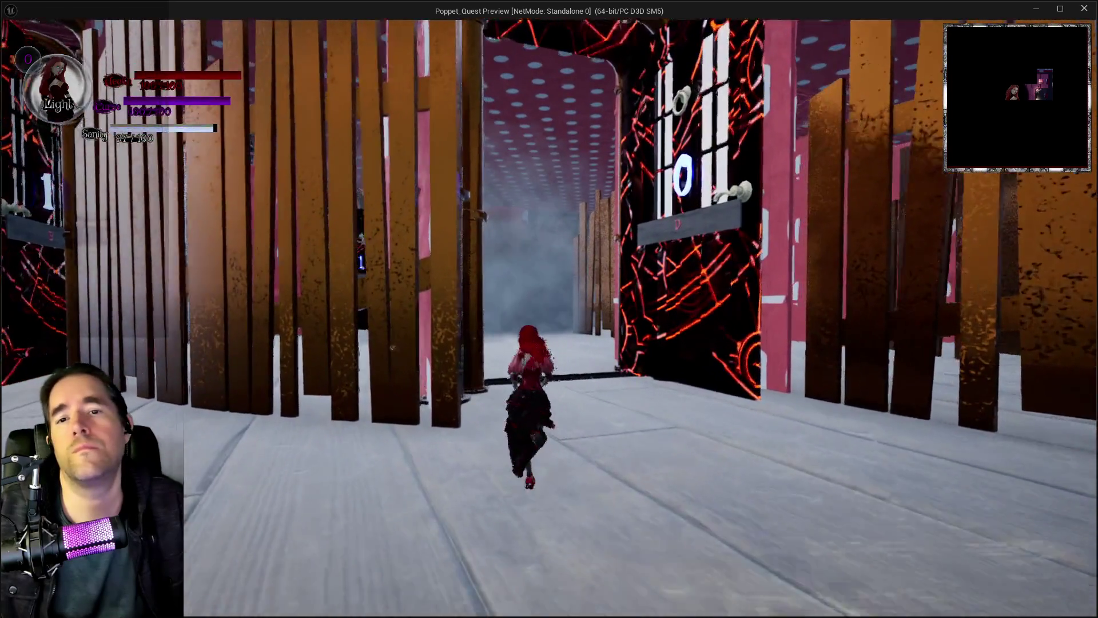
key(w)
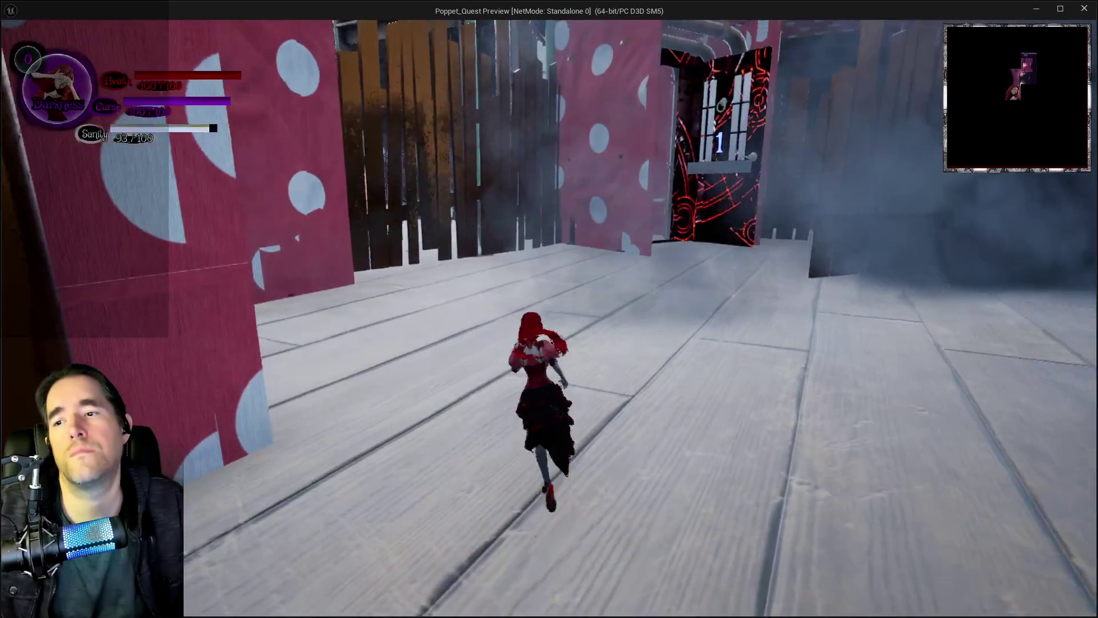
key(w)
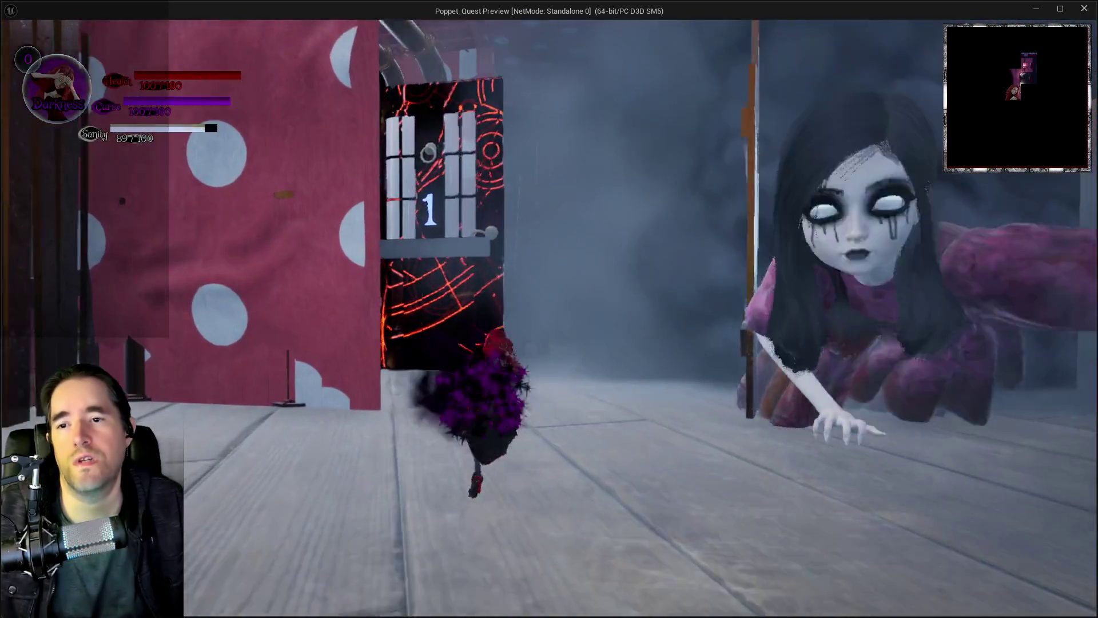
key(w)
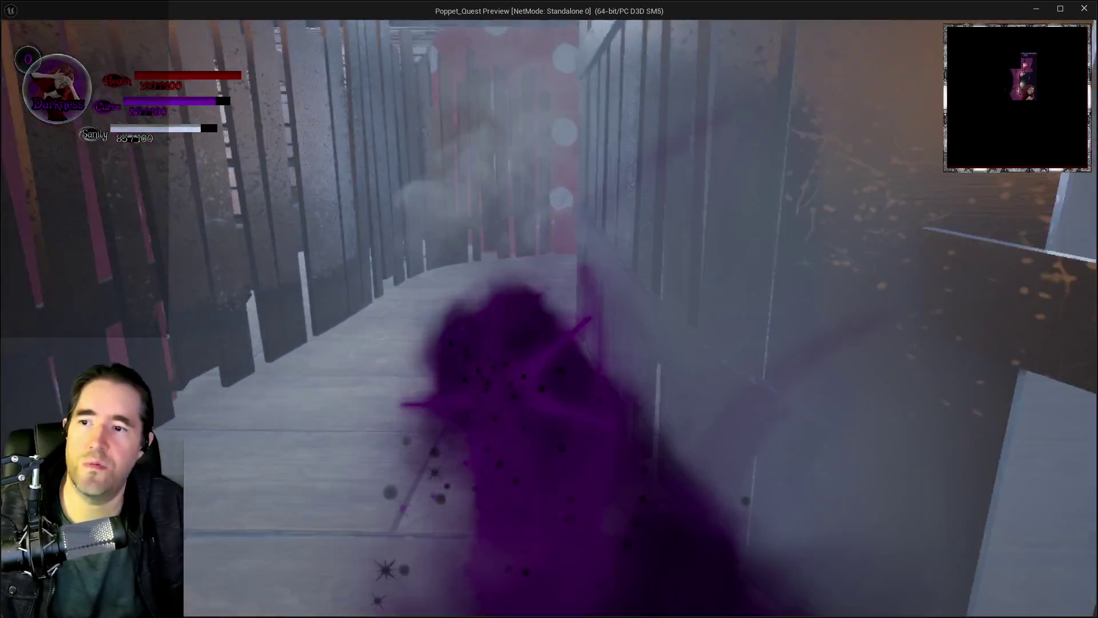
key(w)
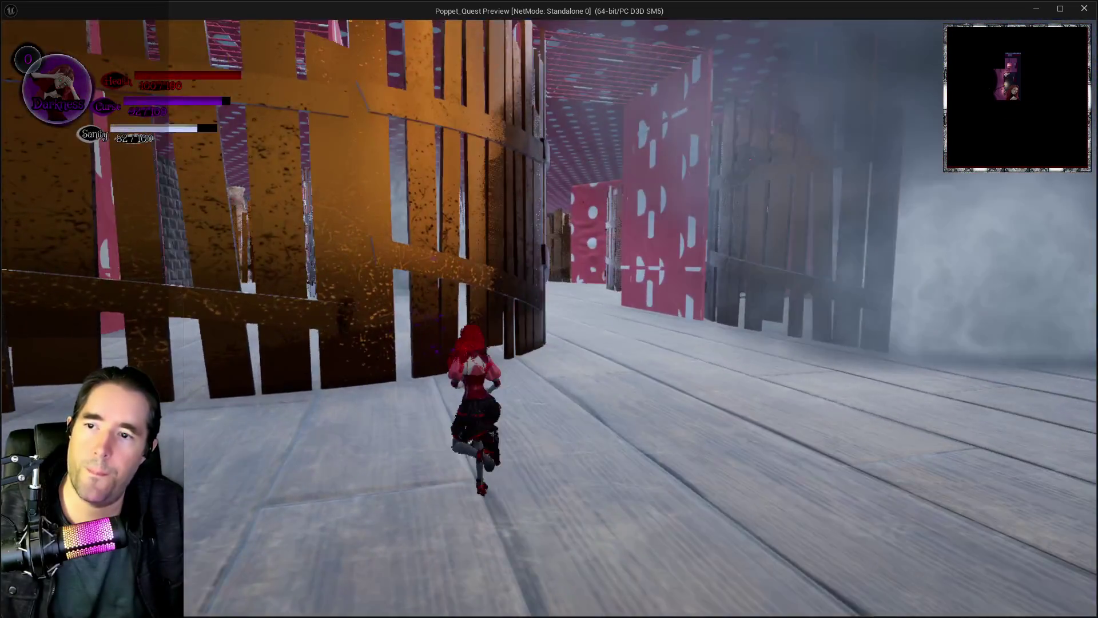
key(w)
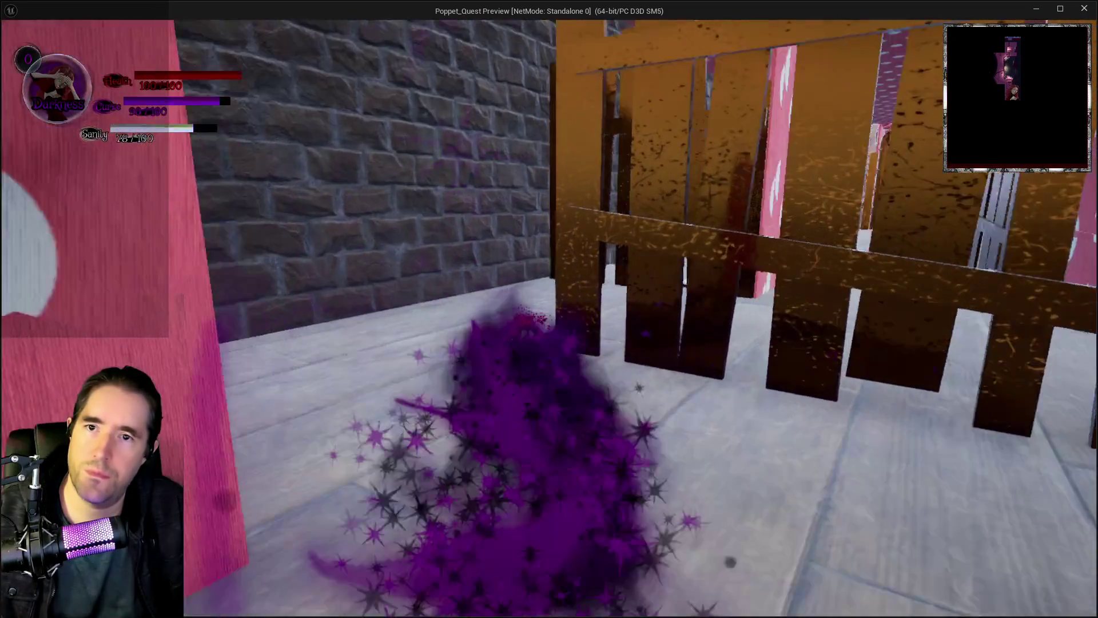
key(w)
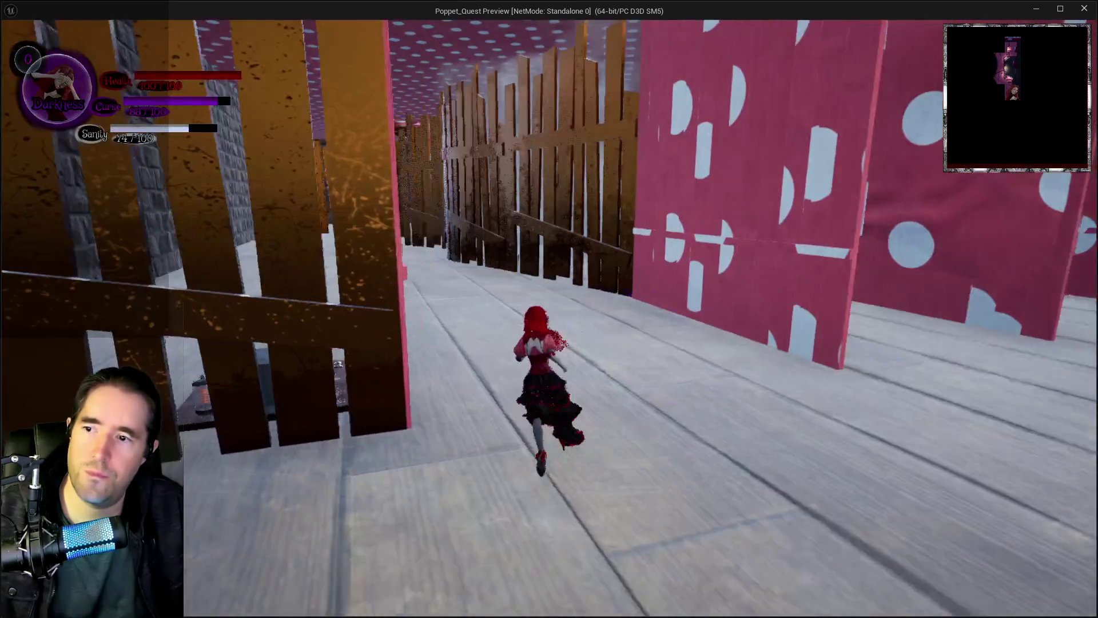
key(w)
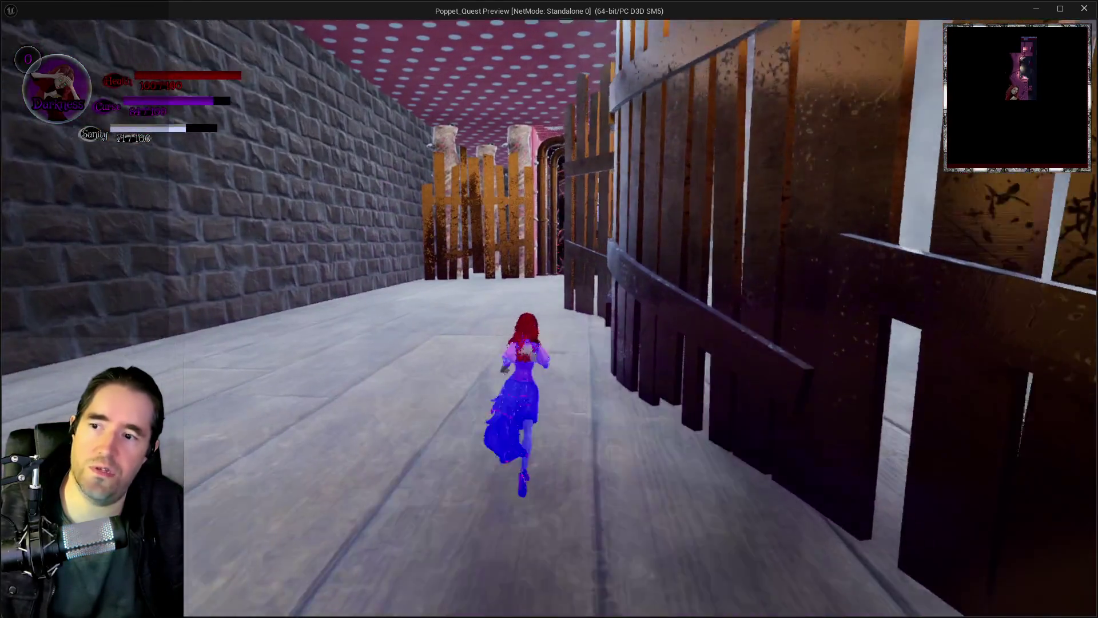
key(w)
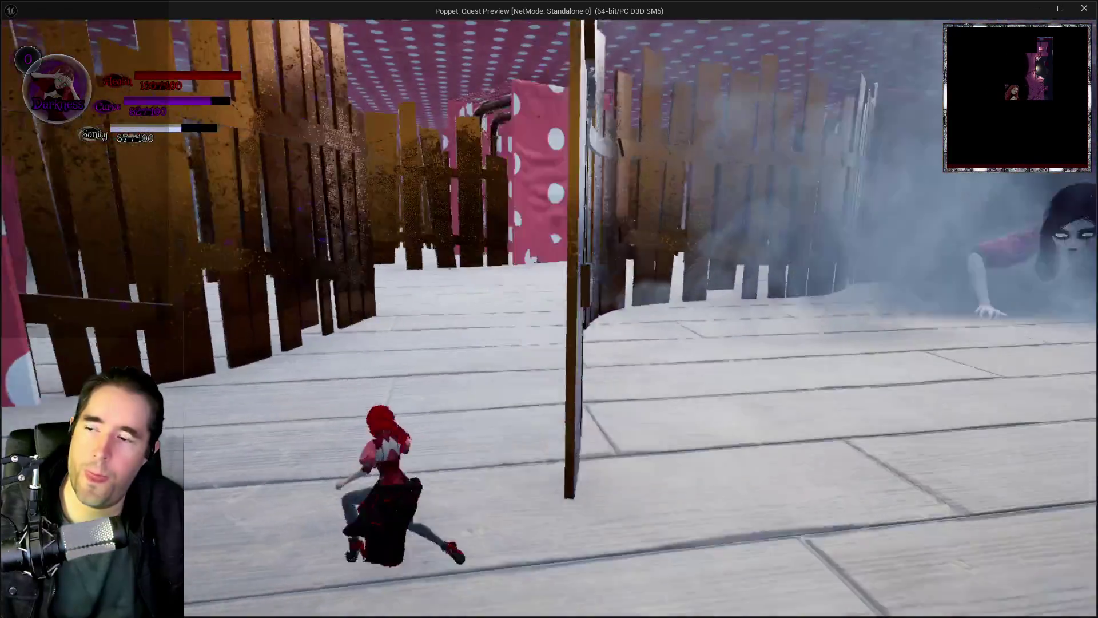
key(w)
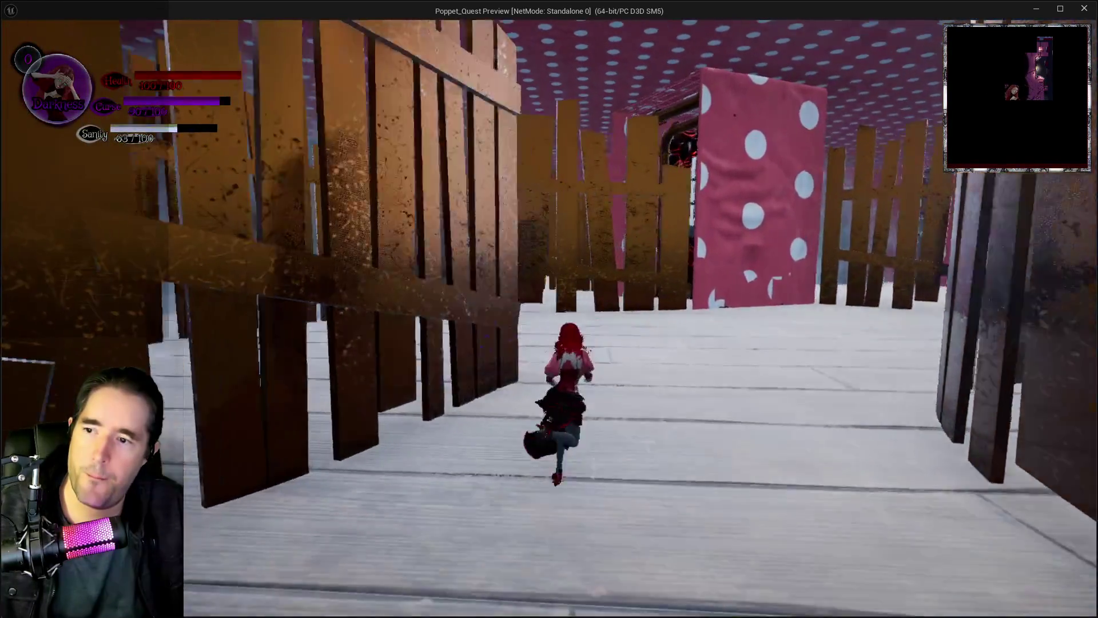
key(w)
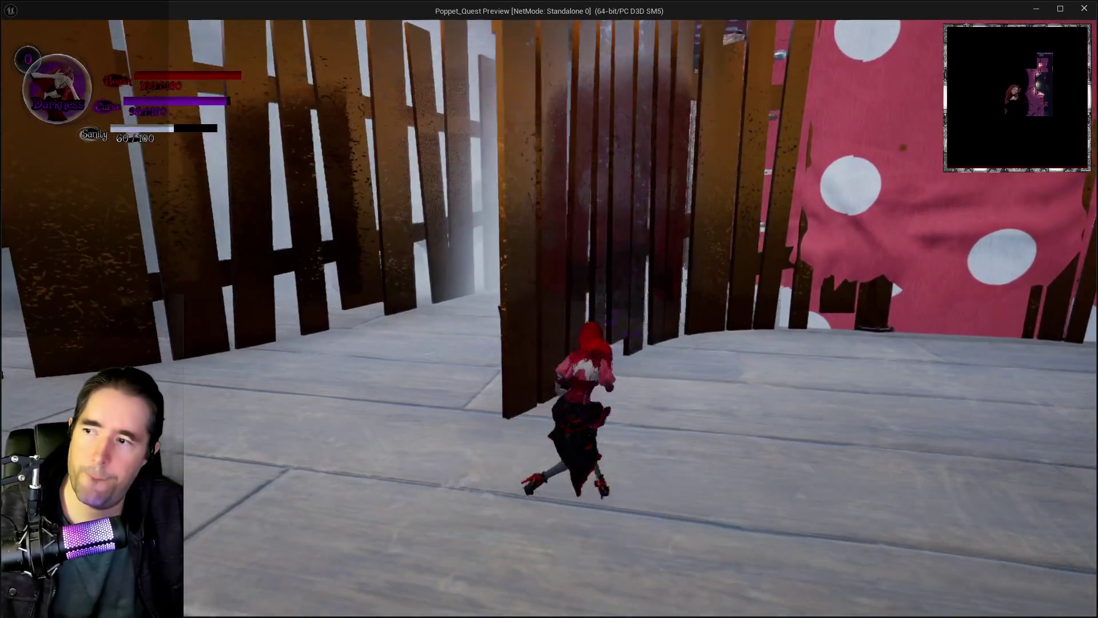
key(w)
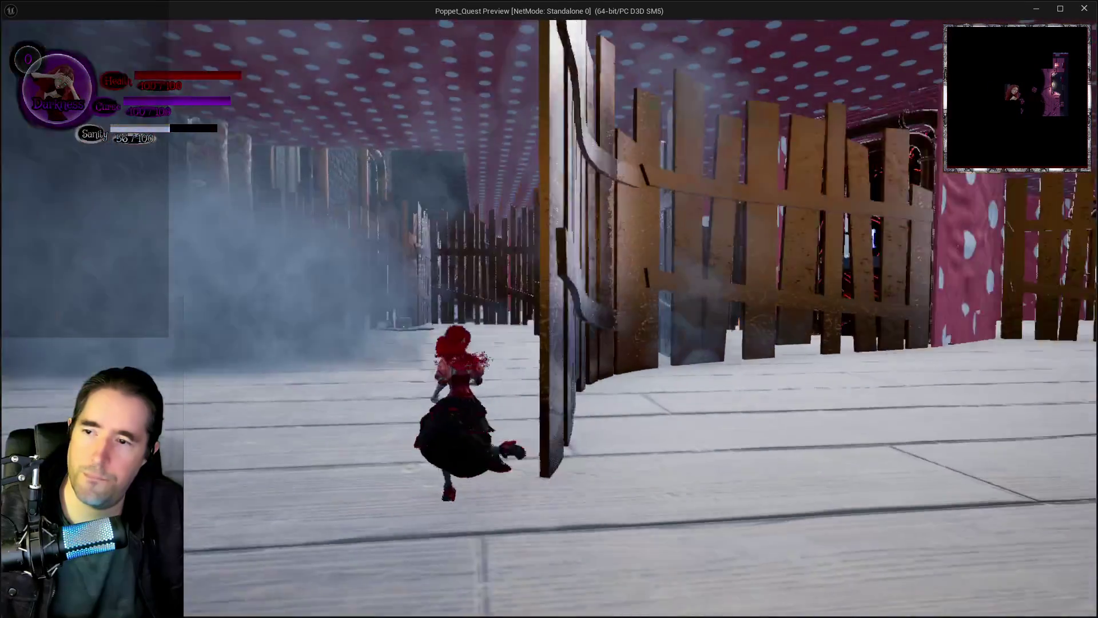
key(w)
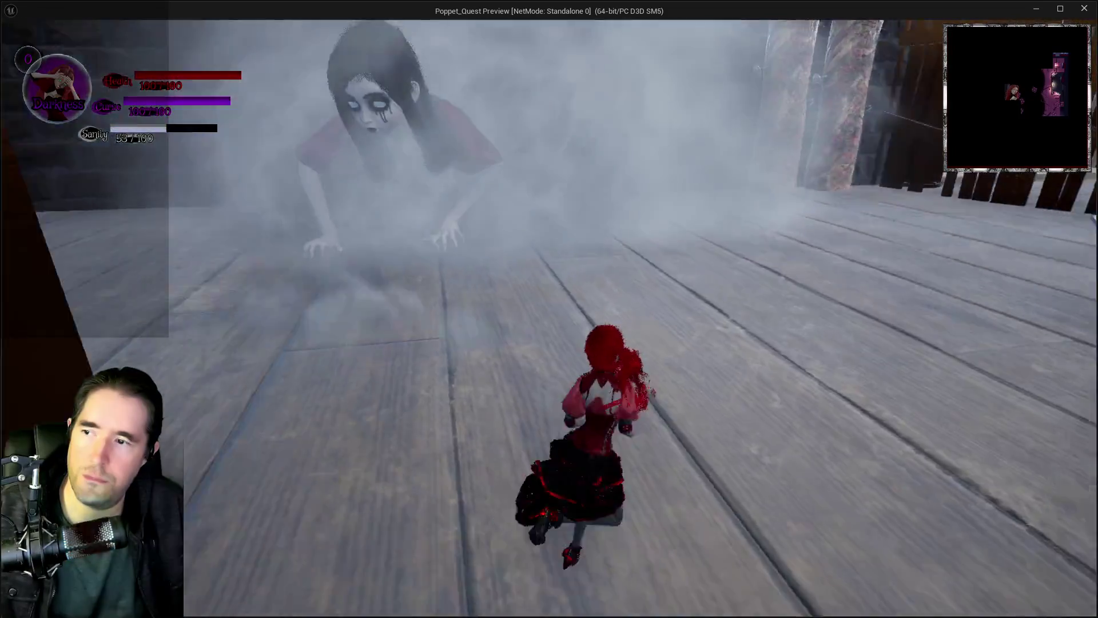
key(shift+F1)
click(908, 384)
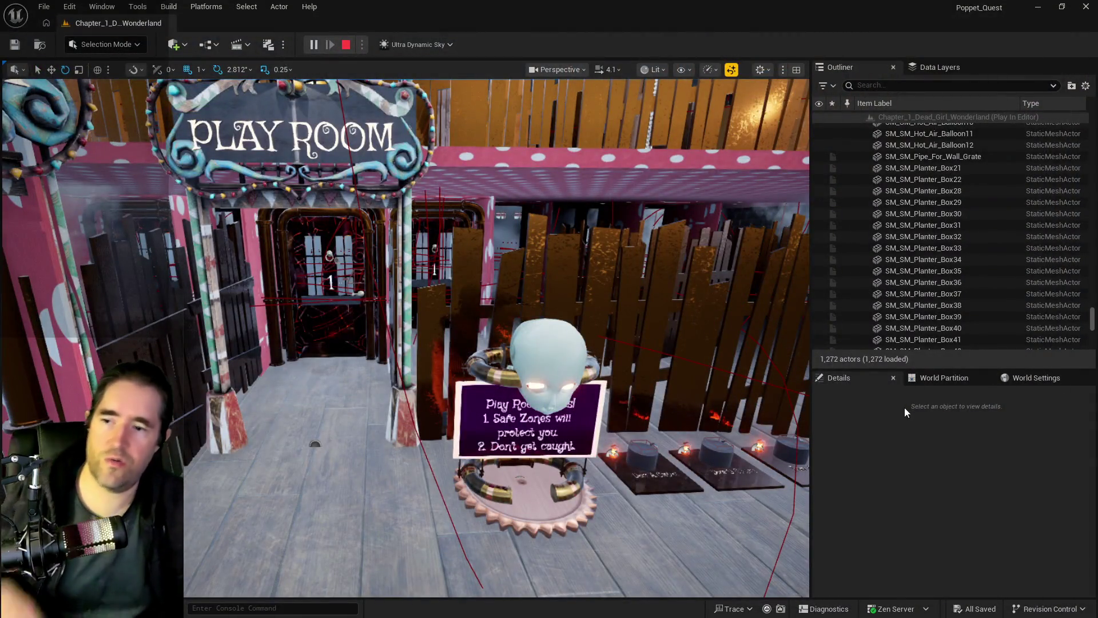
- Stop play, shift, rotate and slightly raise BP_Charlotte_Smoke, then open its Blueprint
key(Escape)
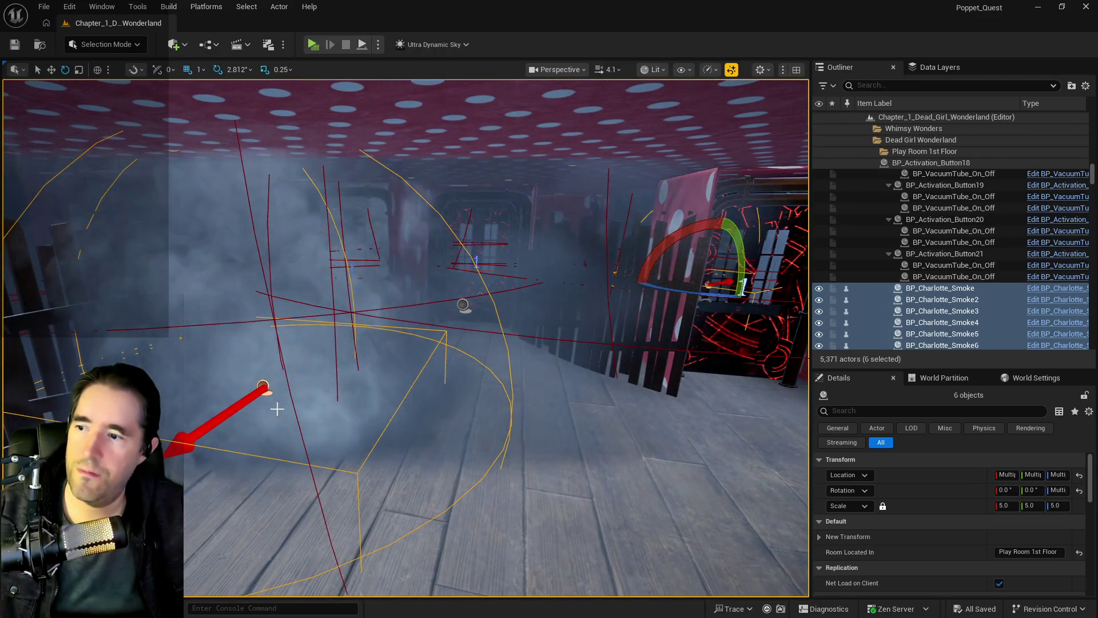
click(263, 386)
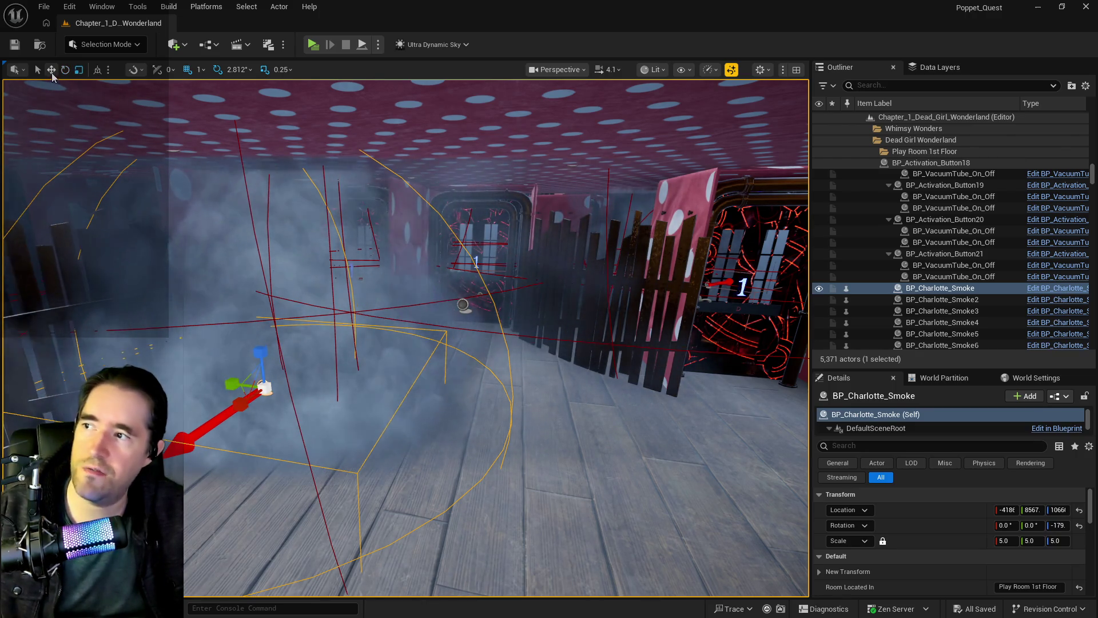
drag(302, 383, 317, 396)
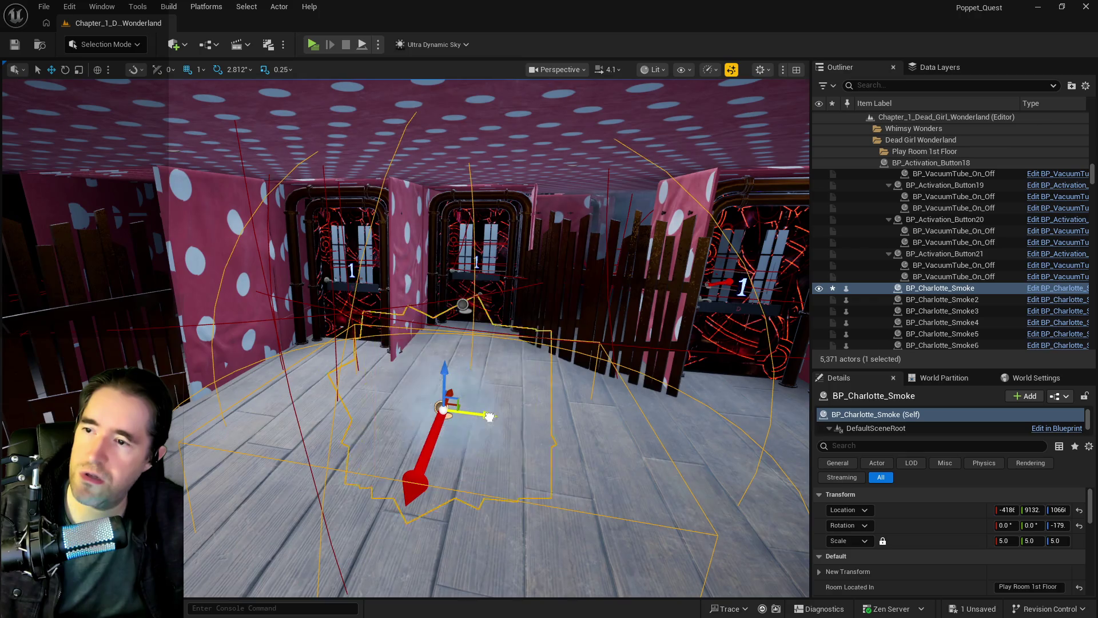
drag(502, 407, 550, 361)
key(e)
drag(459, 366, 440, 380)
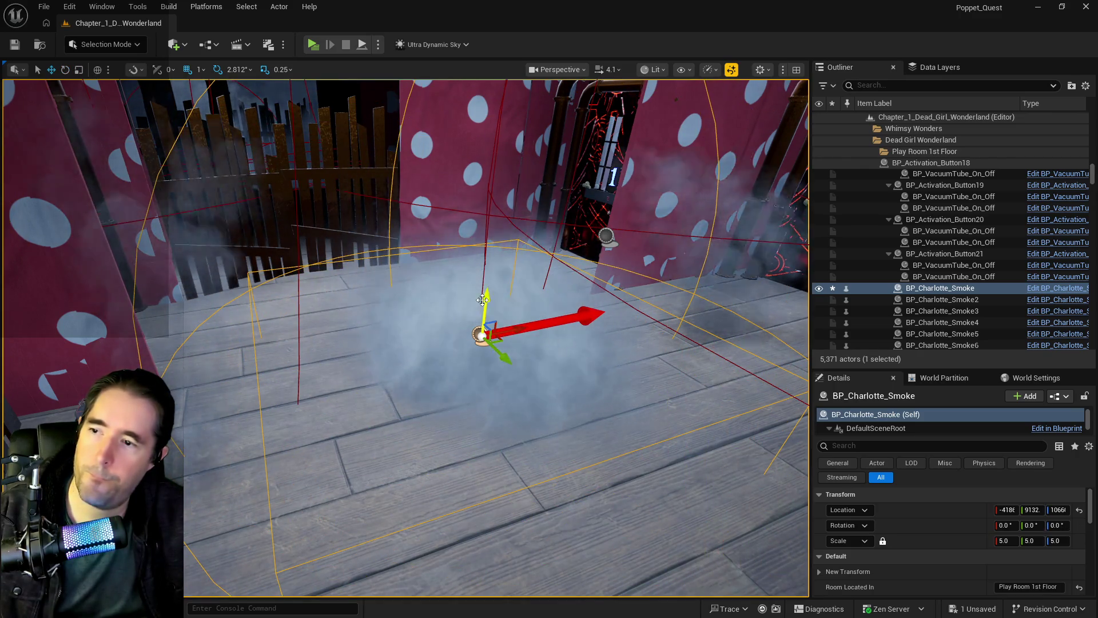
drag(482, 299, 486, 279)
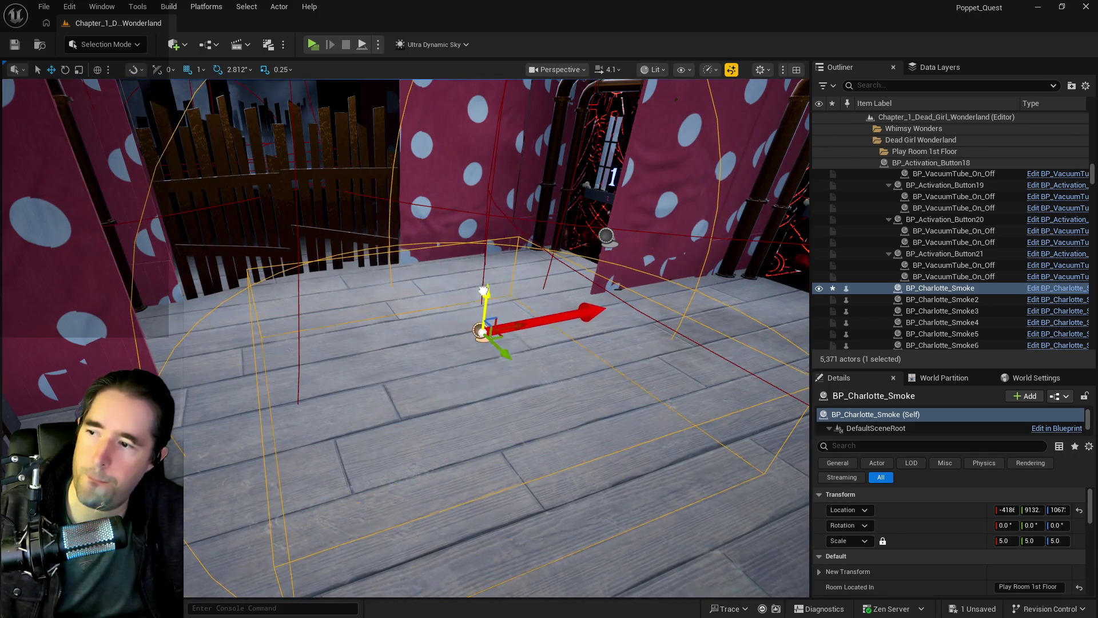
drag(433, 375, 490, 386)
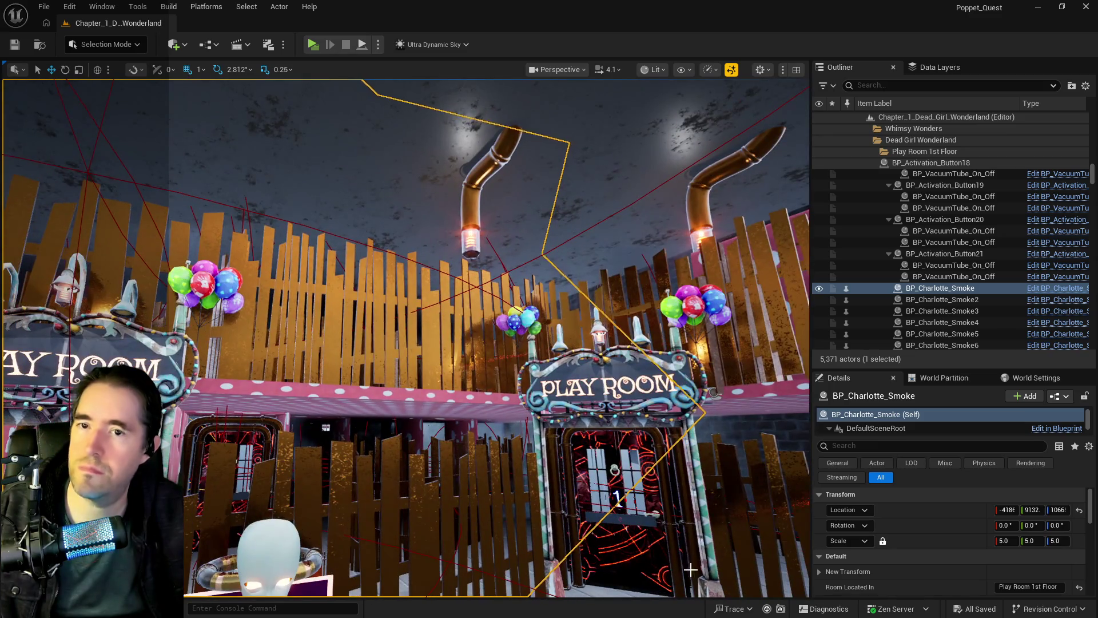
key(ctrl+e)
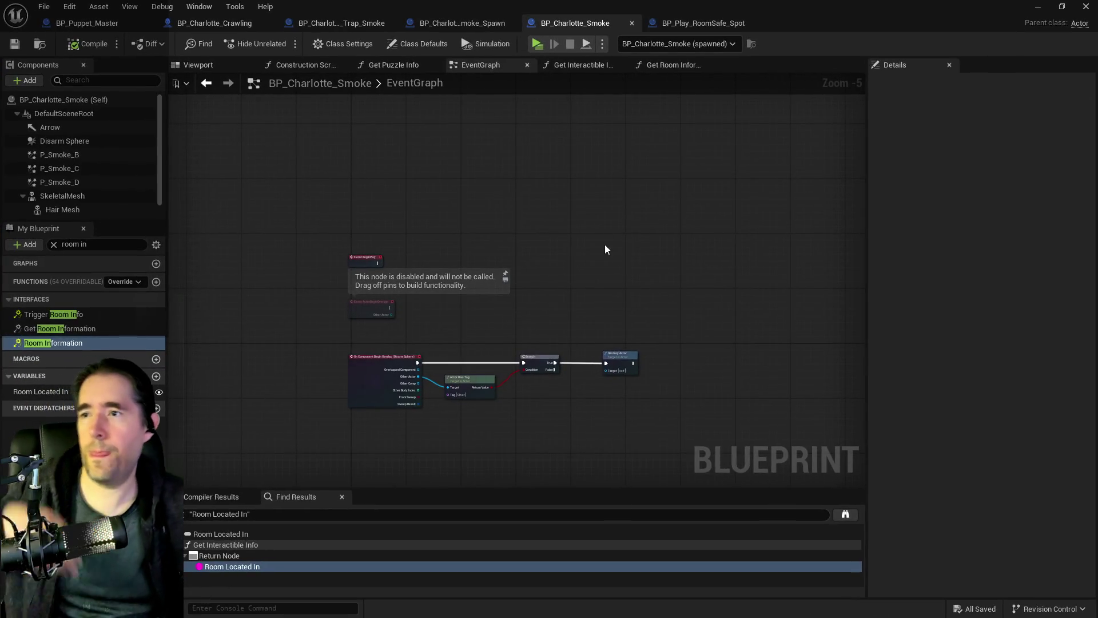
- In BP_Puppet_Master's EventGraph, open the Encounter System Graph and its Spawn NPC collapsed graph
click(121, 29)
scroll(459, 188, down, 3)
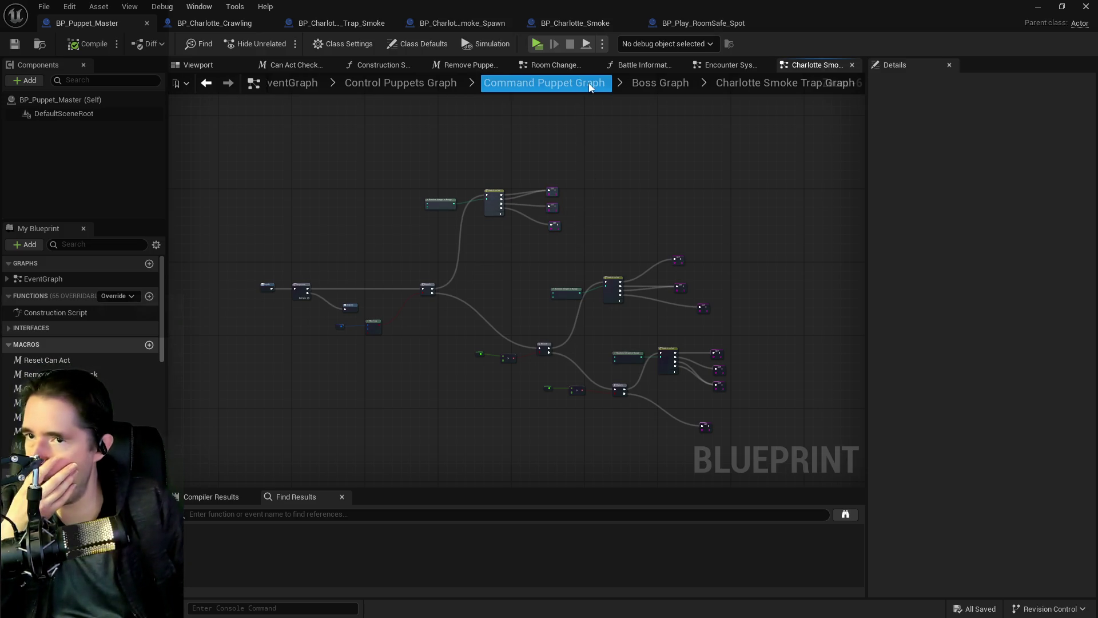
click(320, 85)
double_click(519, 334)
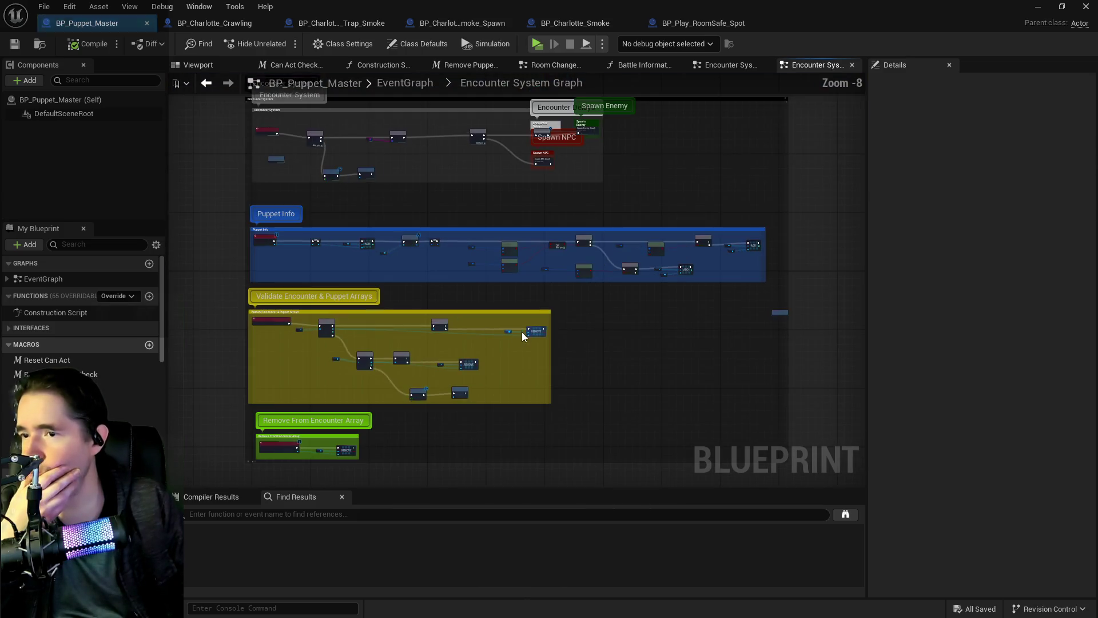
scroll(631, 245, up, 5)
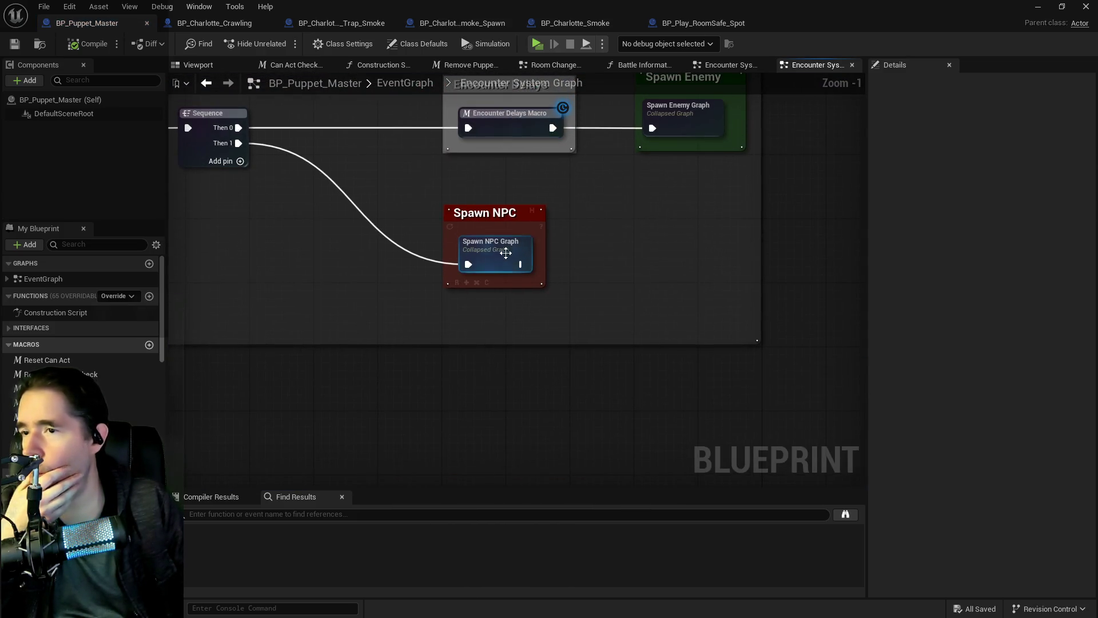
double_click(503, 243)
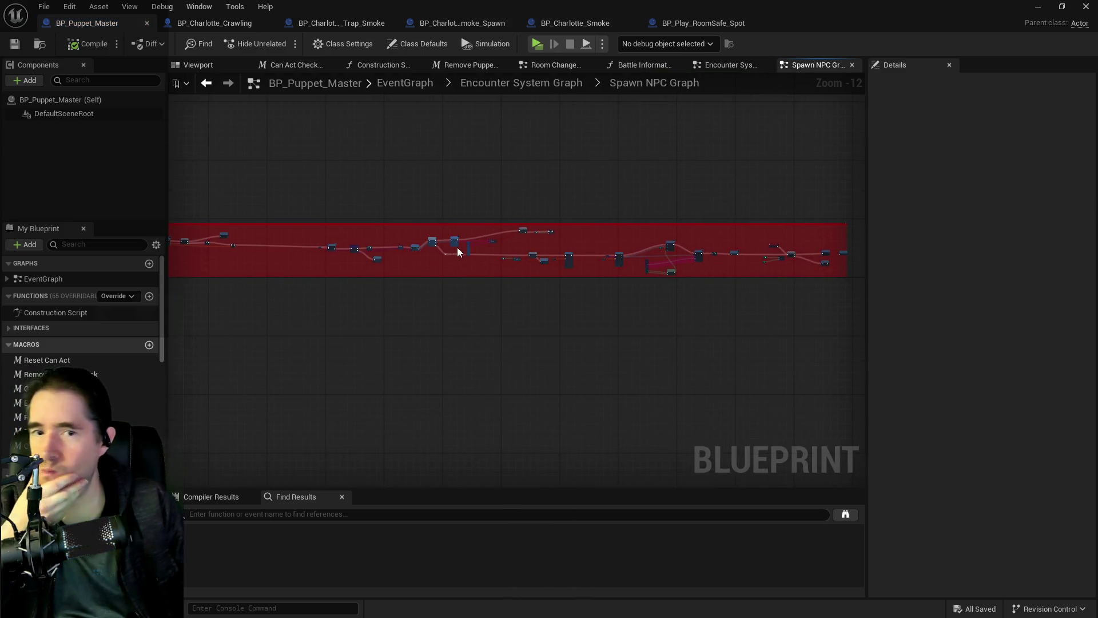
- Move the Branch, Matching Actors and ++ nodes down-left in the Spawn NPC Graph
scroll(495, 316, up, 3)
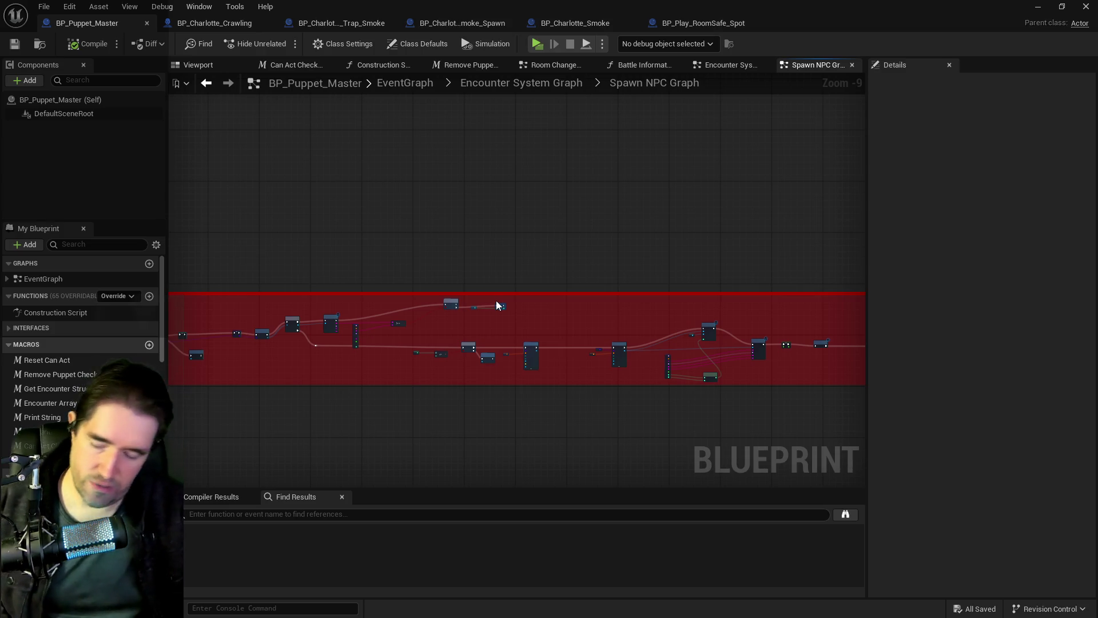
scroll(451, 327, up, 5)
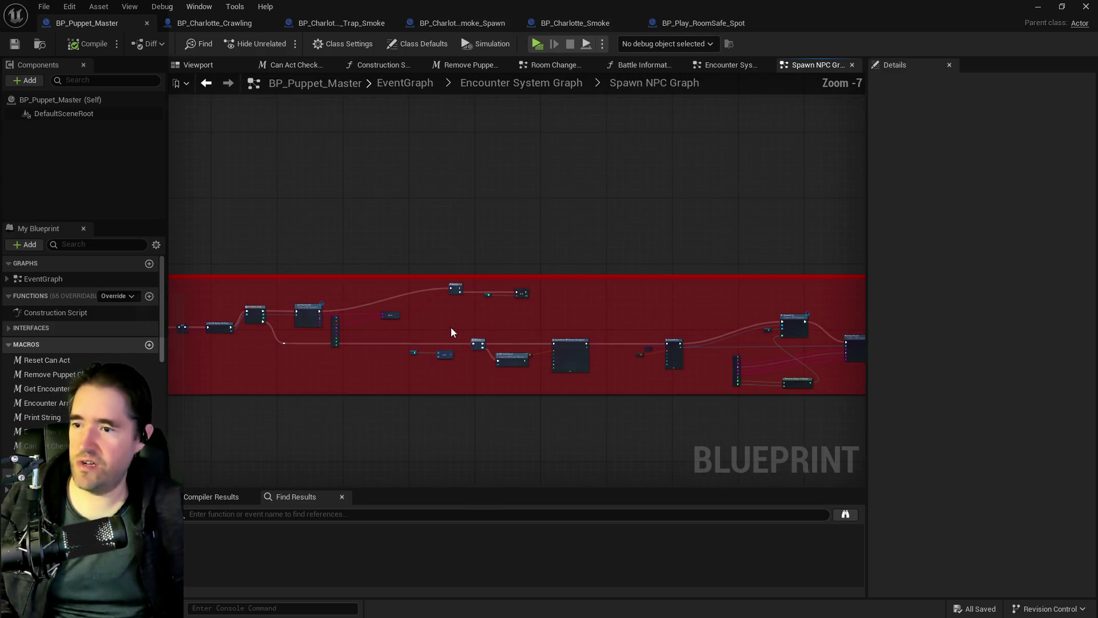
mouse_move(627, 278)
mouse_down()
mouse_move(574, 316)
mouse_move(549, 318)
mouse_move(597, 329)
mouse_move(660, 320)
mouse_up()
- Pan across Get All Actors Of Class, For Each Loop, Cast To Actor Class and Async Load nodes
scroll(653, 317, up, 3)
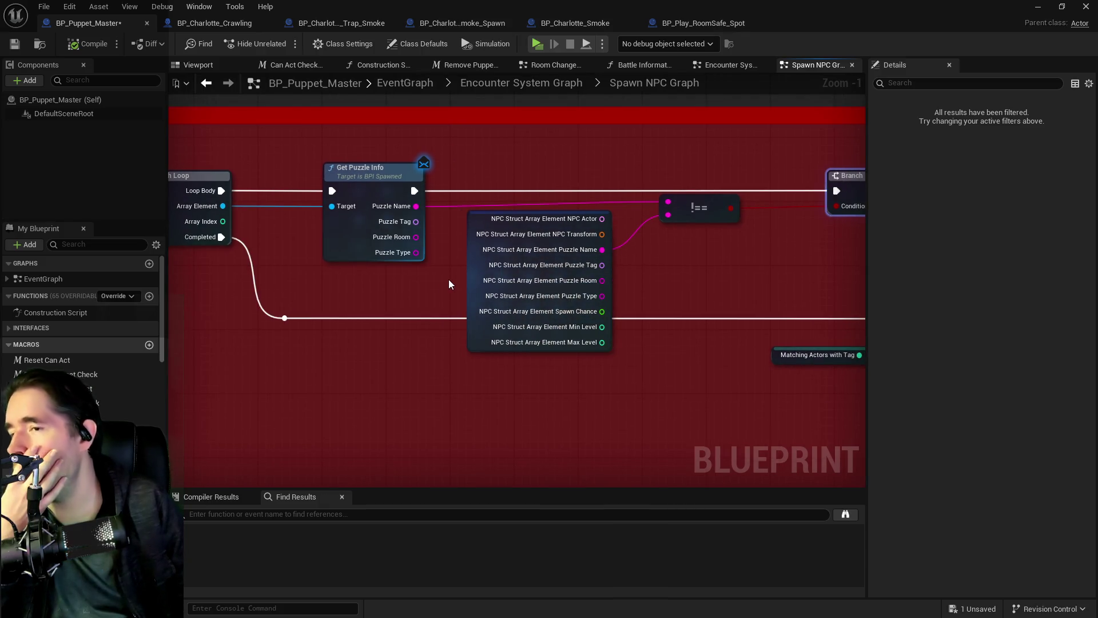
mouse_move(448, 285)
mouse_down()
mouse_move(789, 262)
mouse_move(856, 271)
mouse_up()
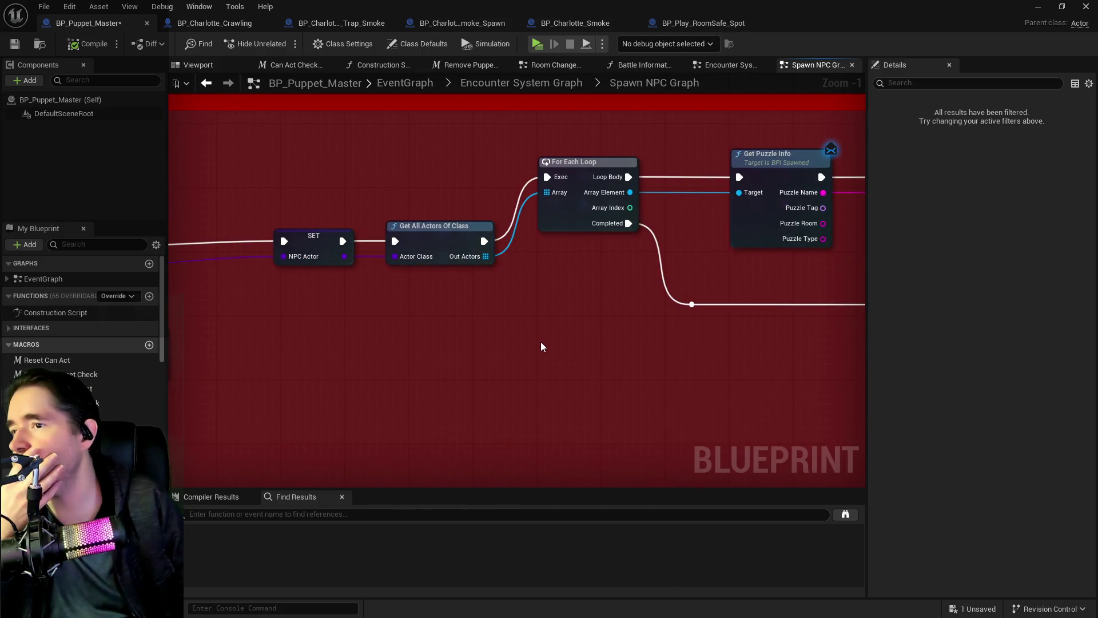
scroll(540, 341, down, 2)
mouse_move(304, 327)
mouse_down()
mouse_move(627, 315)
mouse_move(149, 323)
mouse_move(486, 311)
mouse_move(766, 275)
mouse_move(223, 238)
mouse_move(426, 277)
mouse_up()
scroll(486, 311, down, 2)
scroll(427, 278, up, 2)
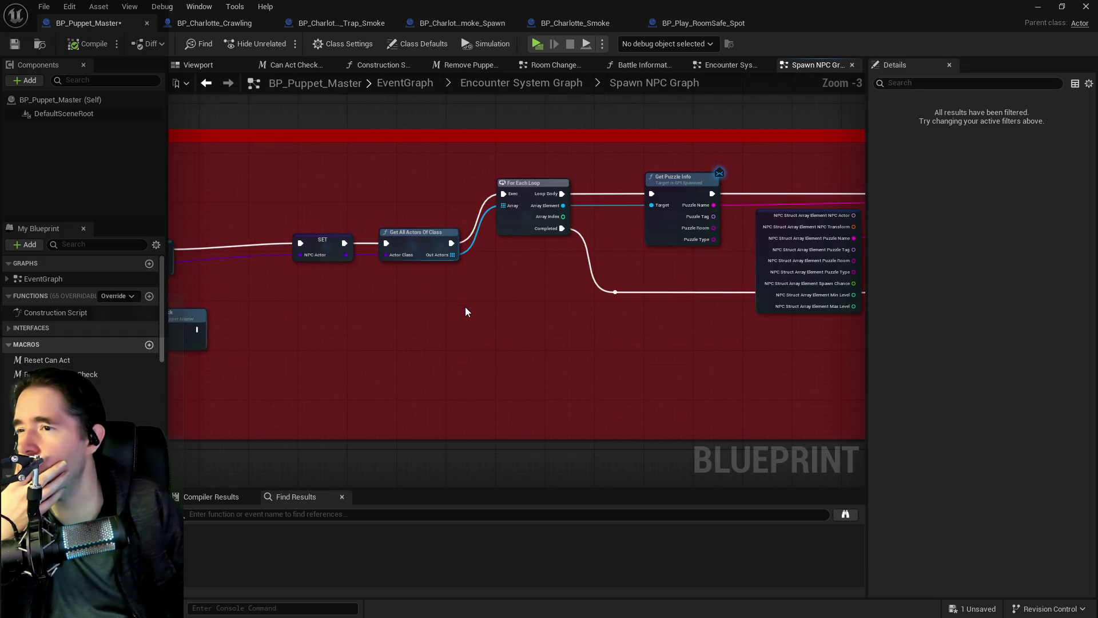
drag(339, 318, 675, 311)
drag(593, 309, 692, 293)
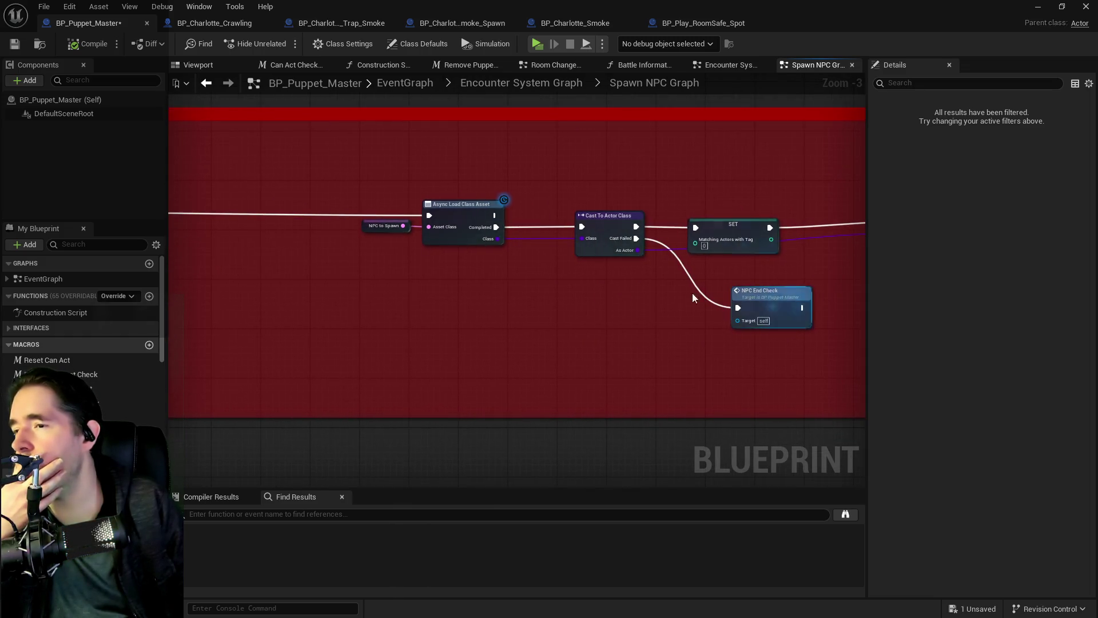
scroll(551, 352, down, 2)
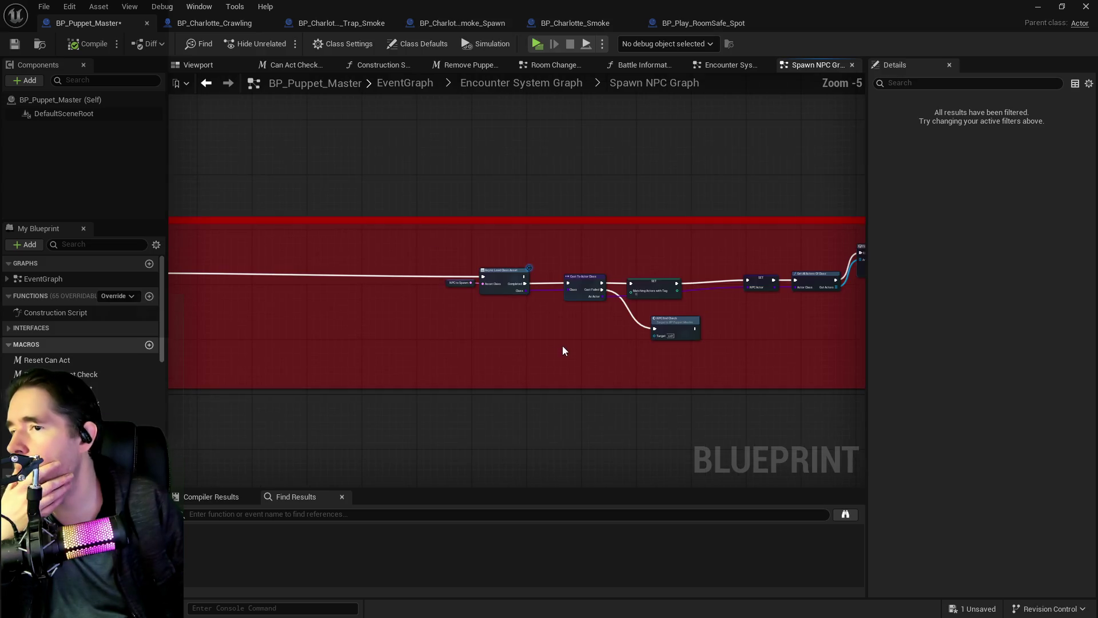
scroll(749, 301, up, 2)
mouse_move(750, 302)
mouse_down()
mouse_move(431, 291)
mouse_move(664, 294)
mouse_move(603, 311)
mouse_move(750, 302)
mouse_up()
- Review the NPC to Spawn input, Branch, SET, Do I Have This and NPC End Check nodes
drag(567, 318, 782, 307)
scroll(782, 306, down, 2)
drag(394, 343, 571, 349)
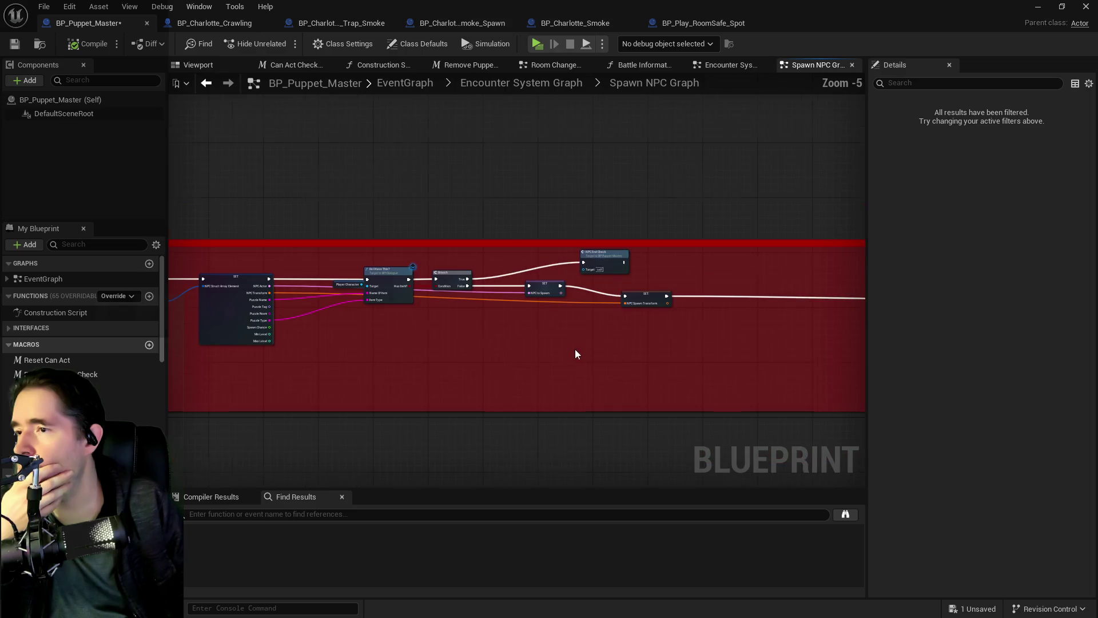
scroll(365, 332, up, 2)
drag(355, 325, 706, 342)
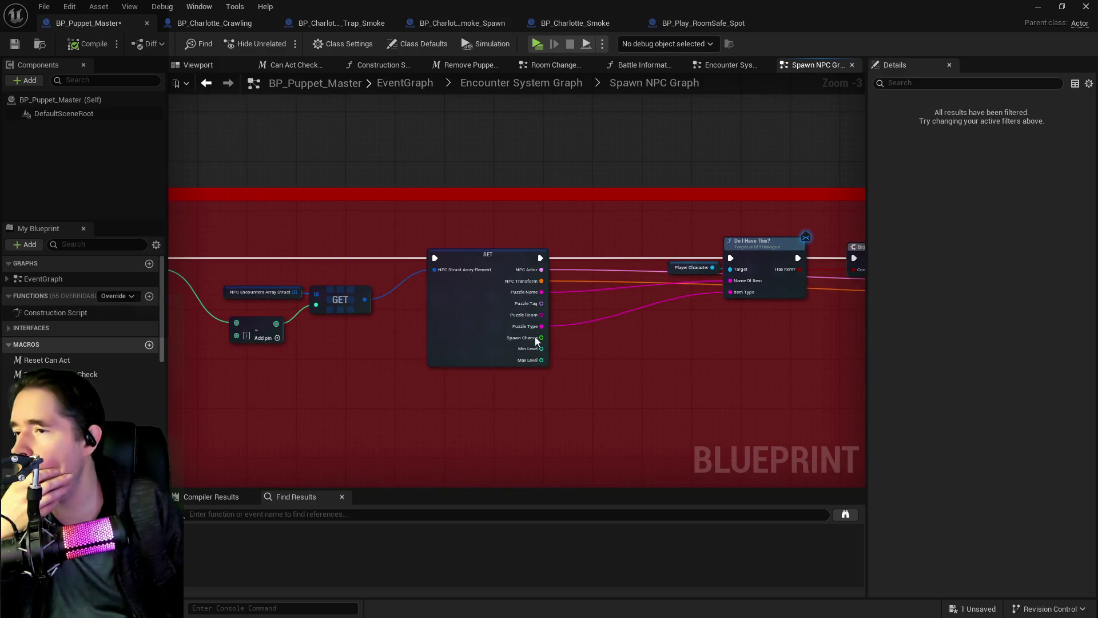
mouse_move(334, 344)
mouse_down()
mouse_move(410, 324)
mouse_move(855, 356)
mouse_up()
scroll(434, 336, down, 1)
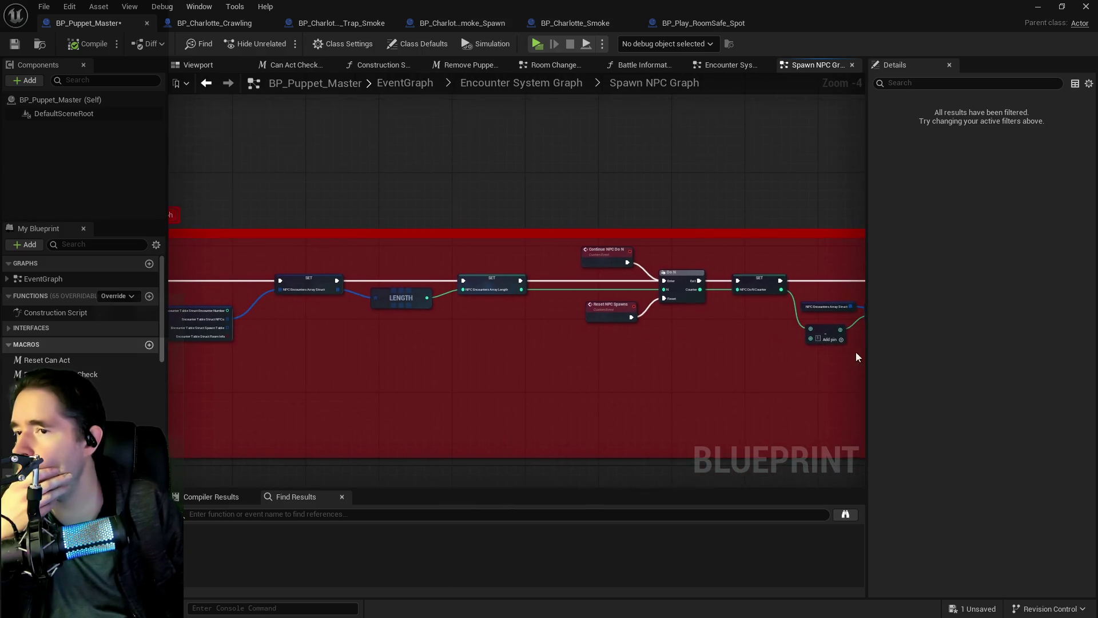
mouse_move(629, 358)
mouse_down()
mouse_move(732, 348)
mouse_move(602, 309)
mouse_move(169, 325)
mouse_up()
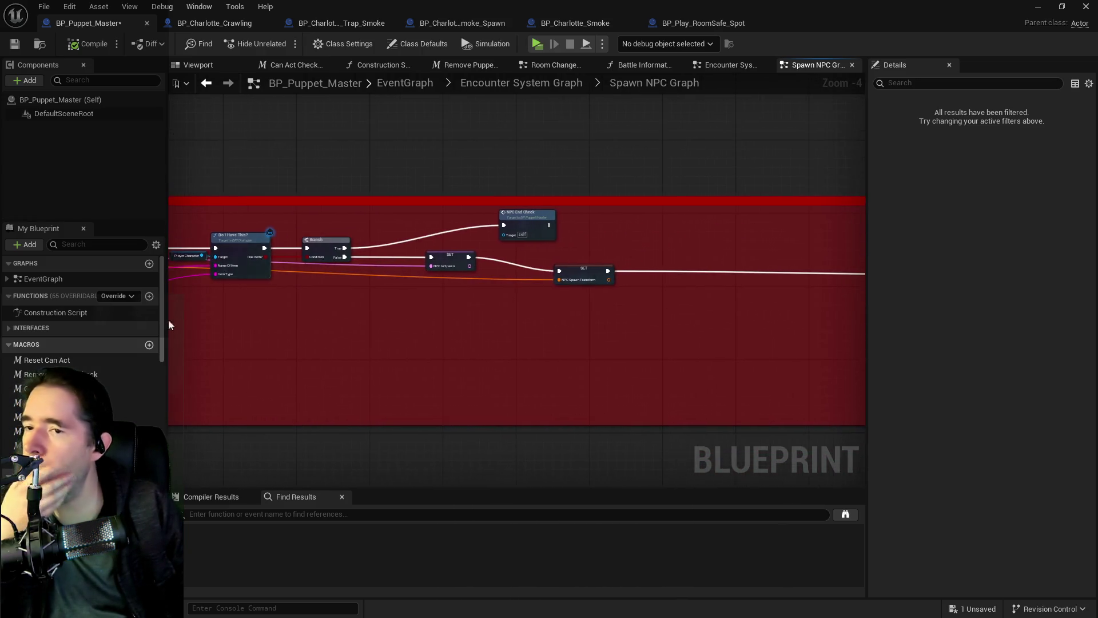
mouse_move(846, 329)
mouse_down()
mouse_move(457, 312)
mouse_move(466, 307)
mouse_move(417, 296)
mouse_move(535, 289)
mouse_up()
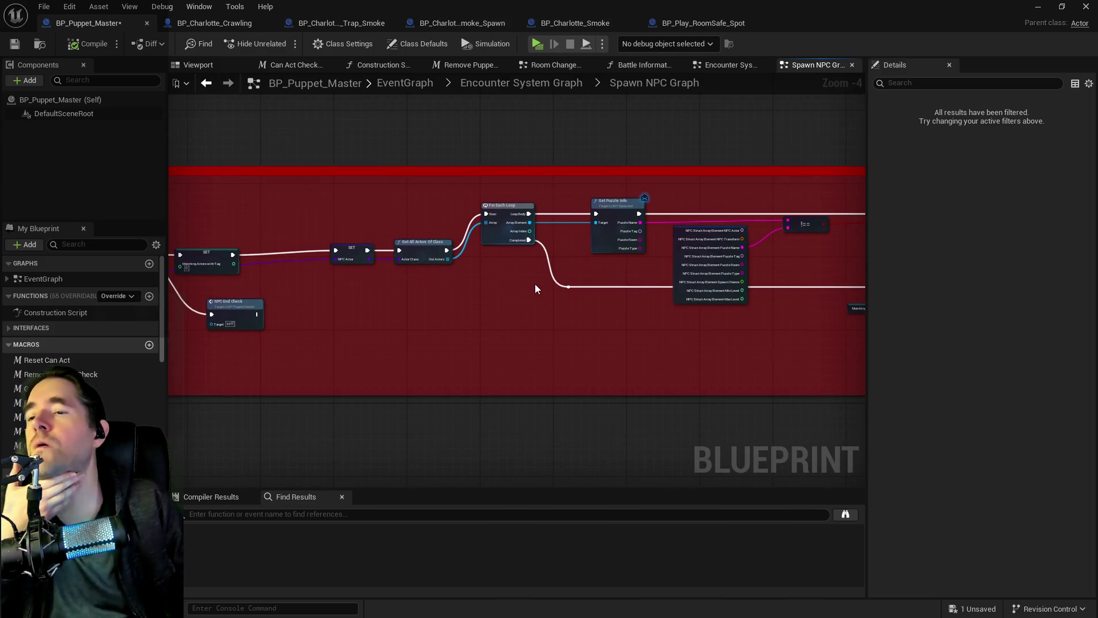
- Nudge the SET and Get All Actors Of Class nodes left
mouse_move(292, 223)
mouse_down()
mouse_move(452, 268)
mouse_move(376, 247)
mouse_up()
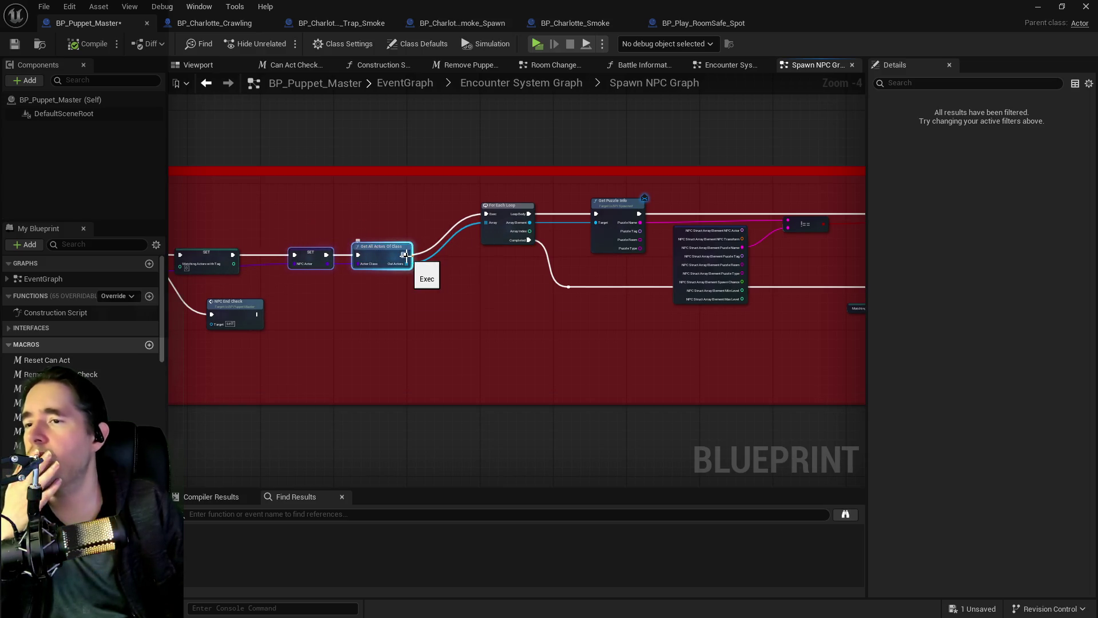
scroll(406, 254, down, 2)
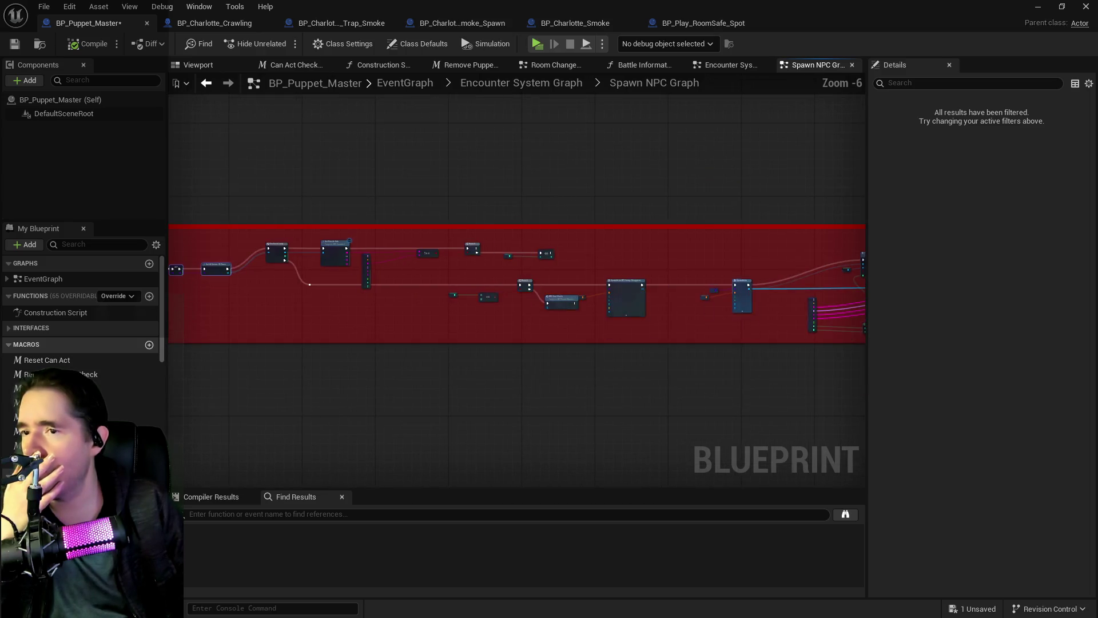
drag(660, 307, 484, 291)
- Review the SpawnActor, Spawned In, Get Puzzle Info and Branch nodes, ending near For Each Loop
scroll(661, 245, up, 2)
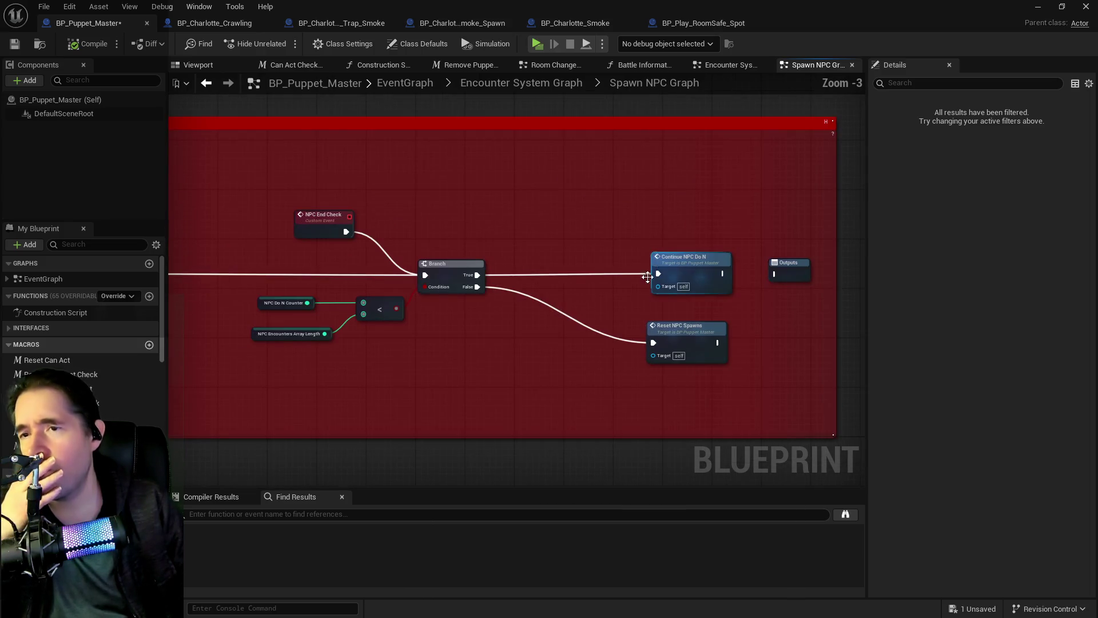
scroll(605, 308, up, 1)
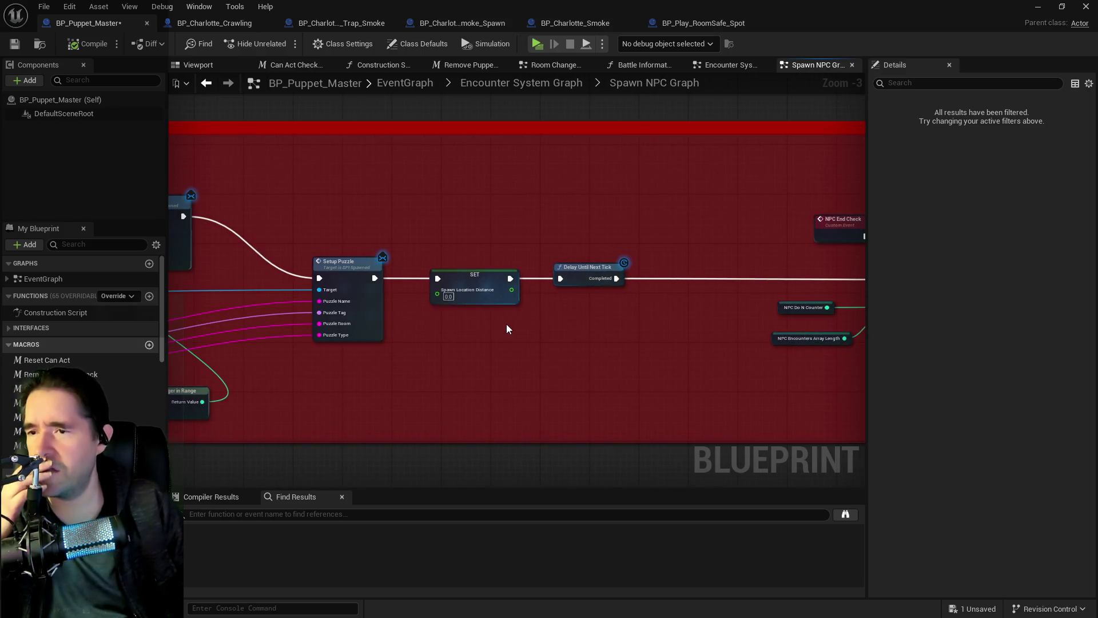
drag(506, 323, 818, 312)
drag(525, 300, 687, 278)
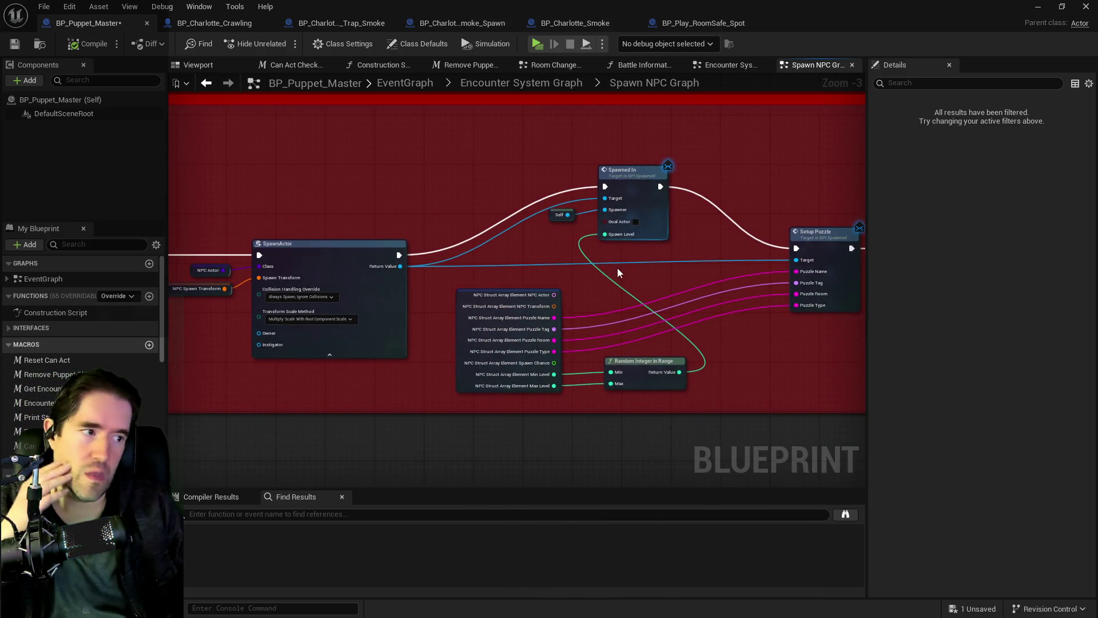
drag(502, 266, 652, 267)
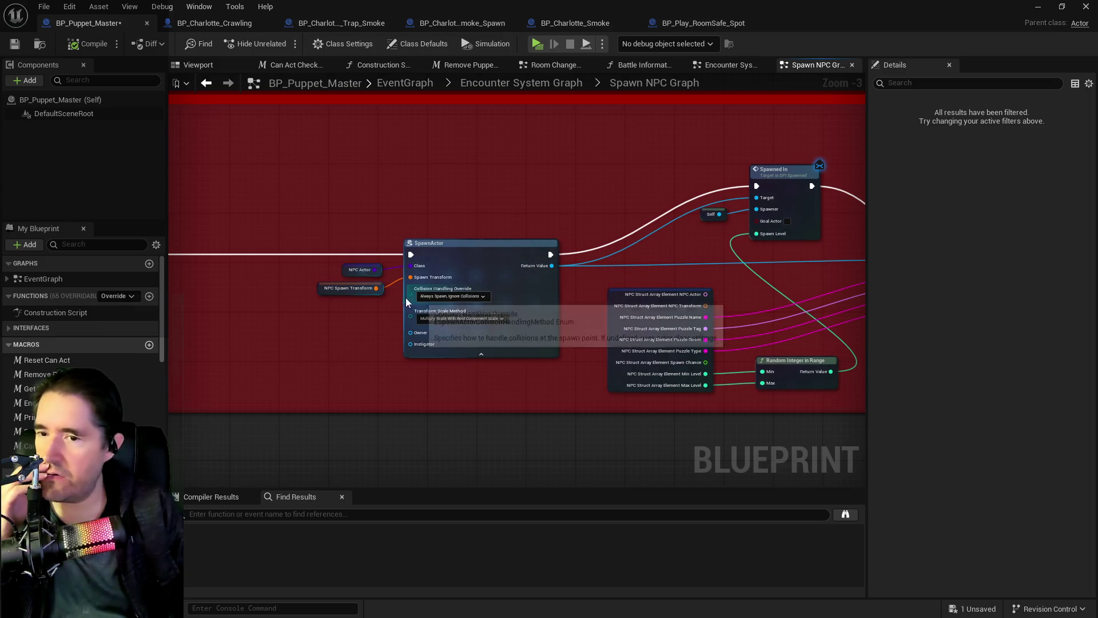
mouse_move(406, 298)
mouse_down()
mouse_move(575, 267)
mouse_move(657, 287)
mouse_up()
drag(409, 320, 822, 321)
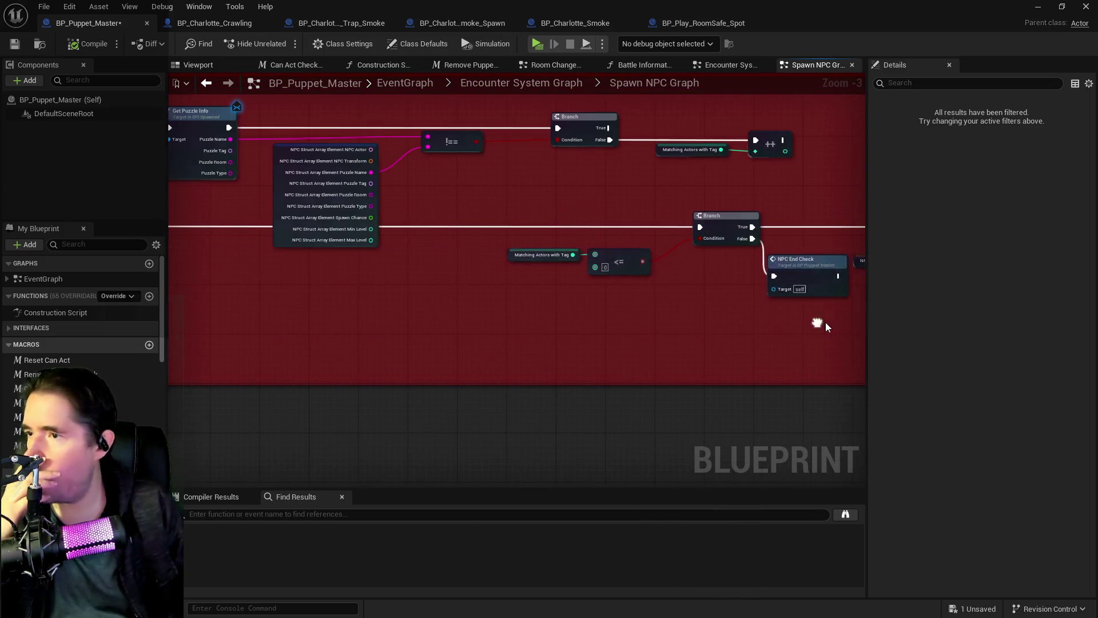
drag(498, 313, 742, 331)
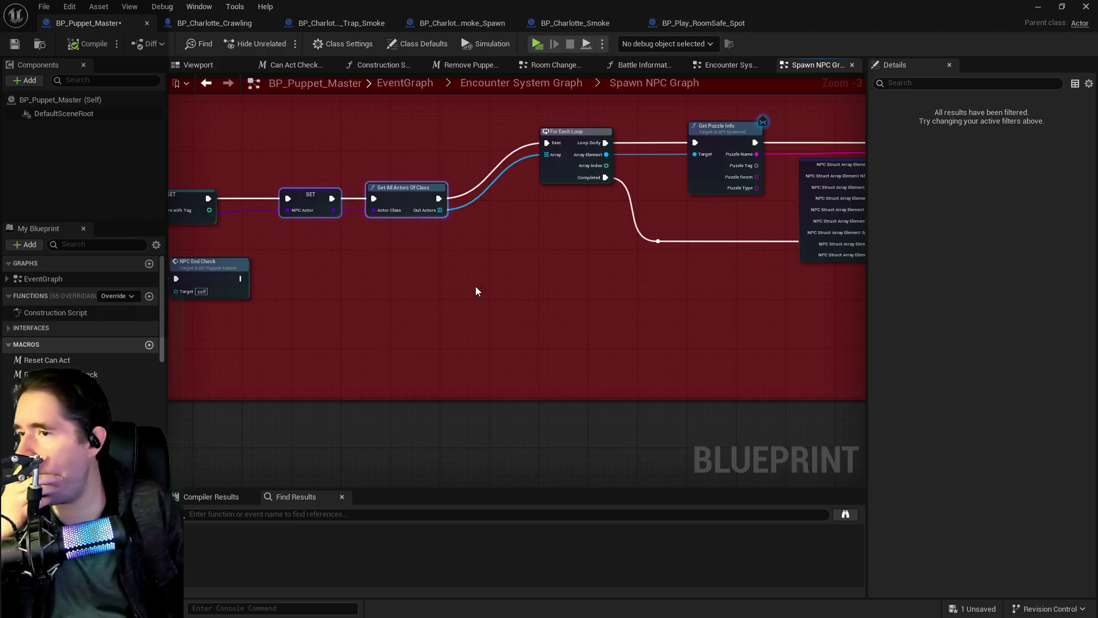
mouse_move(475, 291)
mouse_down()
mouse_move(589, 287)
mouse_move(698, 301)
mouse_move(495, 312)
mouse_move(662, 315)
mouse_move(416, 317)
mouse_up()
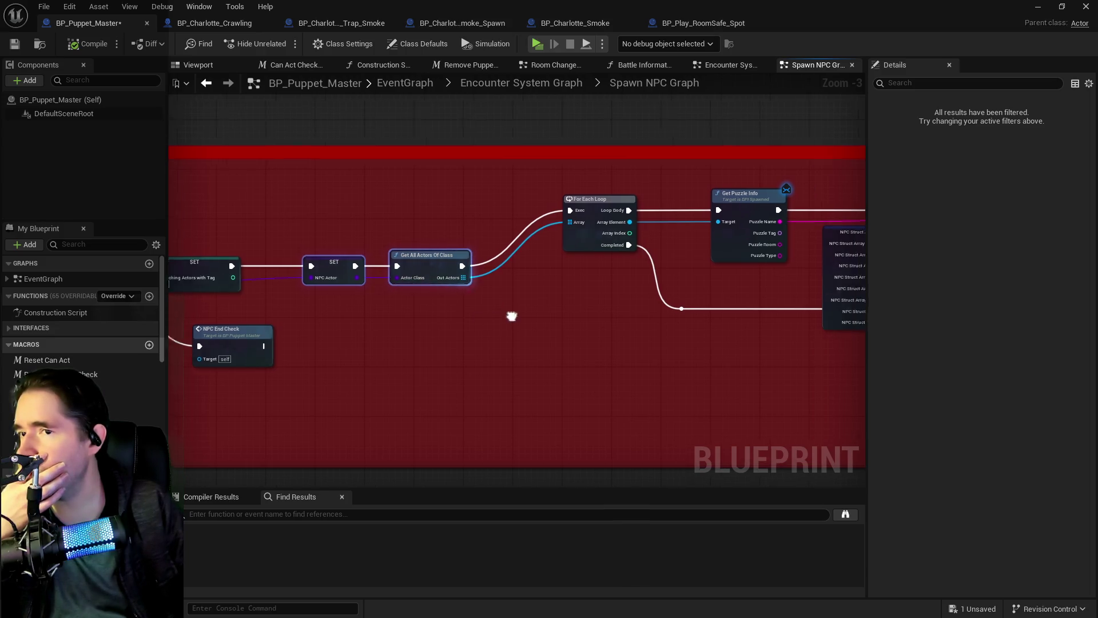
drag(510, 314, 415, 346)
drag(551, 362, 630, 371)
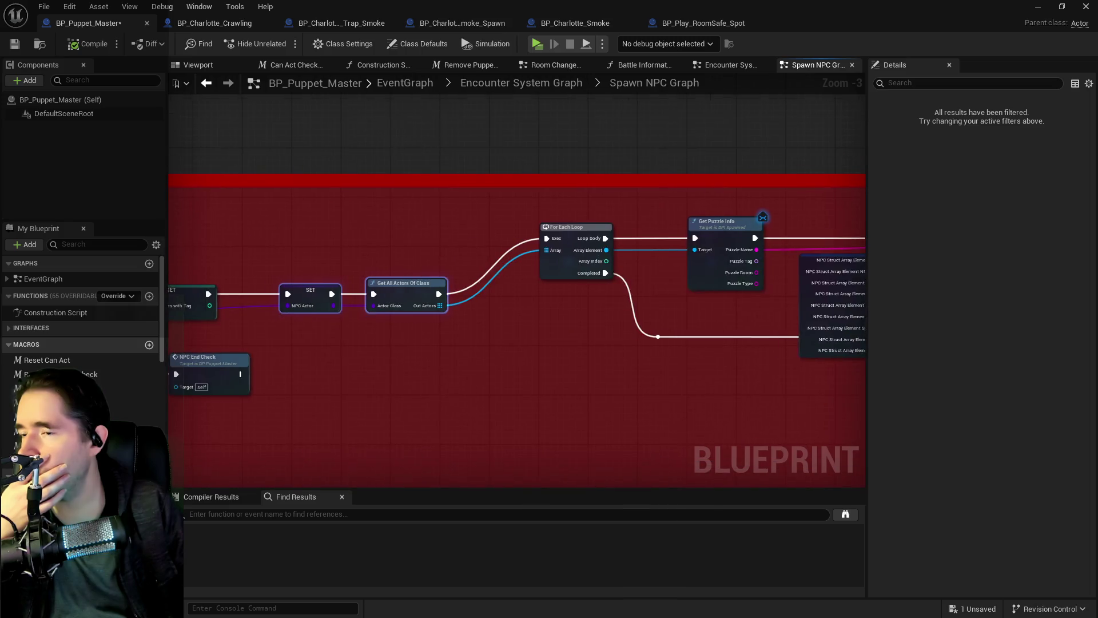
right_click(395, 346)
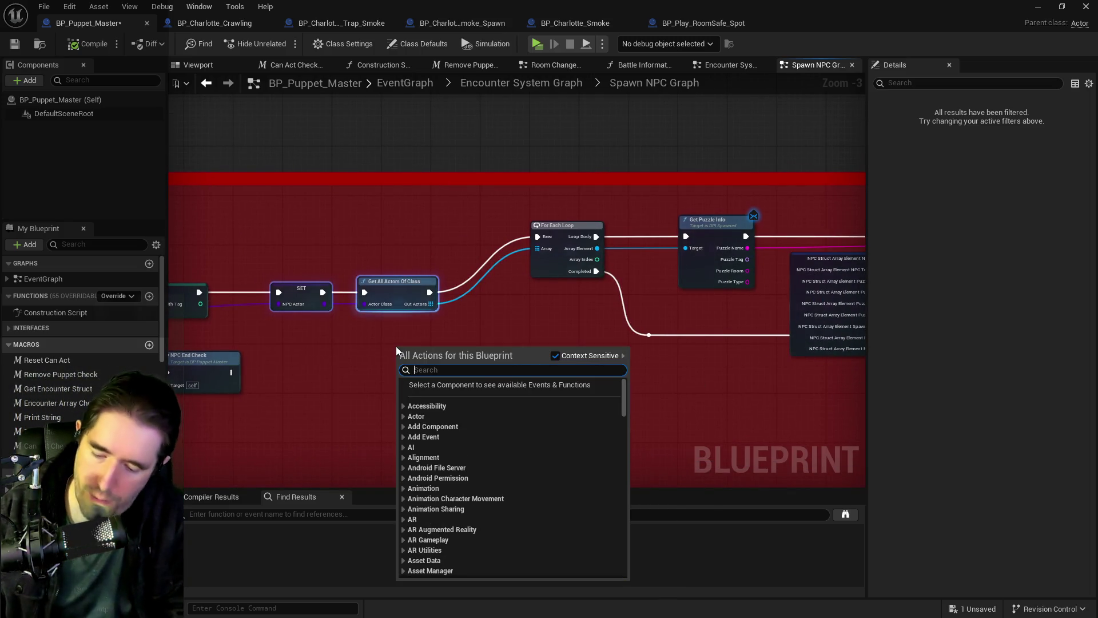
- Add a Get NPC Array node and place it below Get All Actors Of Class
text(get pn)
key(BackSpace)
key(BackSpace)
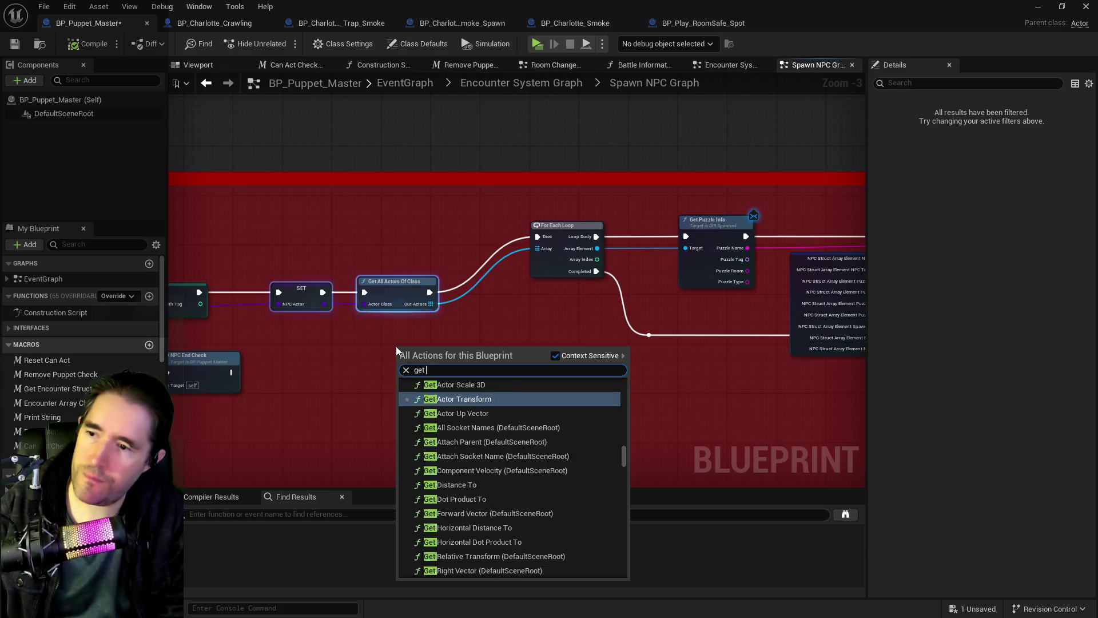
text(npc arr)
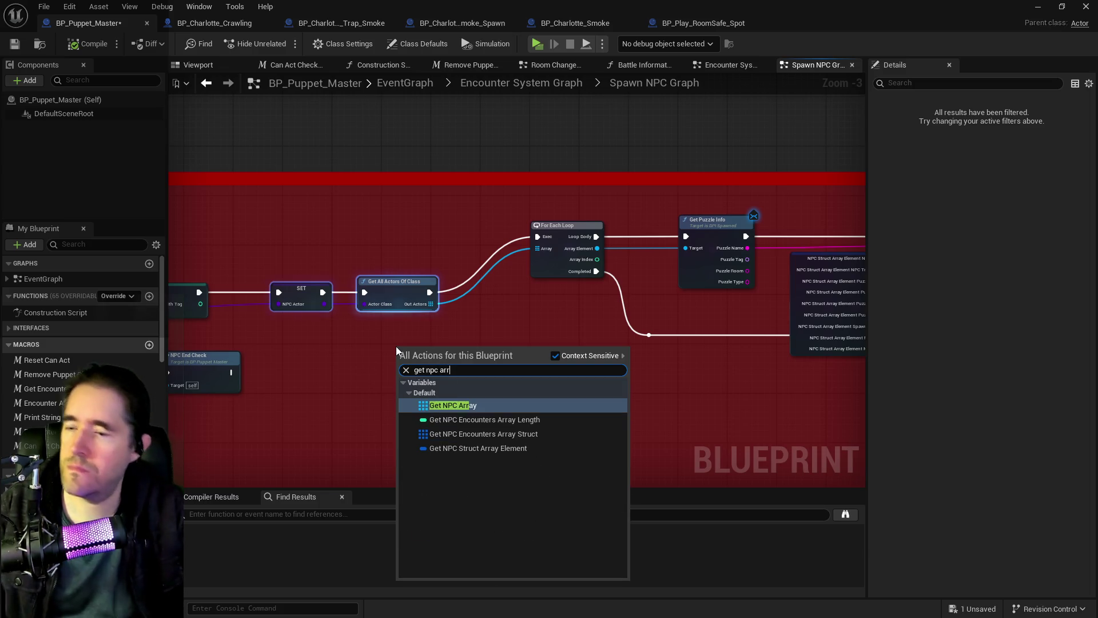
click(434, 399)
drag(413, 353, 366, 353)
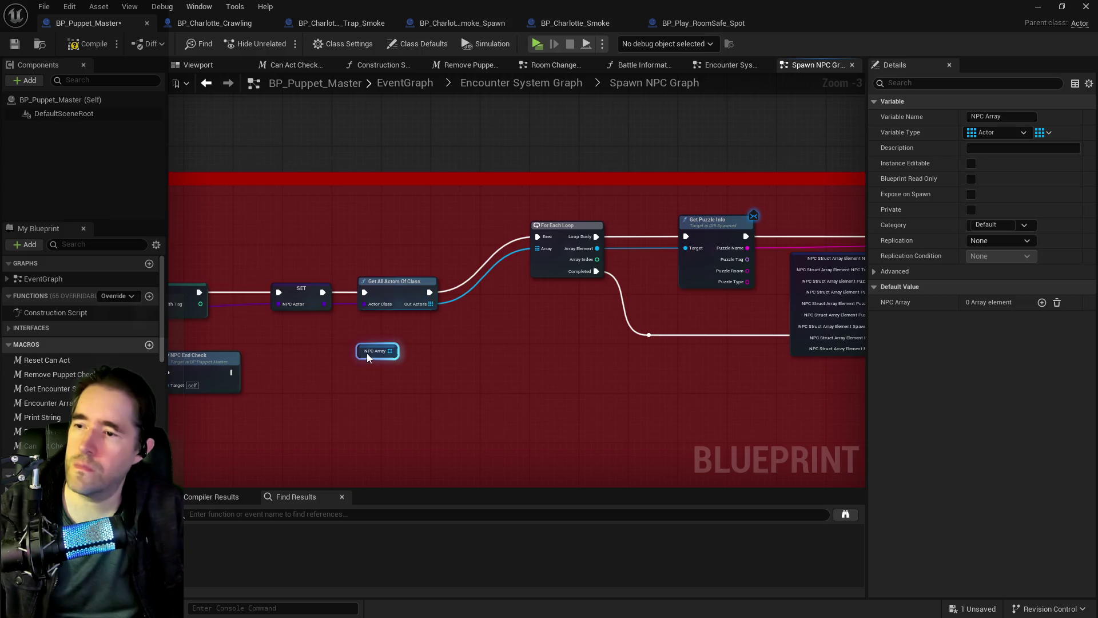
- Look over For Each Loop and Get Puzzle Info, then switch to the BP_Charlotte_Crawling blueprint
scroll(366, 352, down, 3)
scroll(362, 355, up, 3)
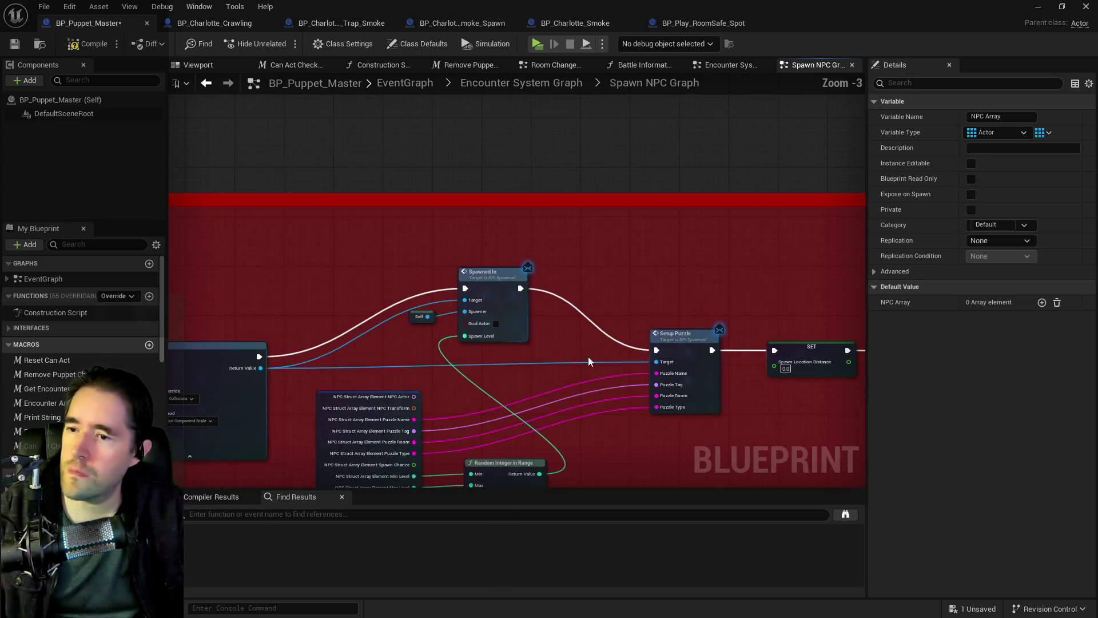
scroll(588, 355, down, 1)
scroll(534, 359, down, 1)
drag(530, 362, 731, 363)
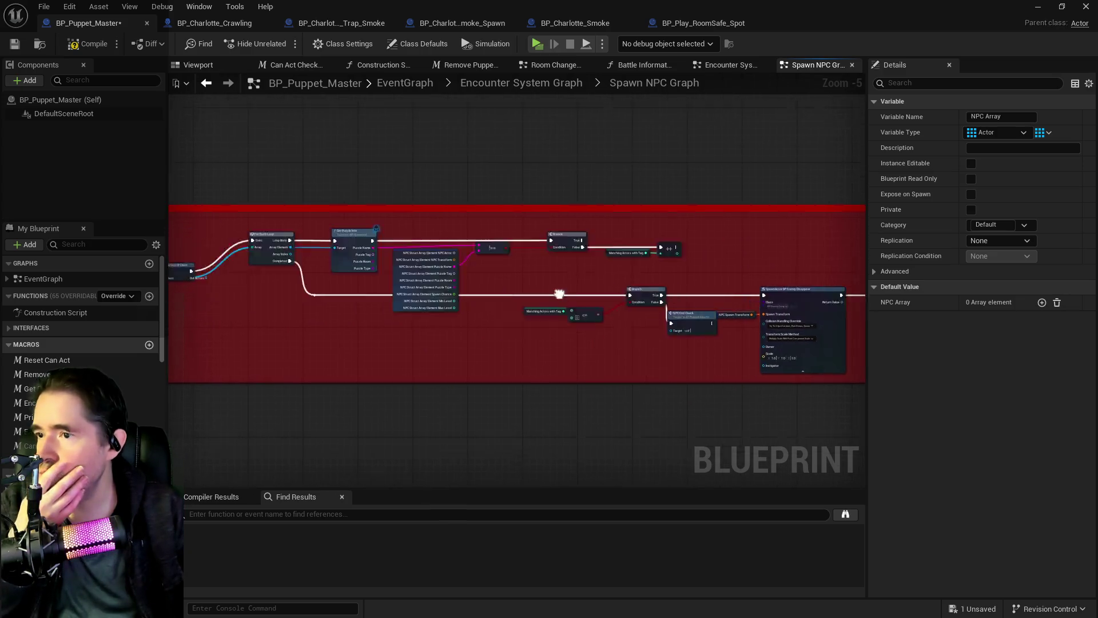
drag(339, 317, 519, 296)
scroll(413, 284, up, 2)
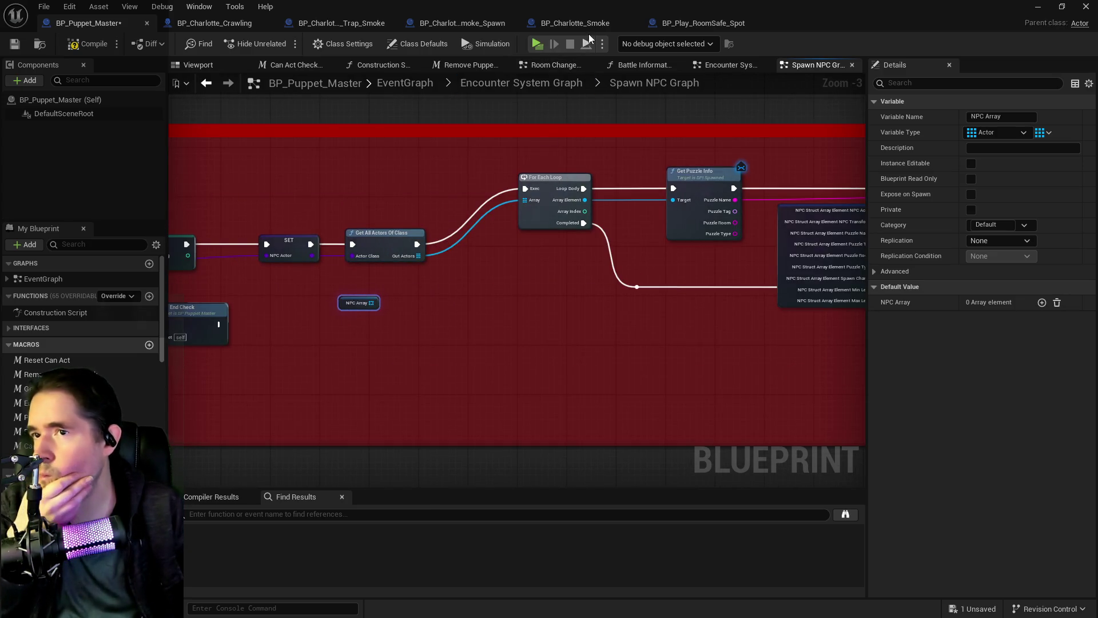
click(229, 29)
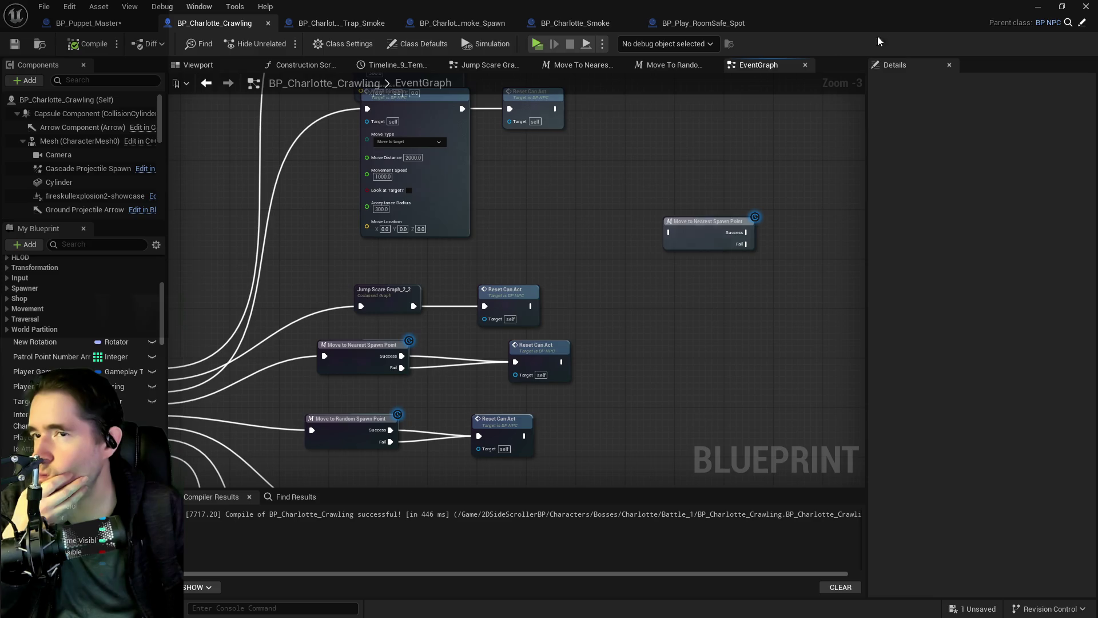
- Open BP_NPC from the crawling blueprint and close the Get NPC Info, Stats & Abilities, and Target Damaged graphs
click(759, 67)
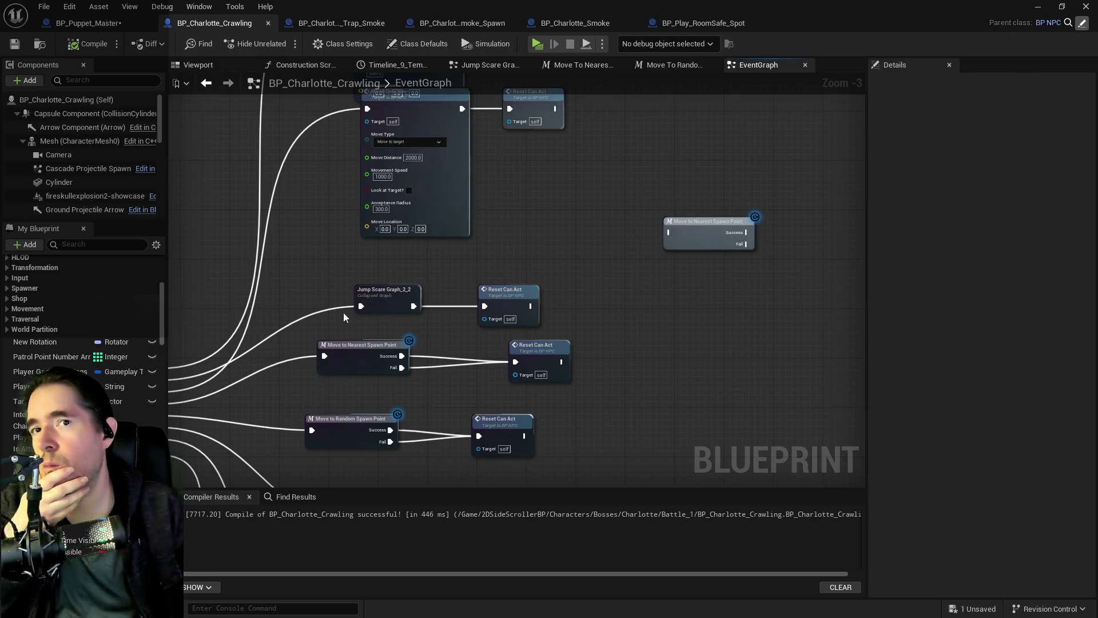
double_click(280, 335)
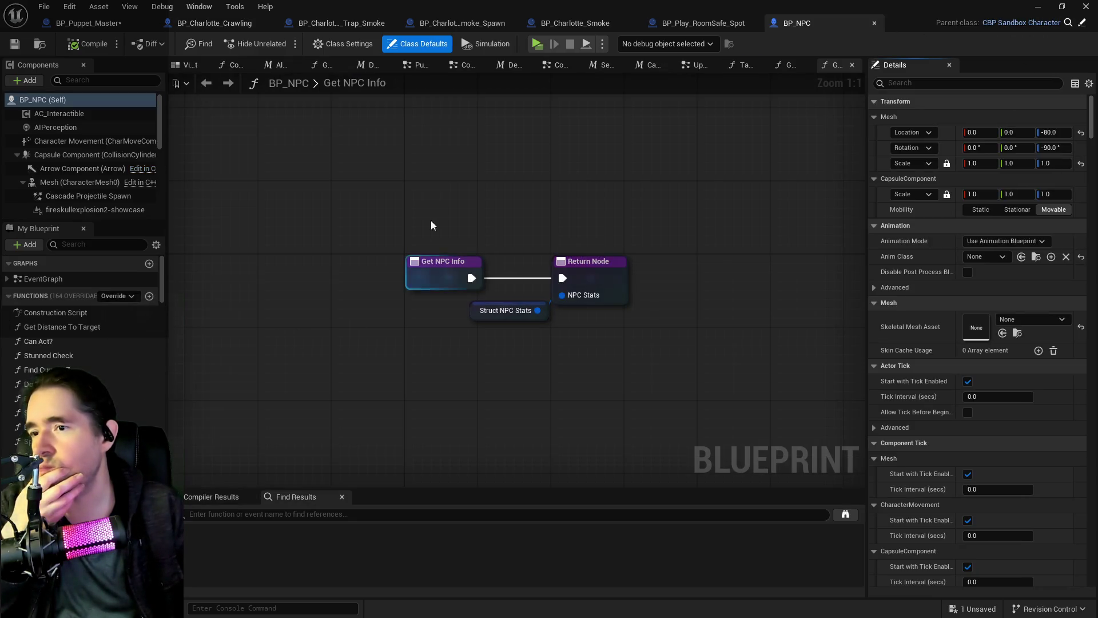
middle_click(839, 67)
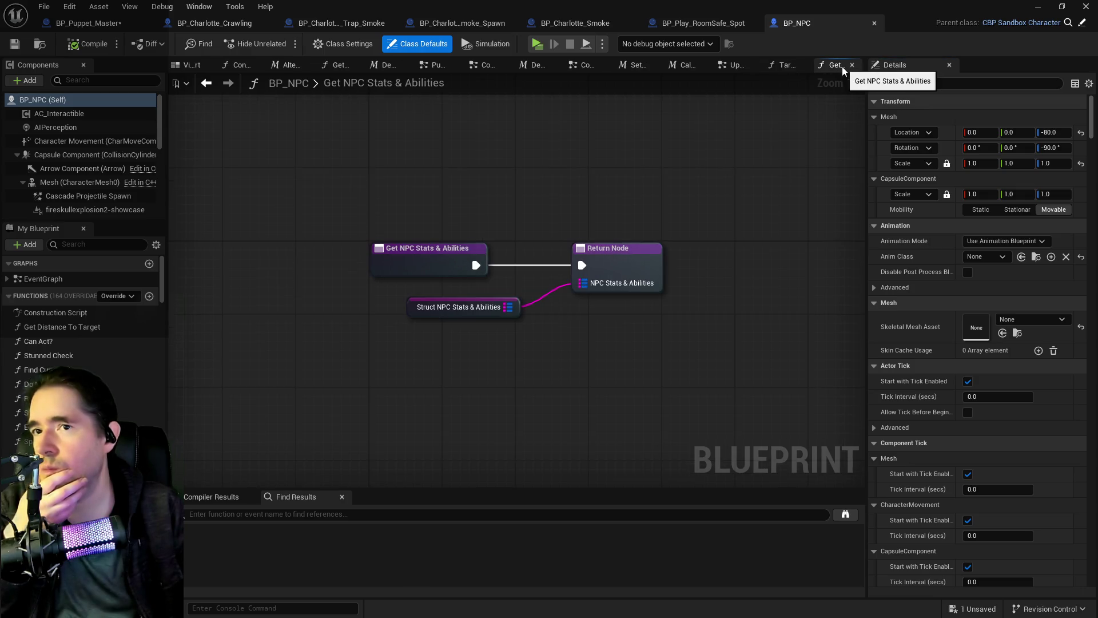
middle_click(842, 66)
middle_click(842, 66)
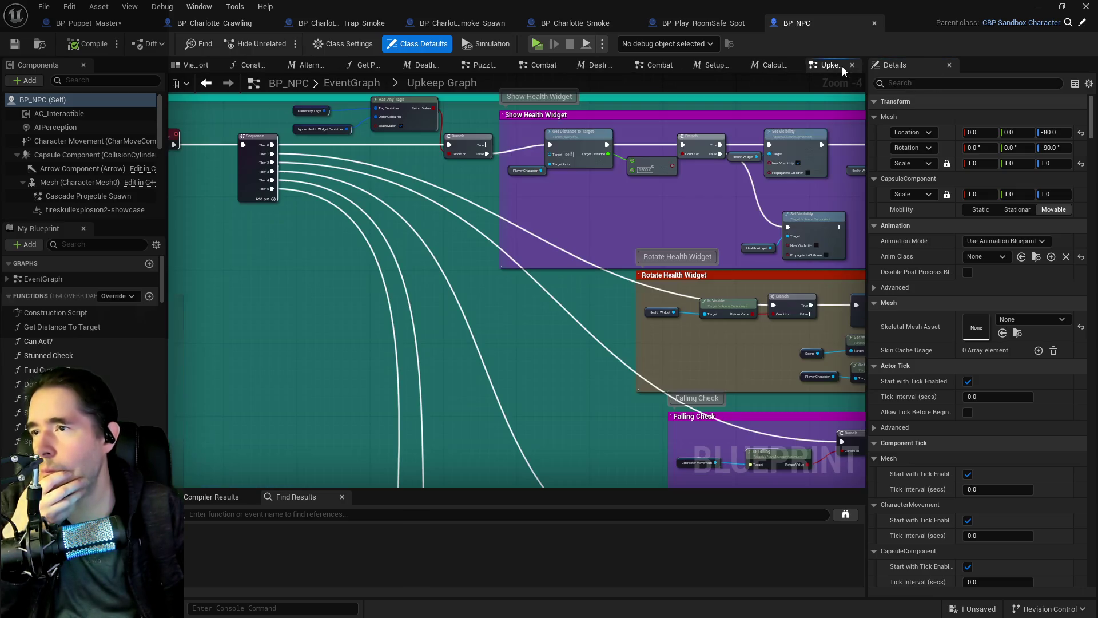
- Open the Event Begin Play collapsed graph in BP_NPC's EventGraph
click(362, 82)
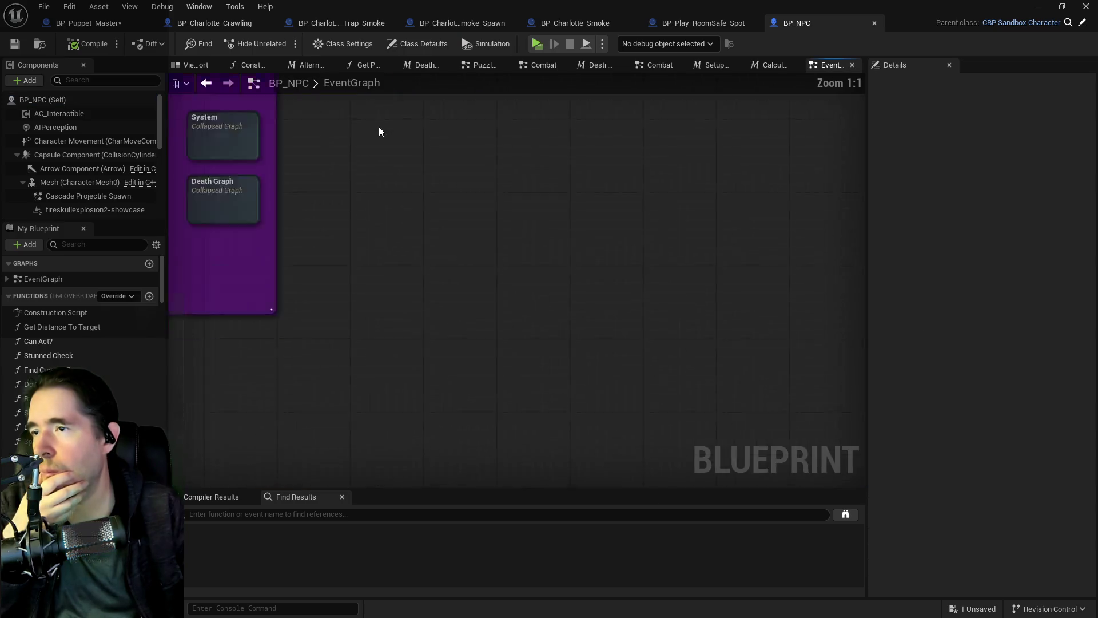
double_click(550, 224)
scroll(406, 249, up, 5)
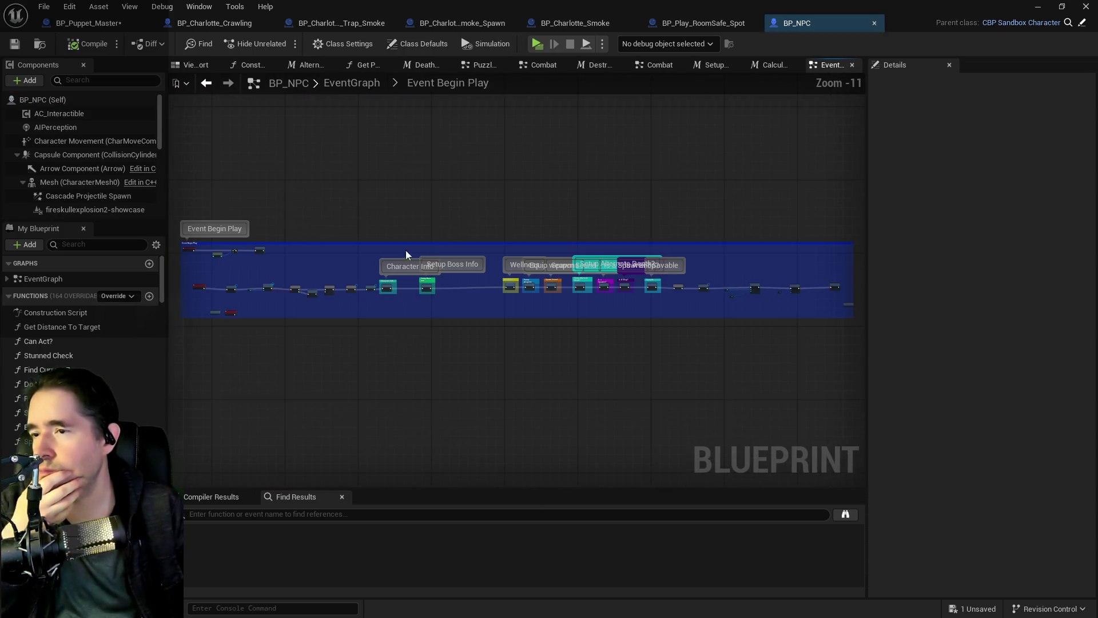
- Move the Setup Boss Info entry node up-left, save BP_NPC, and close that graph
mouse_move(280, 319)
mouse_down()
mouse_move(362, 299)
mouse_move(596, 282)
mouse_move(406, 270)
mouse_up()
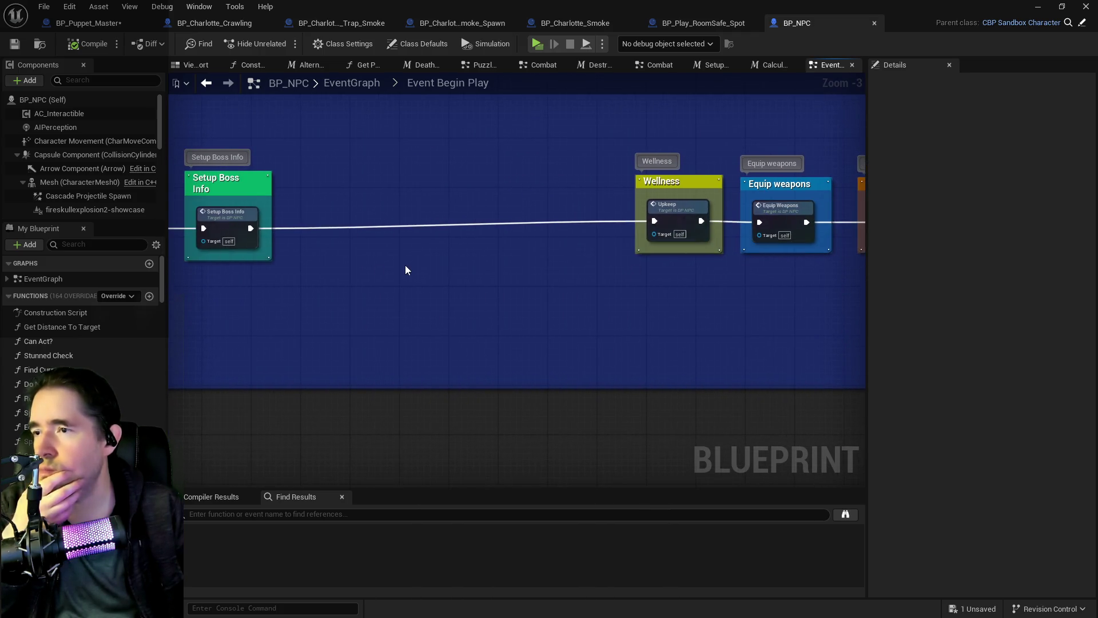
double_click(234, 217)
scroll(471, 250, down, 2)
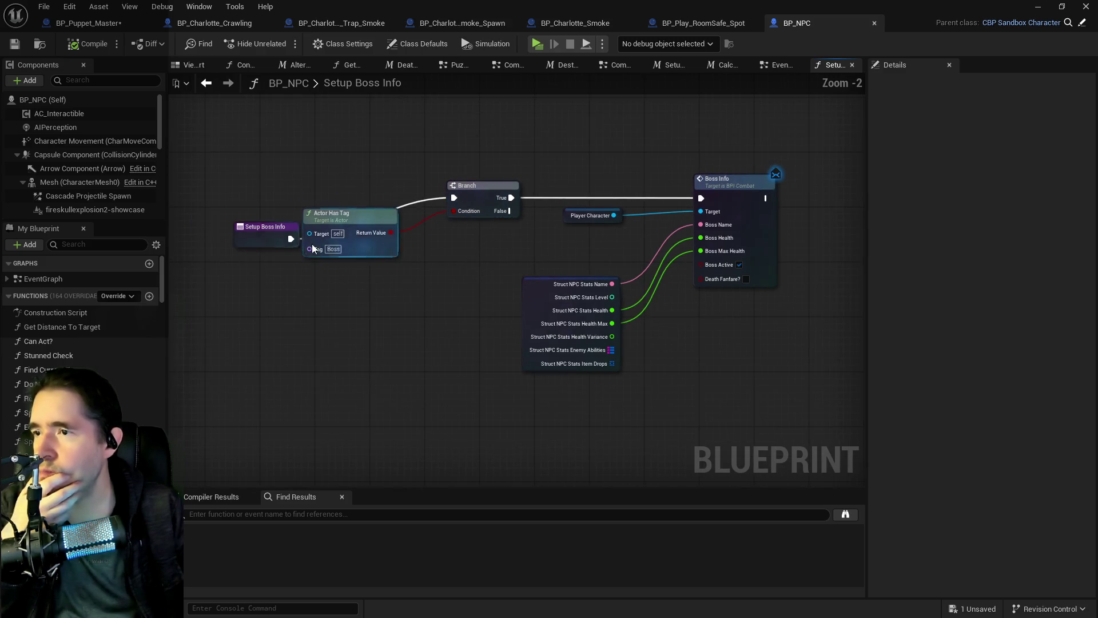
drag(267, 236, 240, 197)
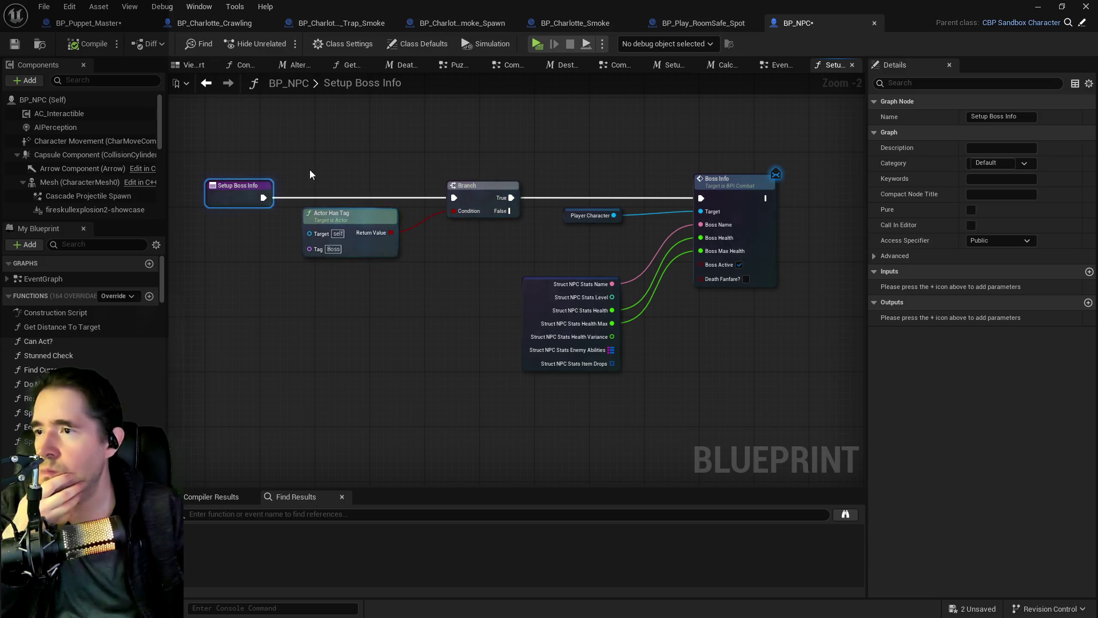
click(12, 46)
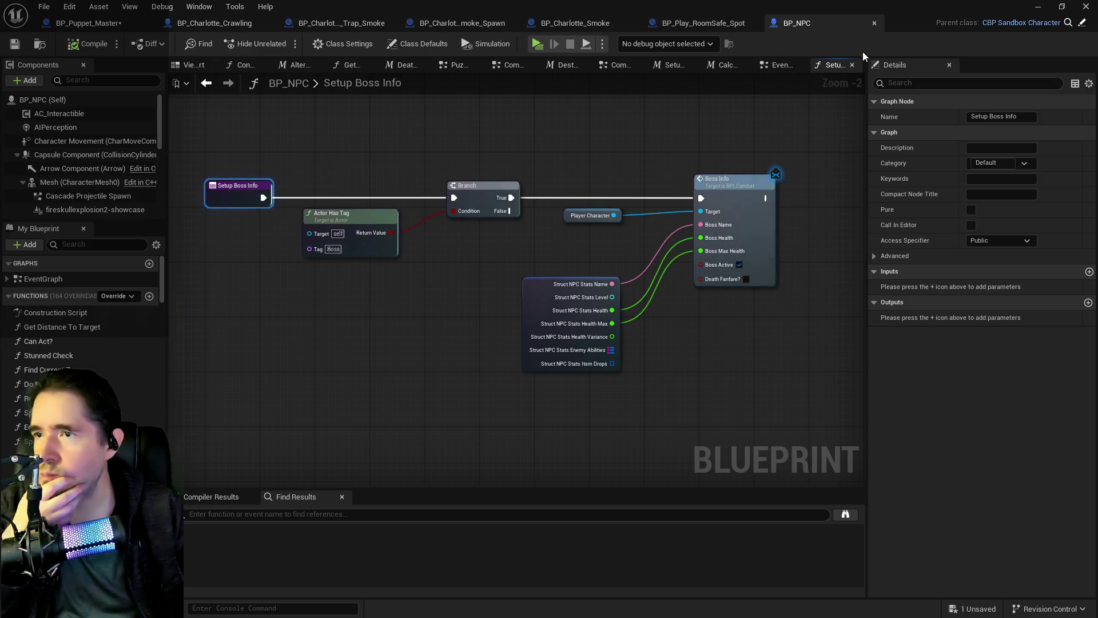
click(852, 65)
- Shift the setup nodes from Wellness onward left and nudge Character Info right
drag(668, 259, 429, 260)
scroll(372, 200, down, 3)
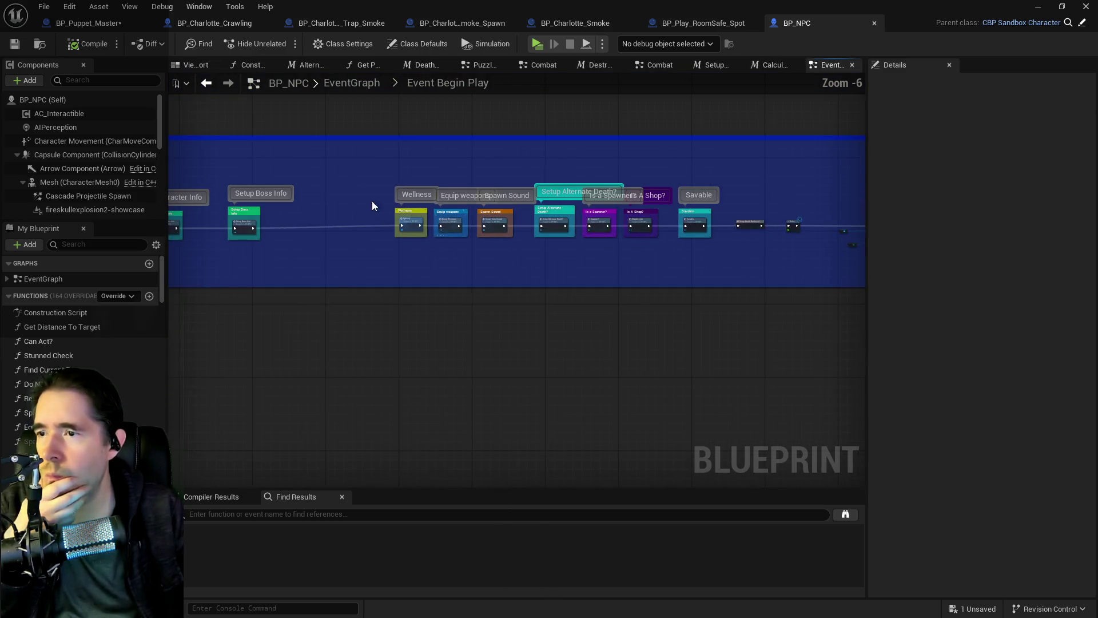
mouse_move(371, 192)
mouse_down()
mouse_move(1091, 245)
mouse_move(769, 280)
mouse_move(780, 273)
mouse_up()
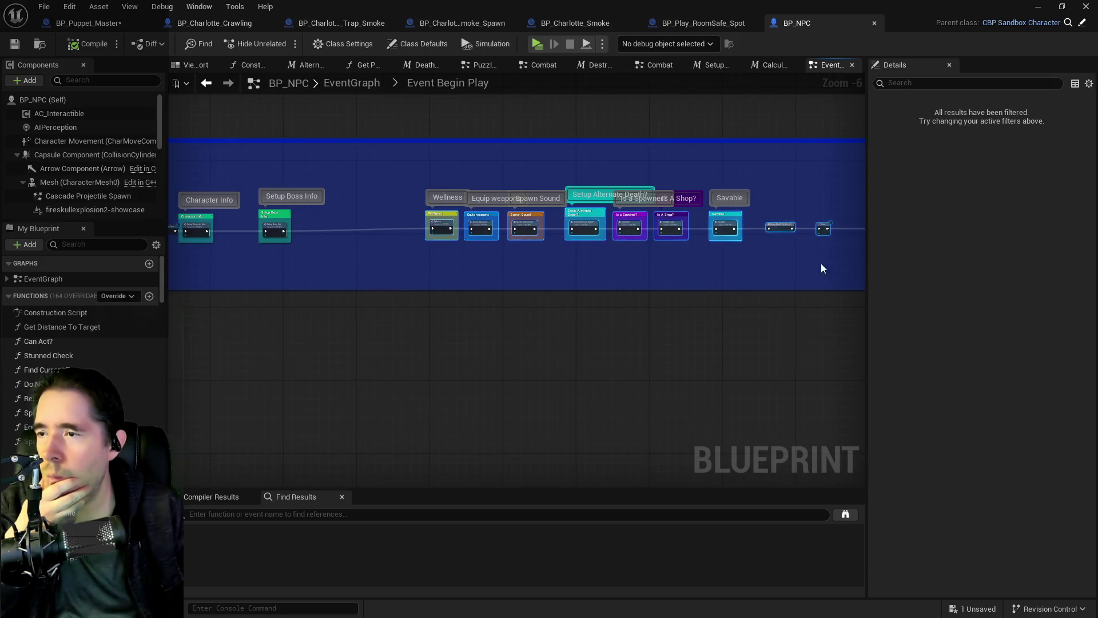
drag(461, 232, 362, 228)
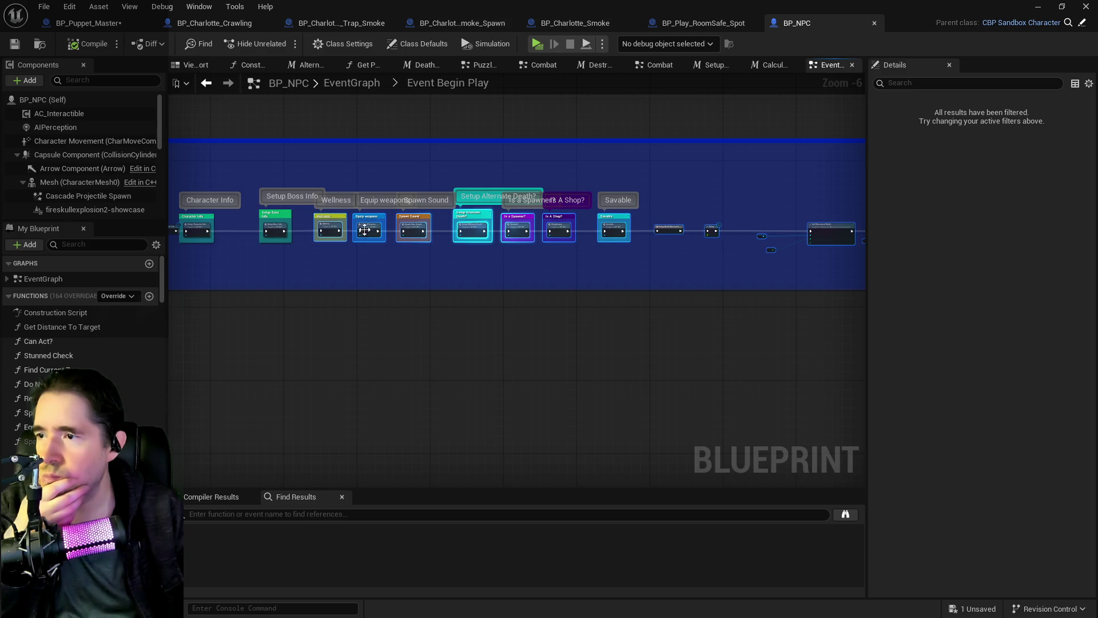
scroll(363, 241, down, 1)
drag(555, 271, 395, 271)
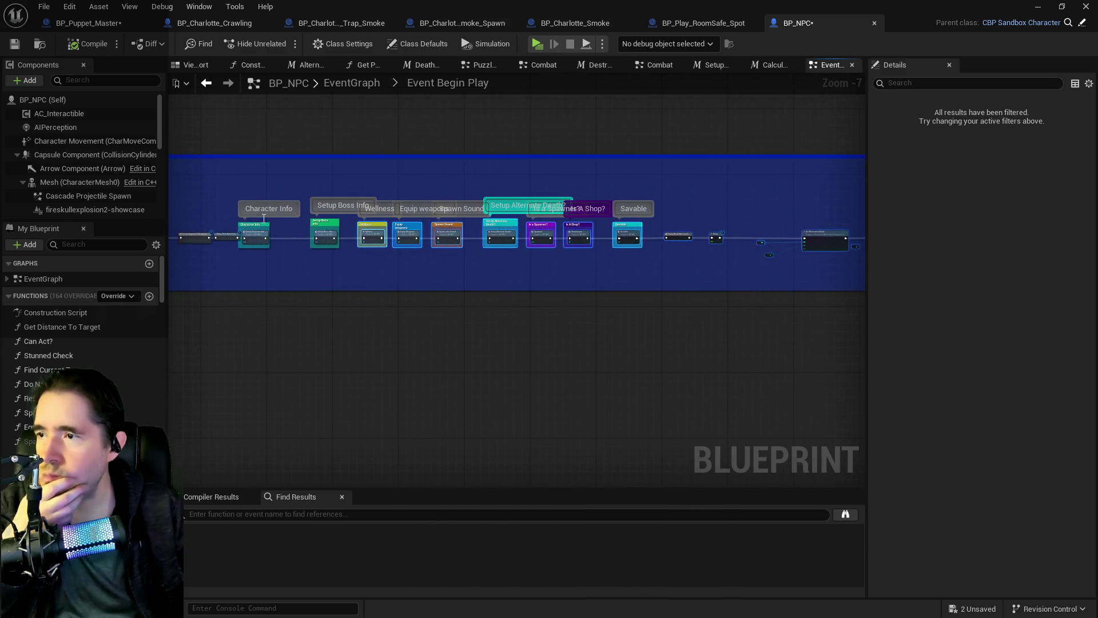
scroll(308, 275, up, 4)
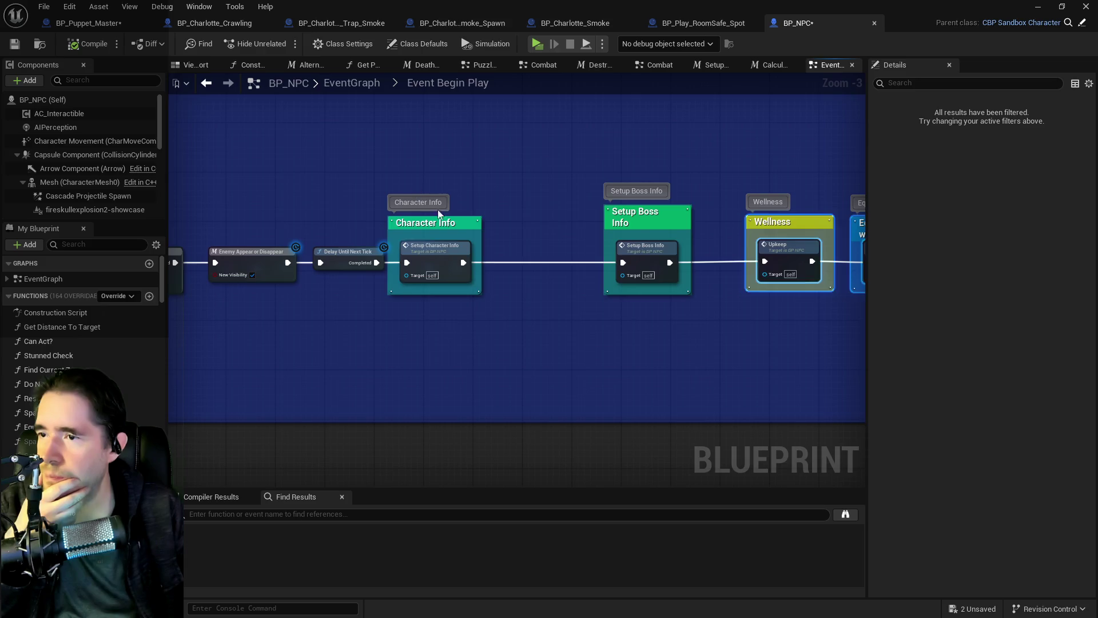
drag(446, 250, 490, 245)
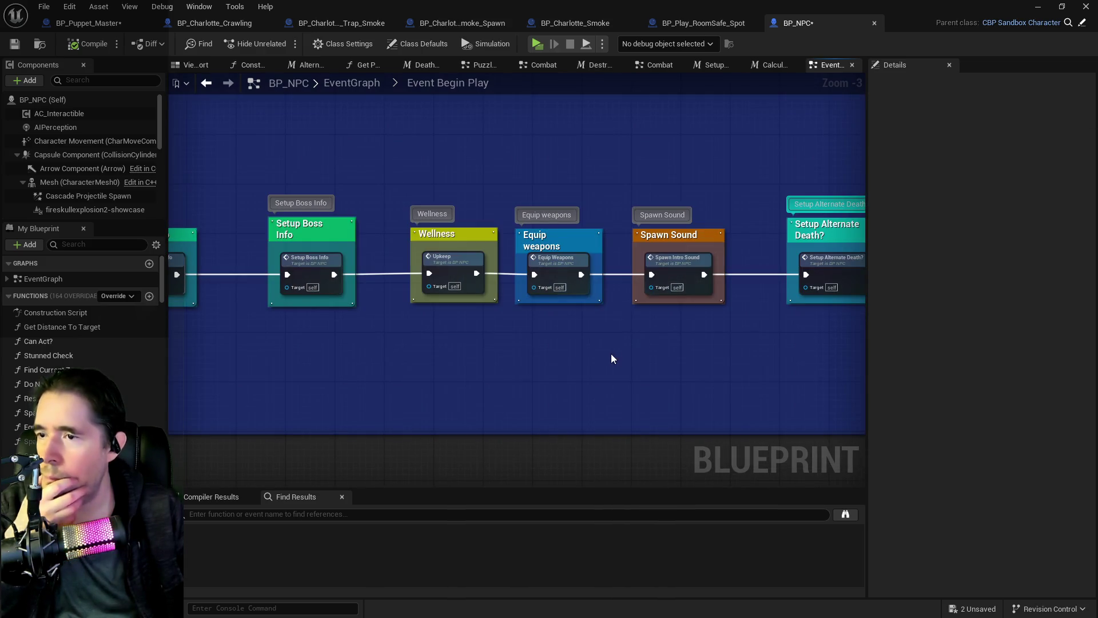
click(434, 224)
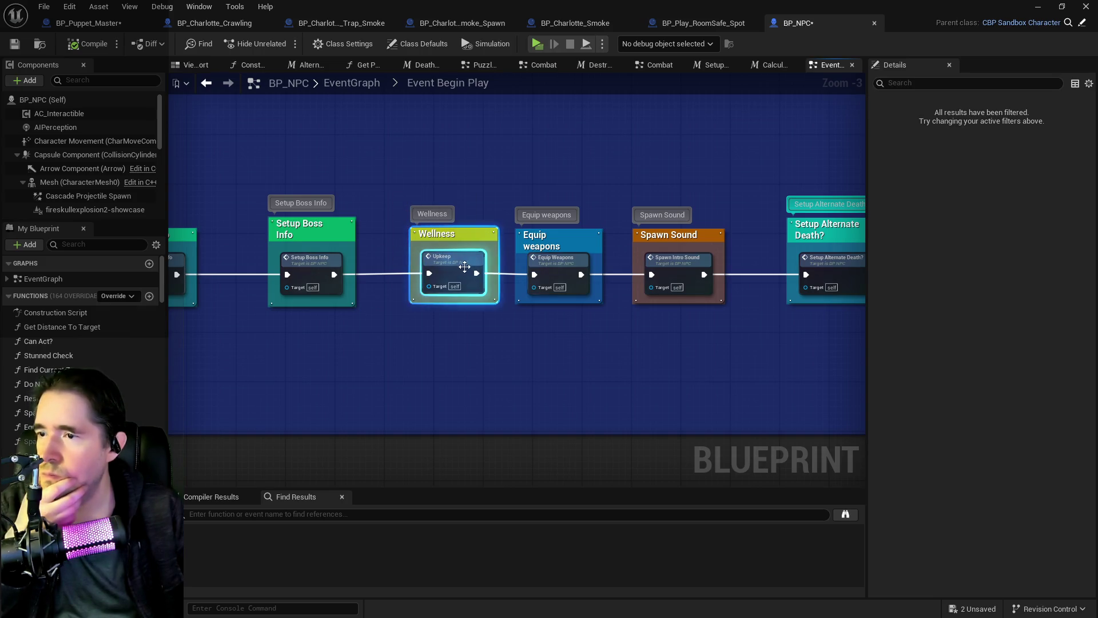
click(699, 356)
- Review the later Begin Play nodes through After Setup, then open the Is a Spawner? function
mouse_move(699, 356)
mouse_down()
mouse_move(422, 350)
mouse_move(711, 341)
mouse_move(371, 345)
mouse_up()
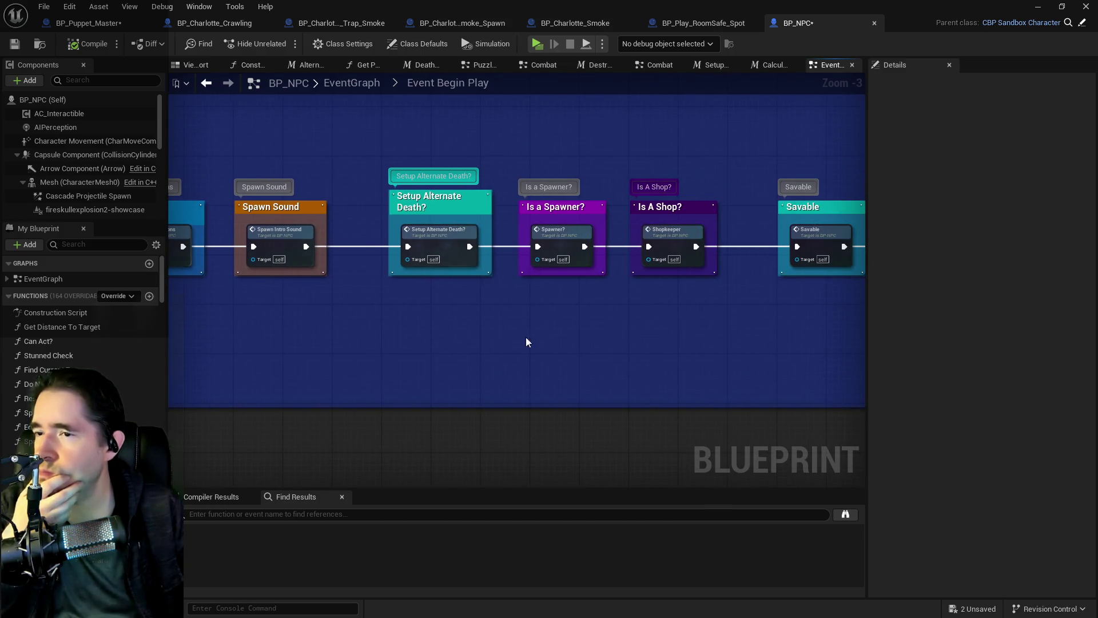
mouse_move(635, 289)
mouse_down()
mouse_move(644, 299)
mouse_move(407, 316)
mouse_move(715, 319)
mouse_up()
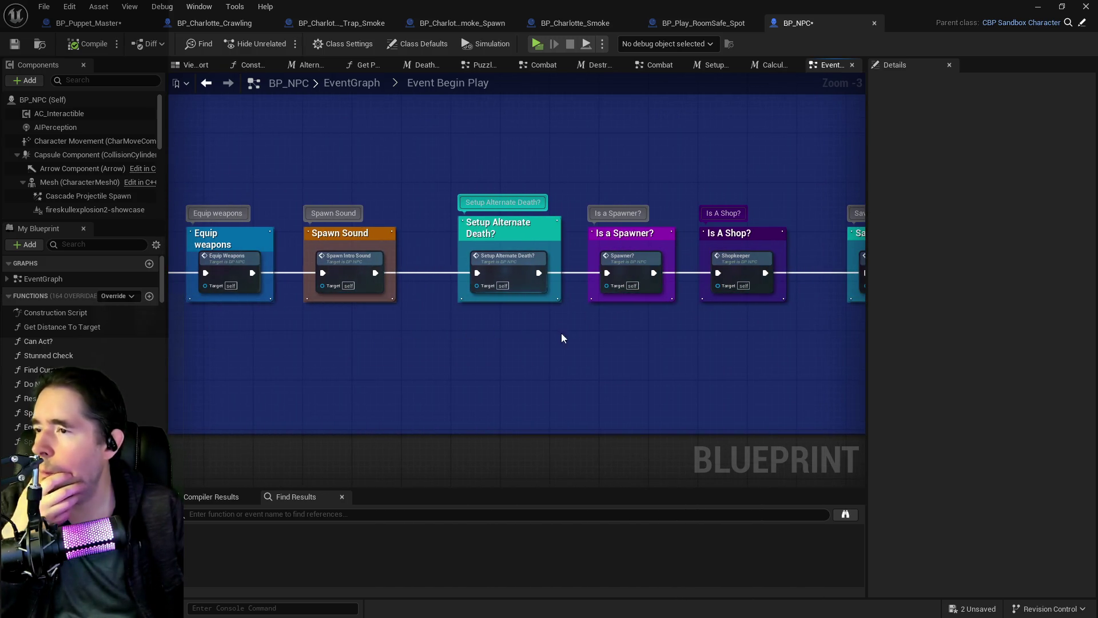
drag(562, 338, 361, 333)
drag(511, 315, 123, 322)
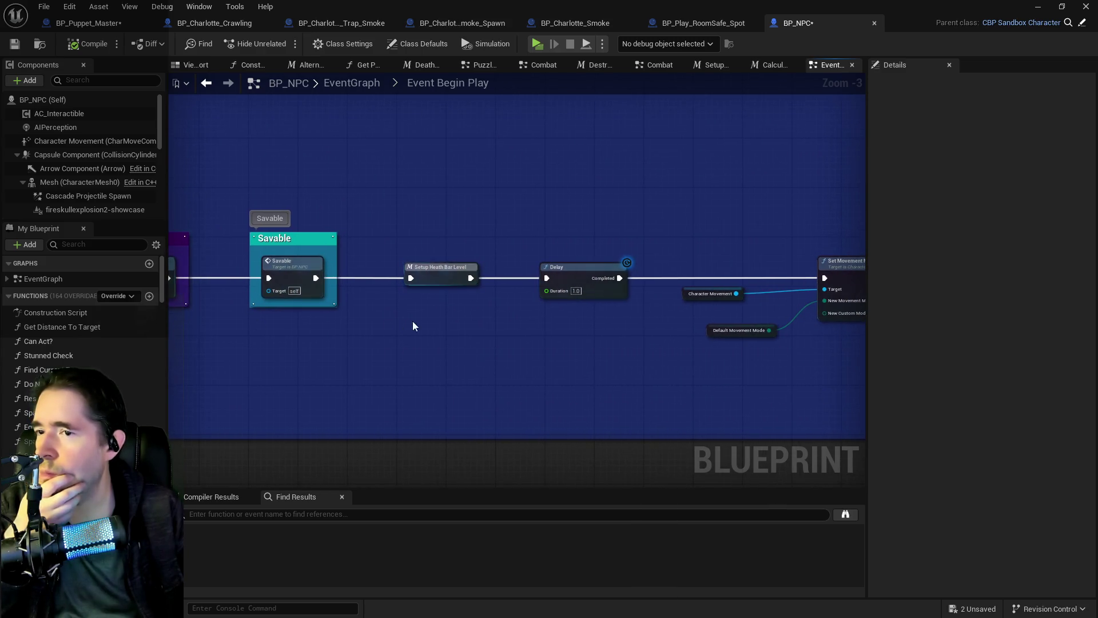
drag(413, 321, 134, 318)
drag(515, 317, 240, 335)
drag(172, 320, 738, 258)
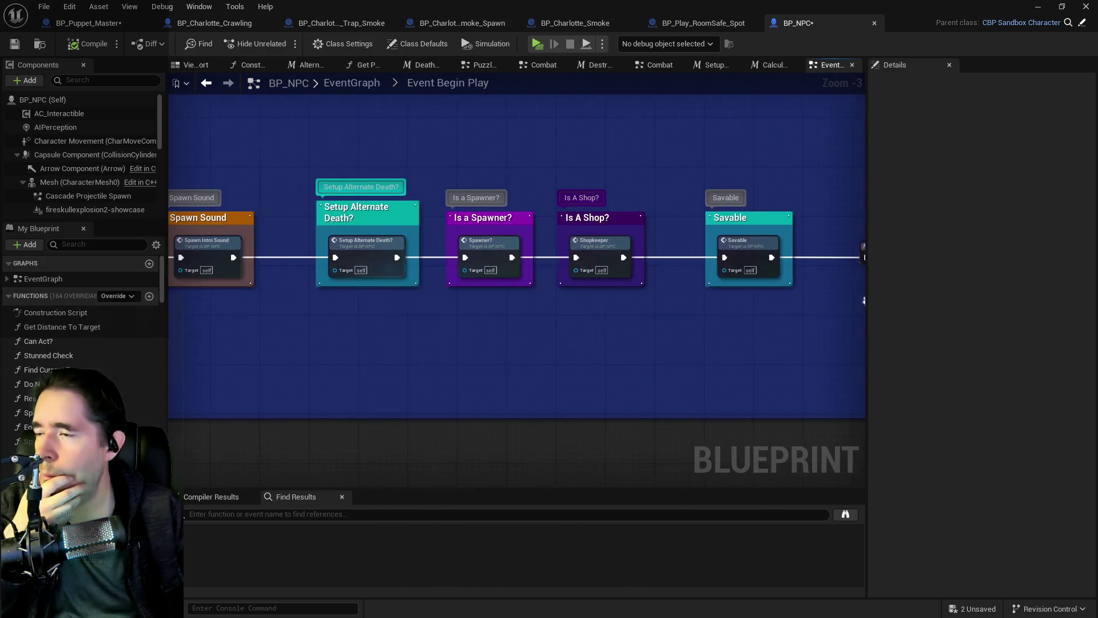
double_click(501, 253)
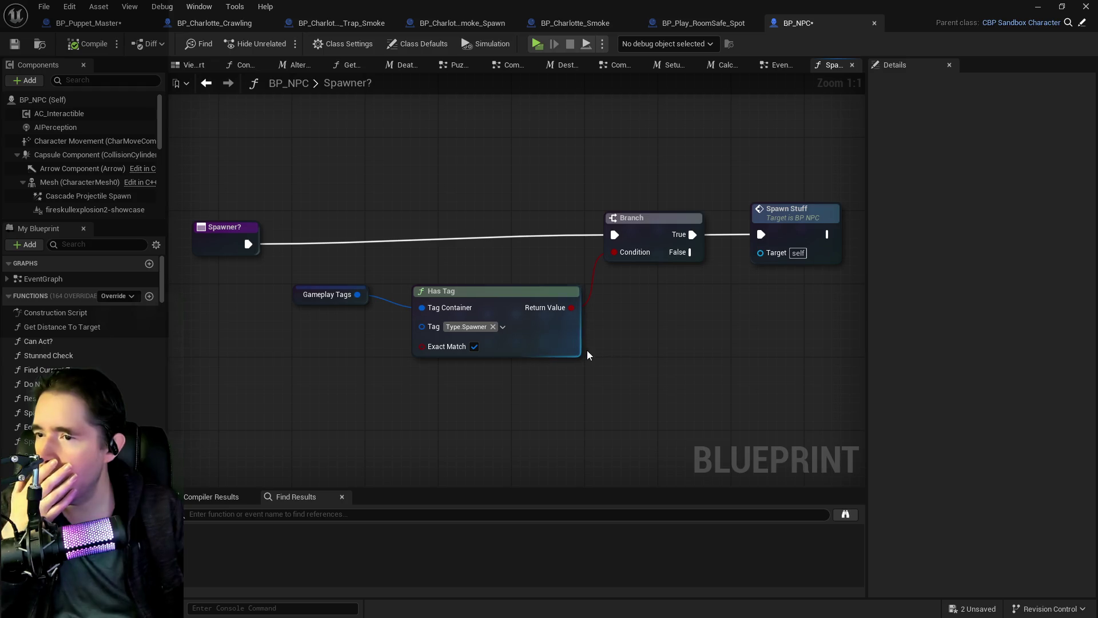
- Filter My Blueprint members for 'spawned' and jump to Event Spawned In
click(78, 244)
text(spawne)
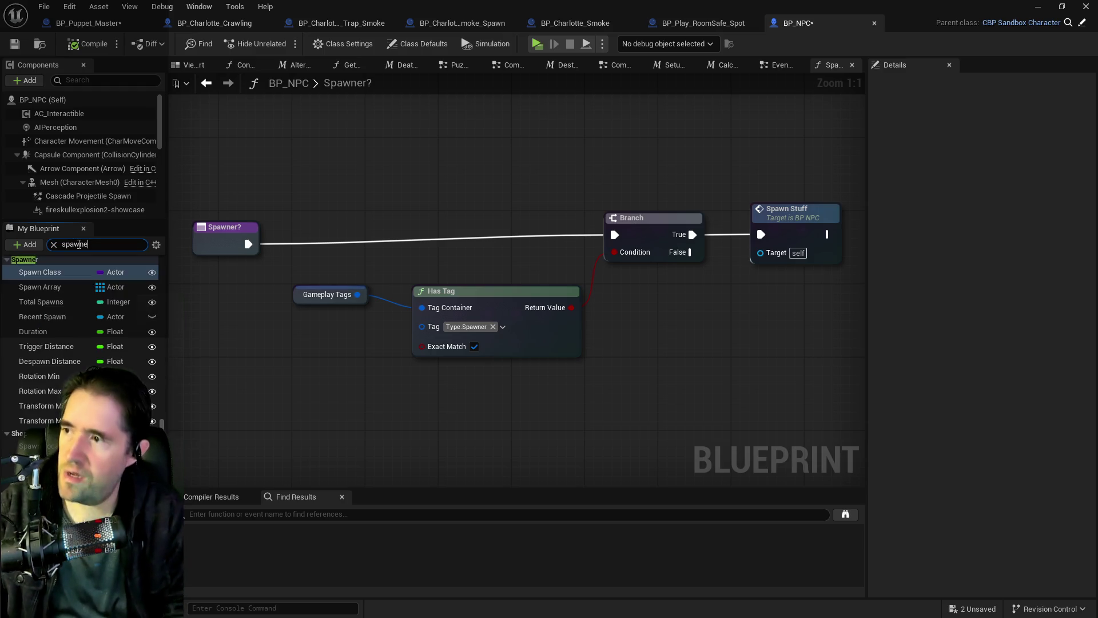
text(d)
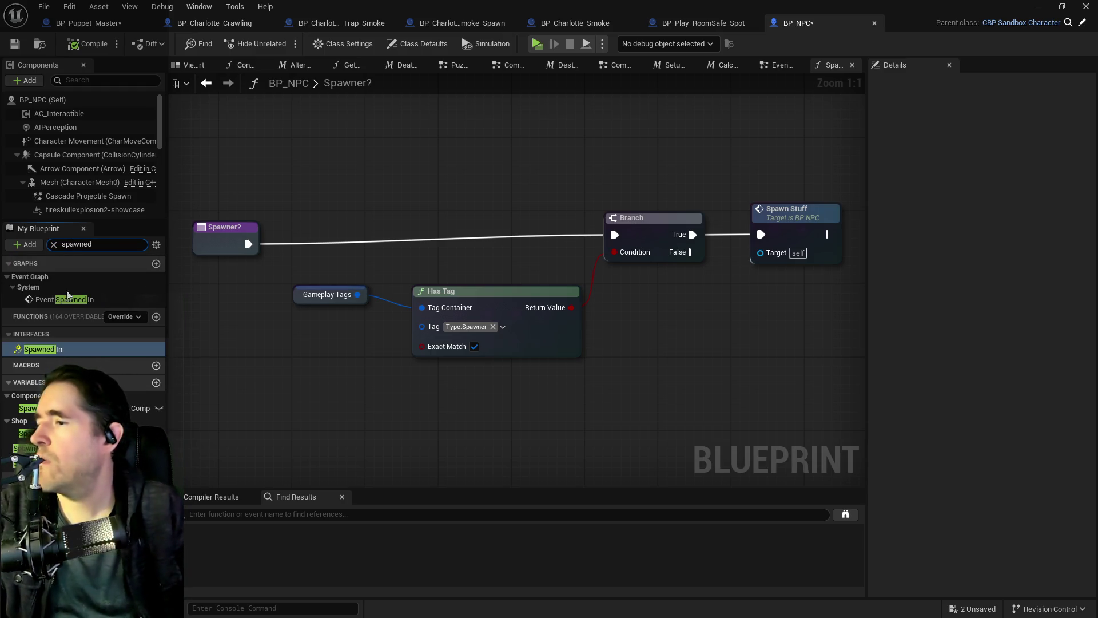
double_click(64, 299)
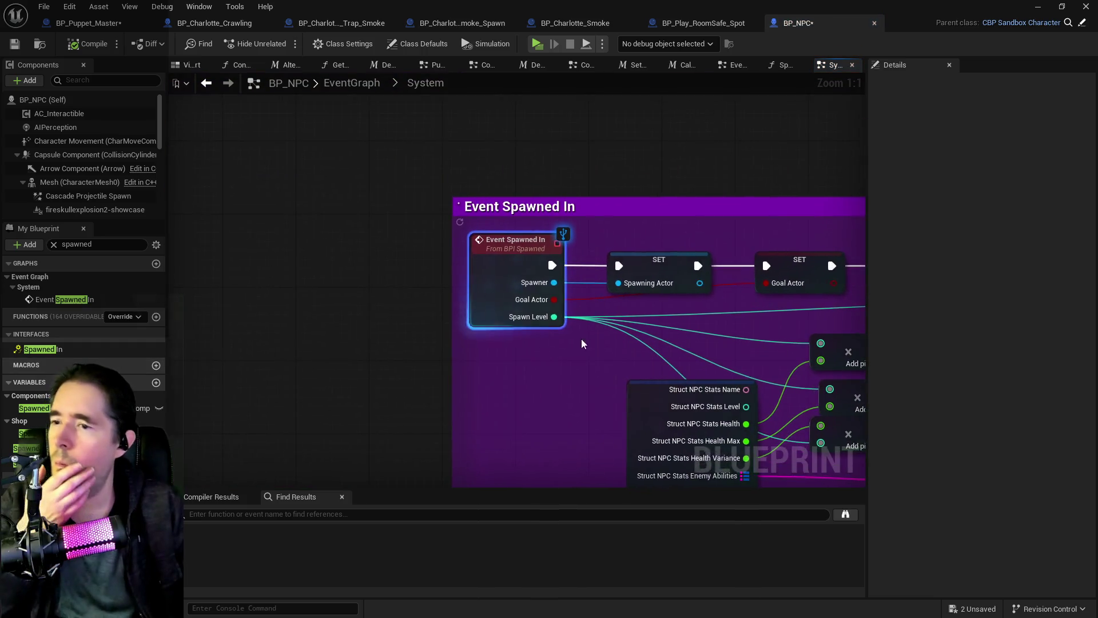
- Inspect the Event Spawned In chain and Struct NPC Stats break, then return to BP_Puppet_Master
scroll(581, 339, down, 2)
drag(581, 339, 226, 292)
drag(422, 268, 262, 233)
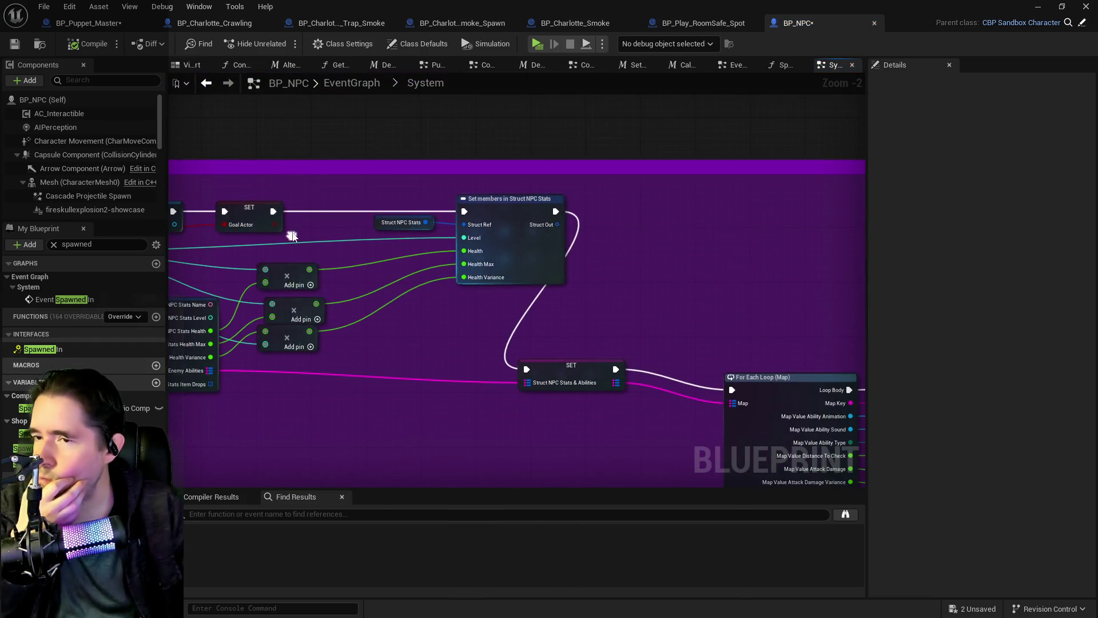
scroll(571, 229, down, 1)
scroll(575, 242, up, 1)
mouse_move(576, 242)
mouse_down()
mouse_move(268, 247)
mouse_move(502, 253)
mouse_up()
scroll(502, 252, down, 1)
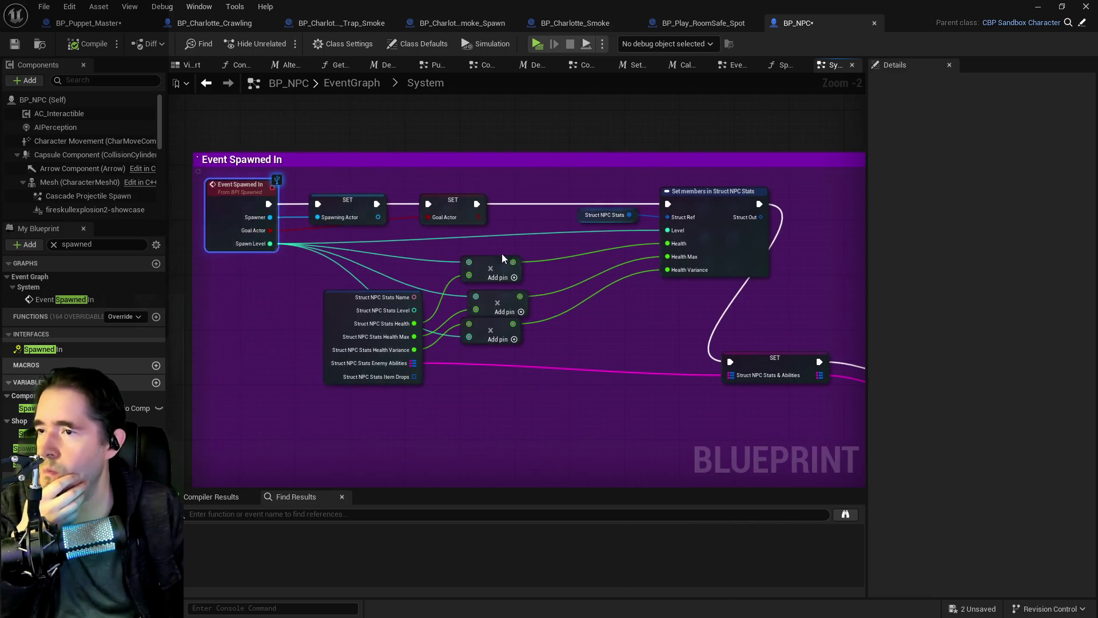
scroll(216, 228, up, 1)
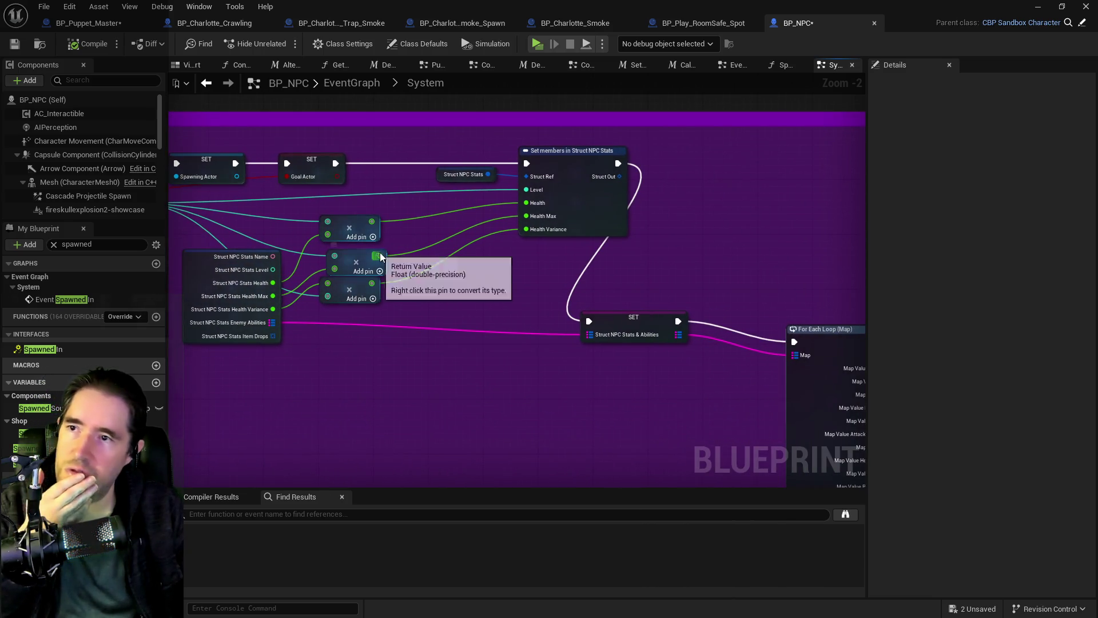
drag(458, 245, 634, 248)
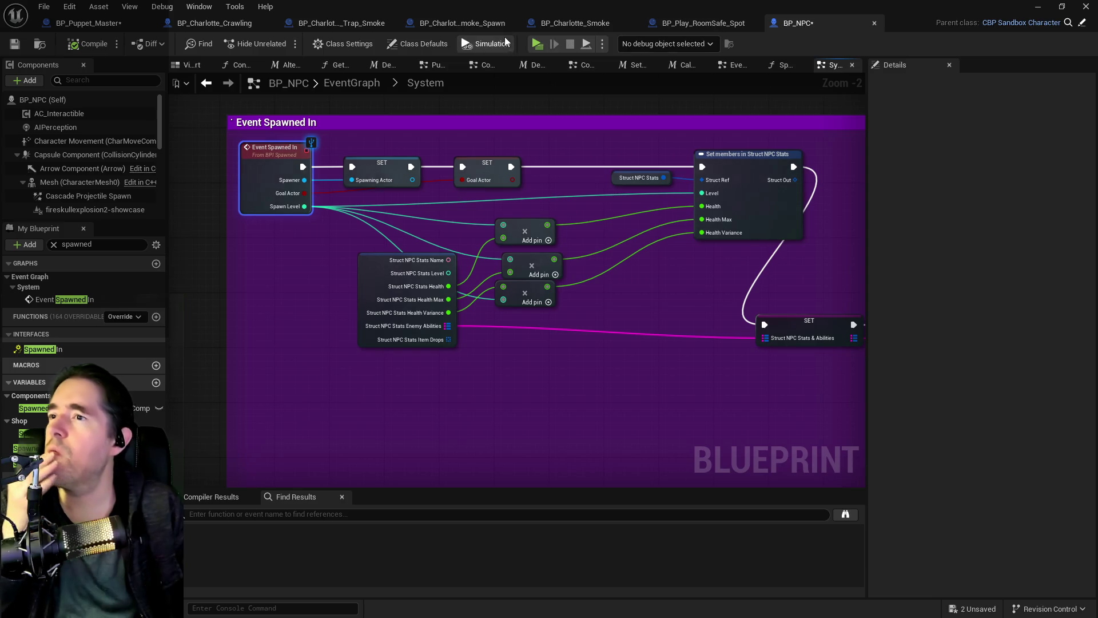
click(87, 23)
drag(288, 120, 188, 129)
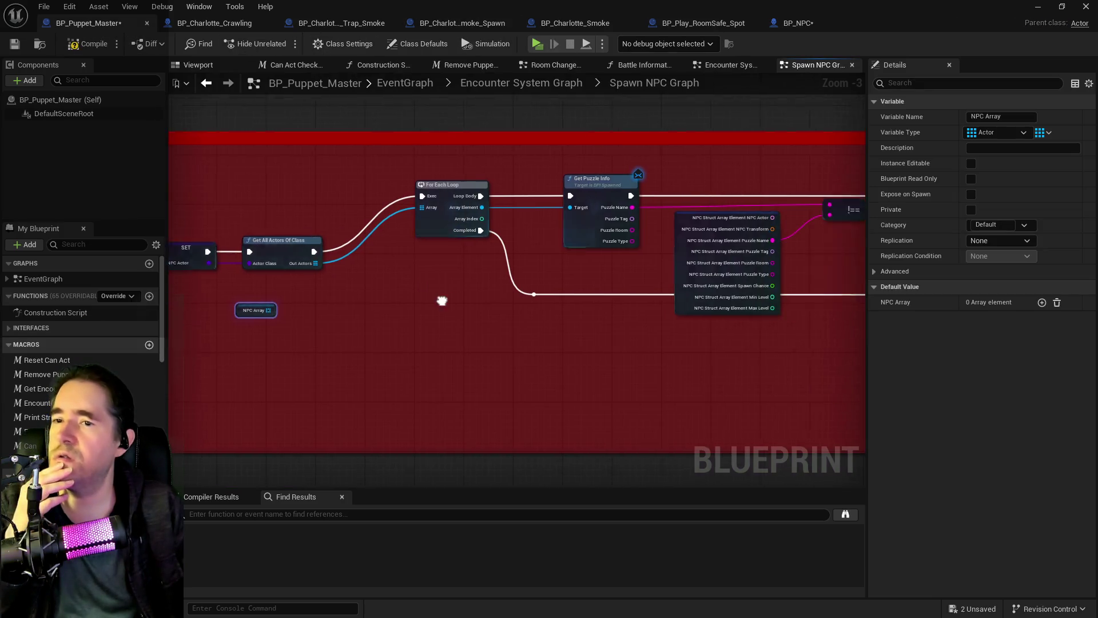